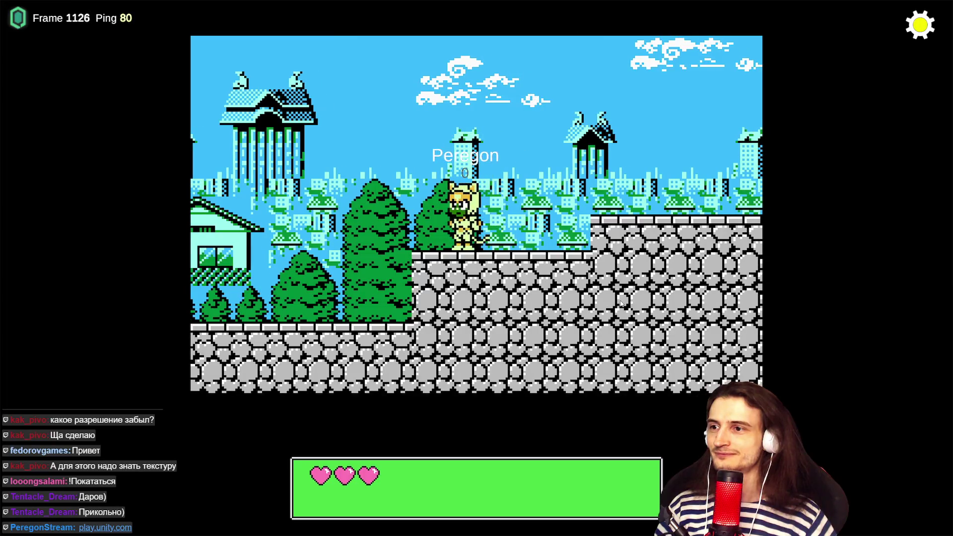
key(Left)
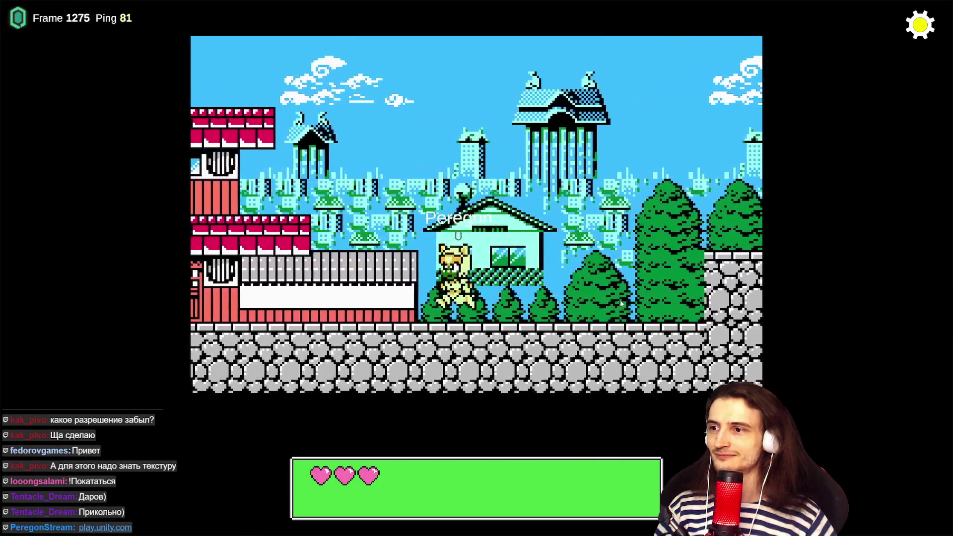
Run the cat left up onto the top pagoda roof, then off it toward the forest
key(Left)
key(space)
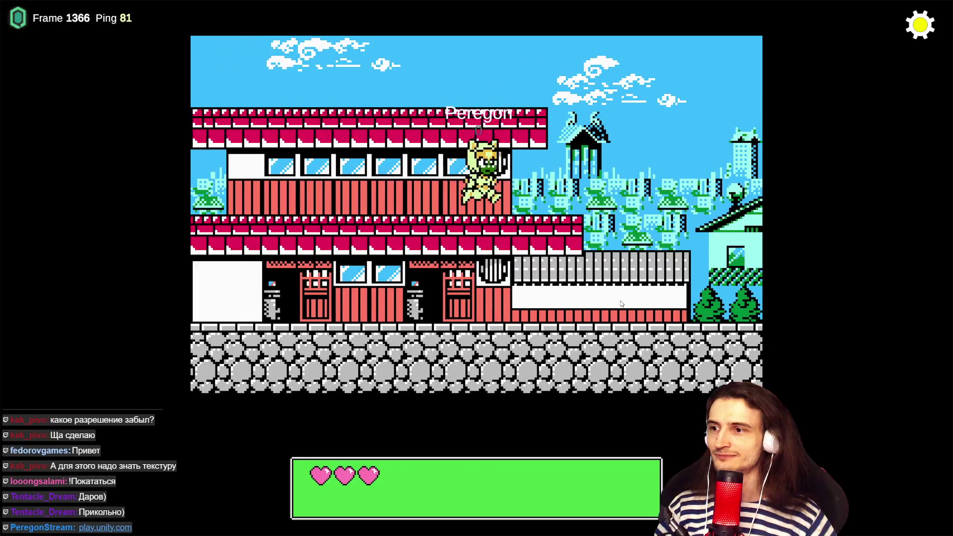
key(Left)
key(space)
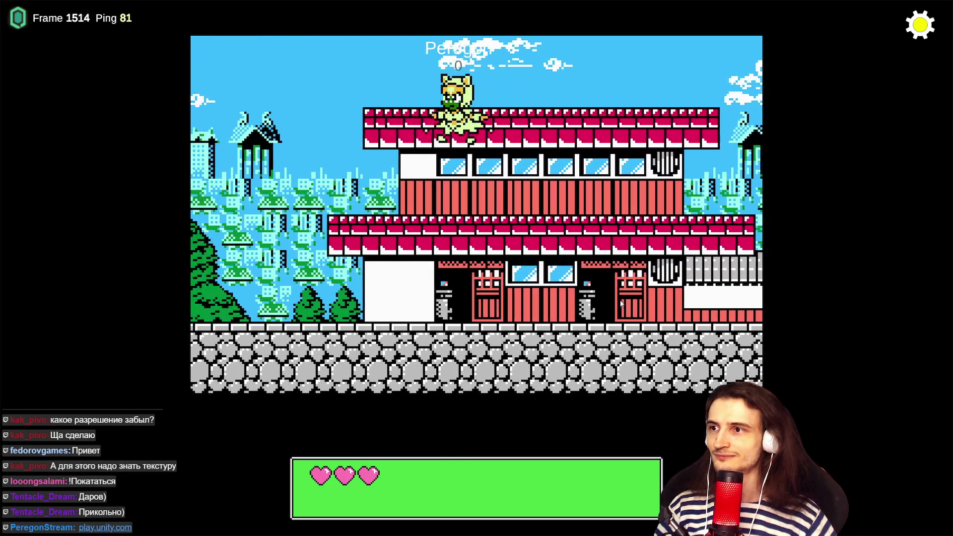
key(Left)
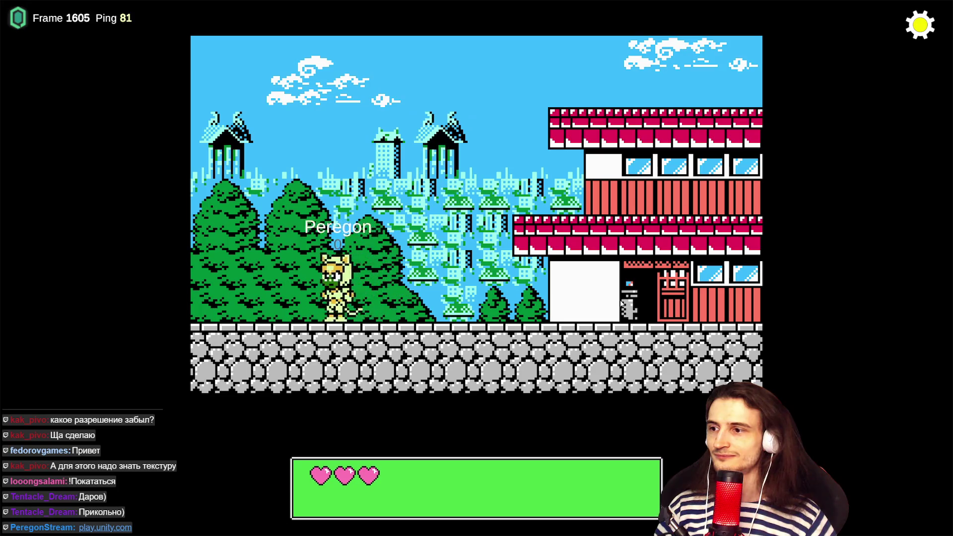
Run back right, attack, jump onto the high stone wall, and open the session info panel
key(Right)
key(x)
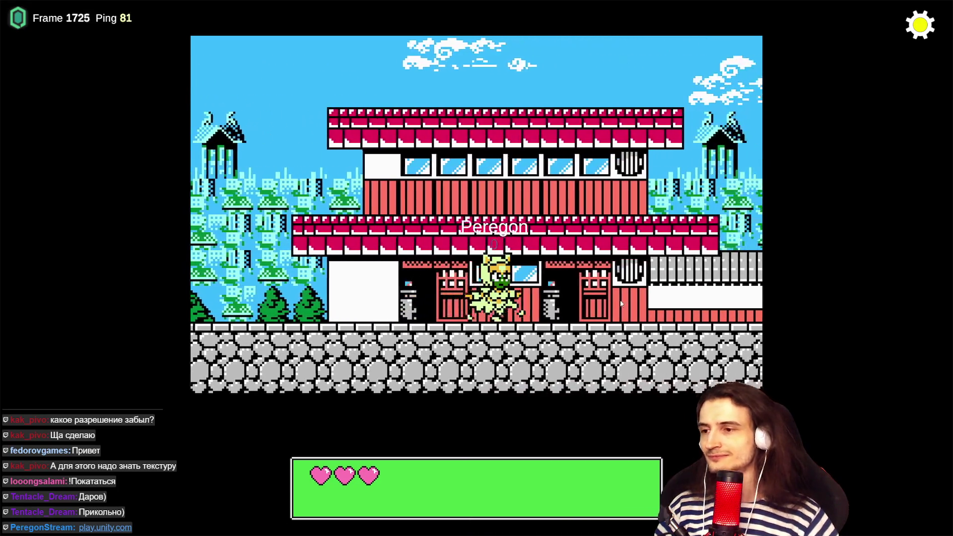
key(Right)
key(space)
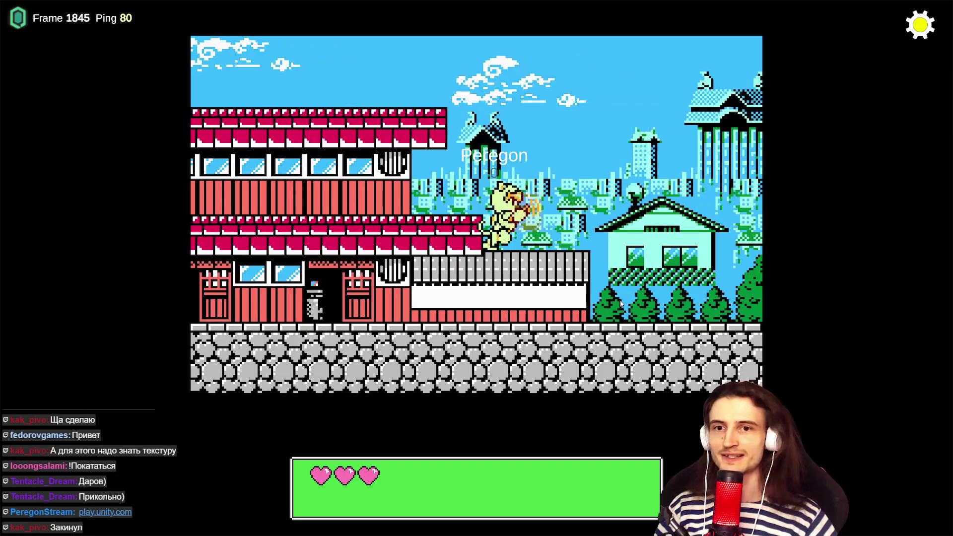
key(Right)
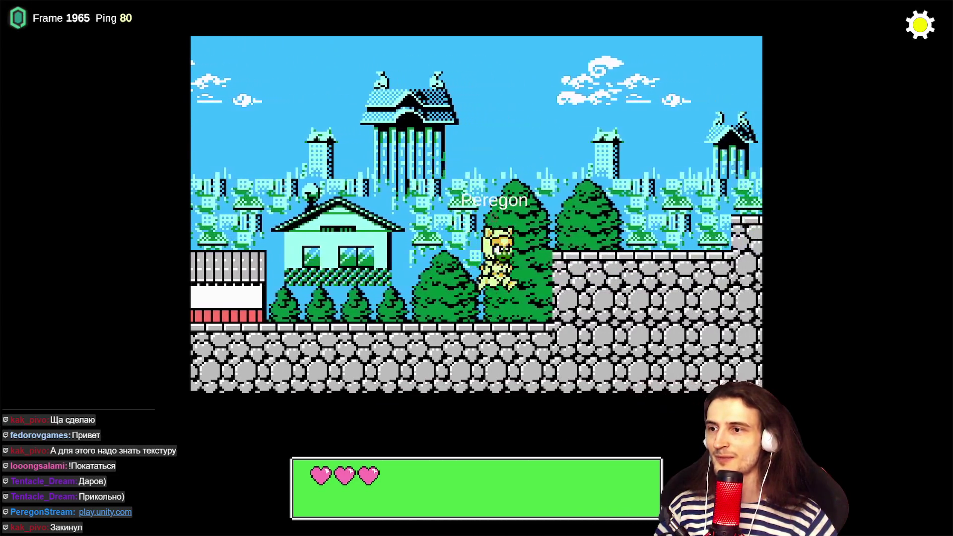
key(Right)
key(space)
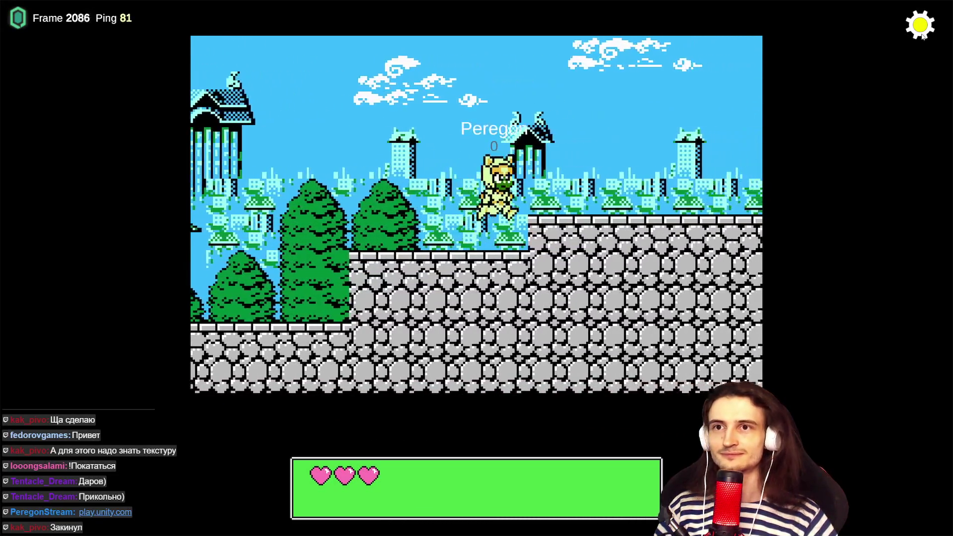
click(922, 26)
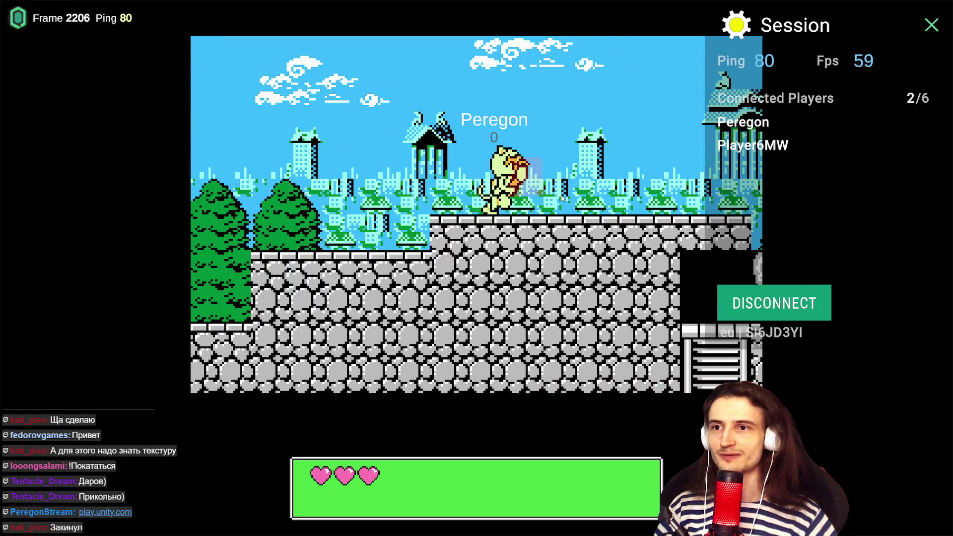
Run the cat toward the ladder, back left along the upper roof, and onto another player
key(Right)
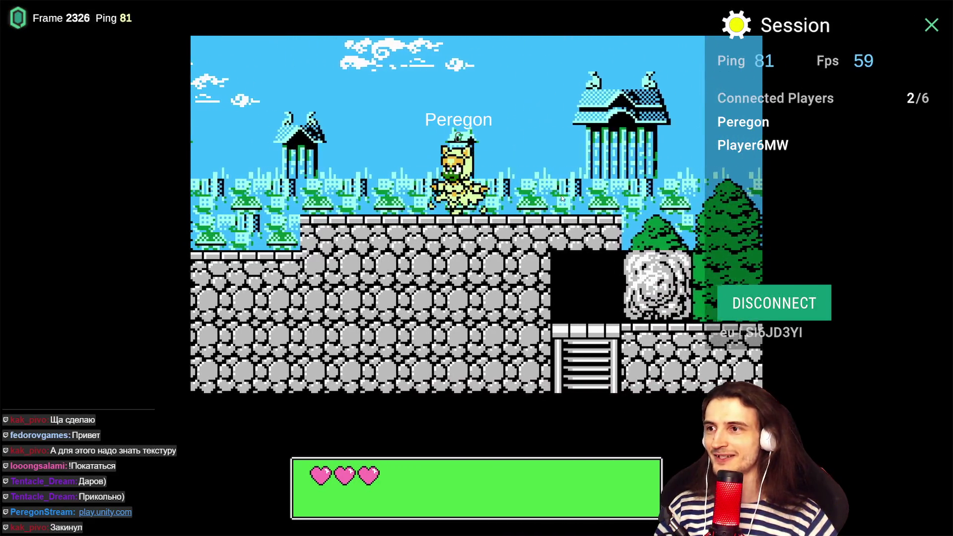
key(Left)
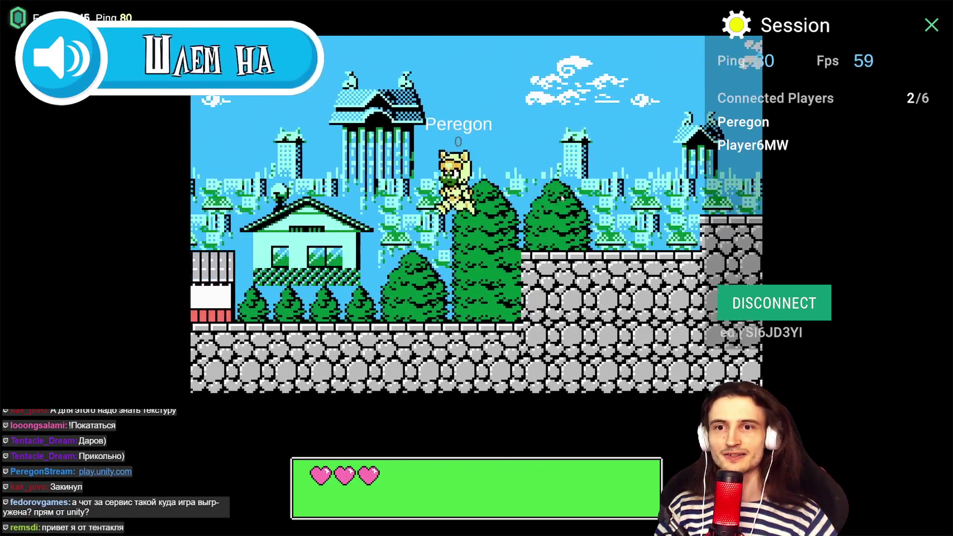
key(Left)
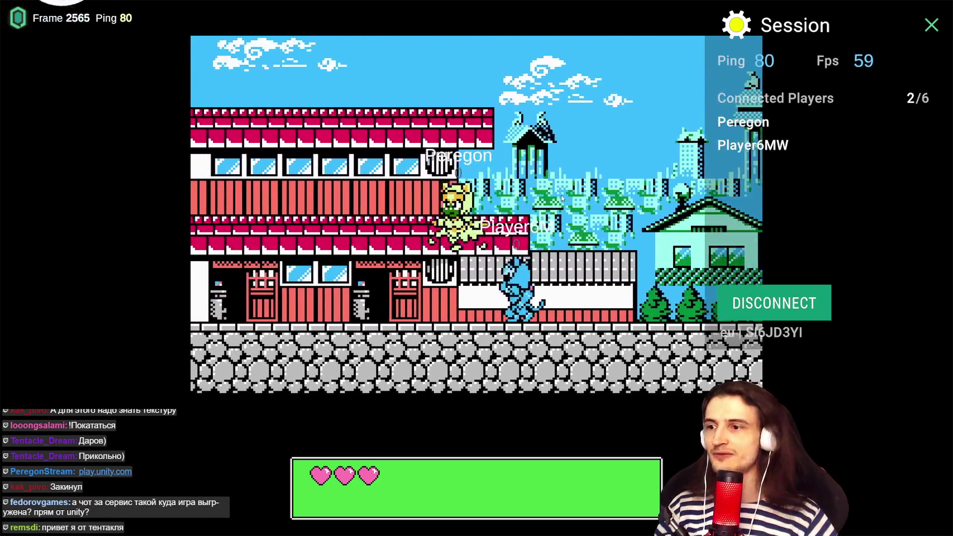
key(Left)
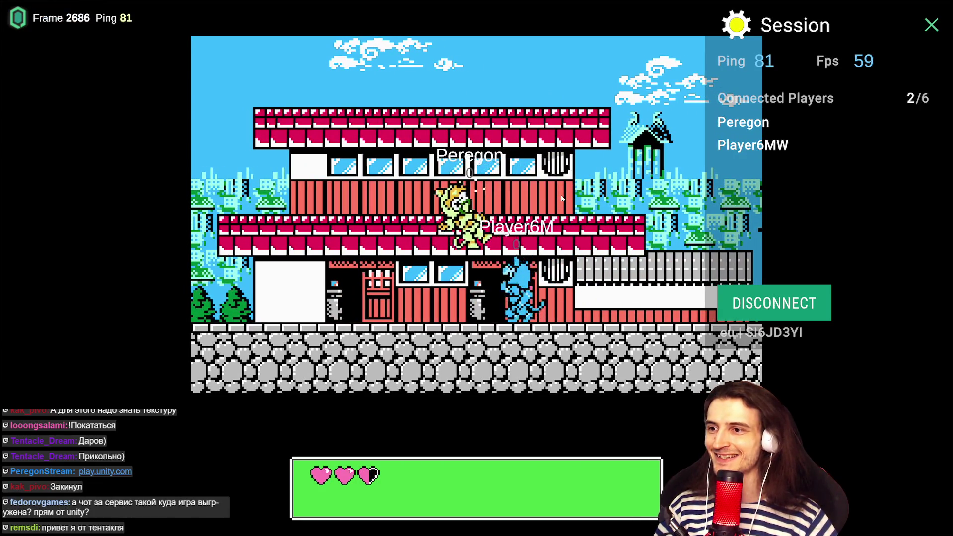
key(Left)
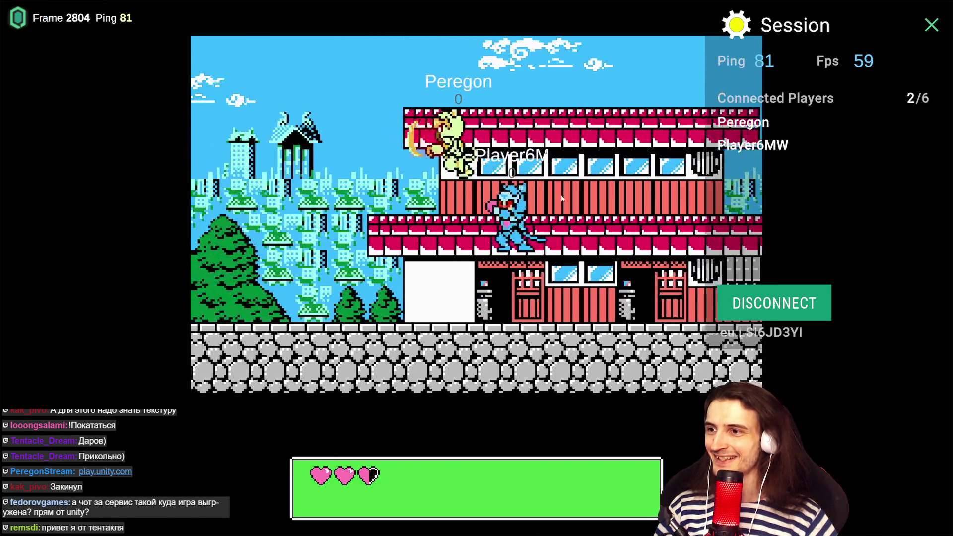
key(Left)
key(Left)
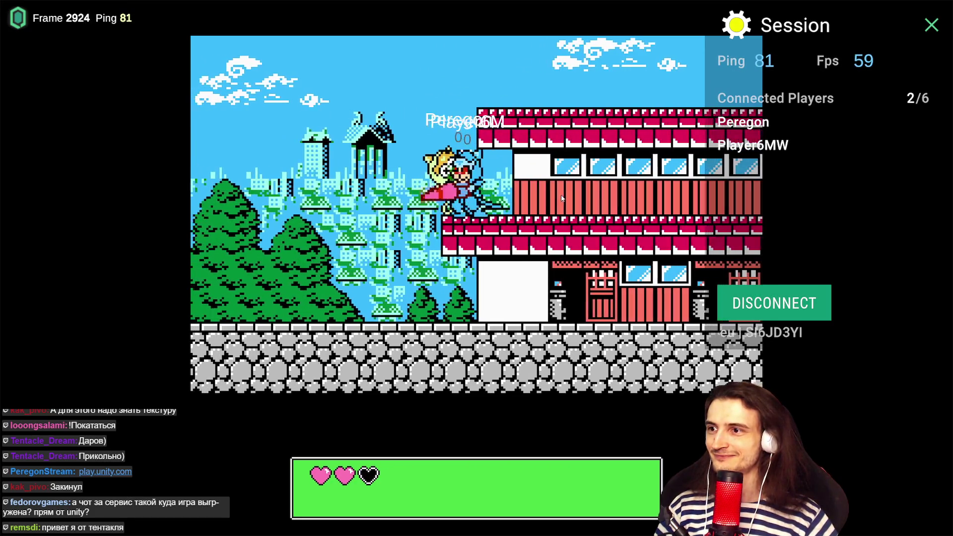
key(Left)
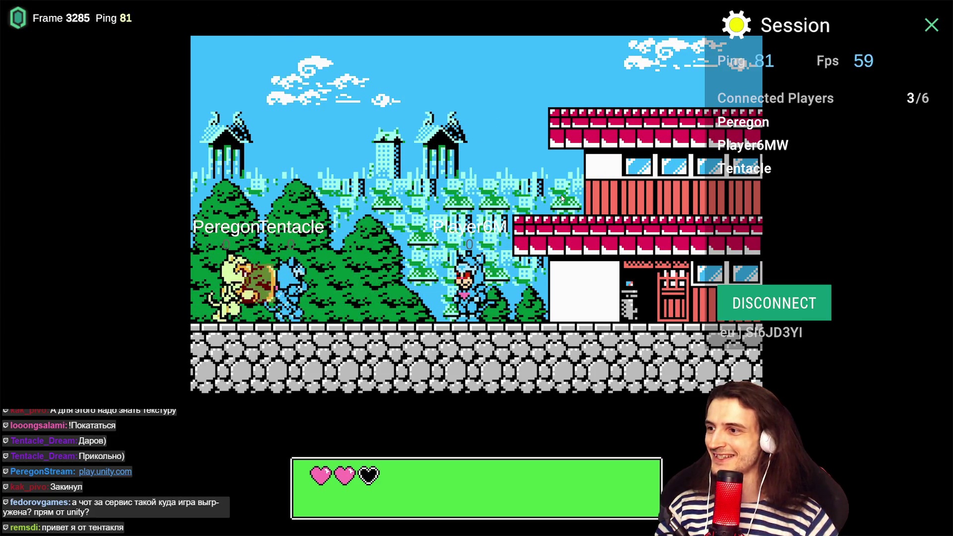
key(Right)
key(space)
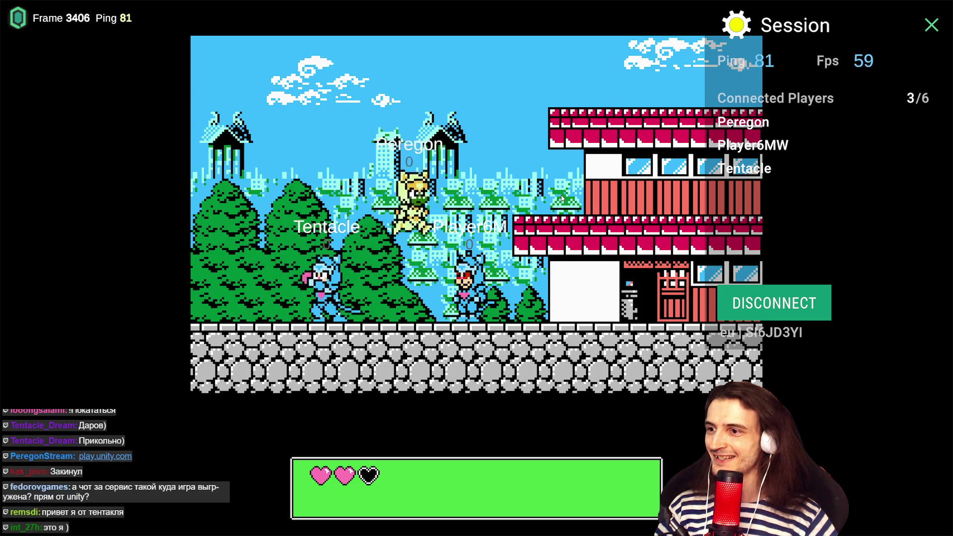
key(Left)
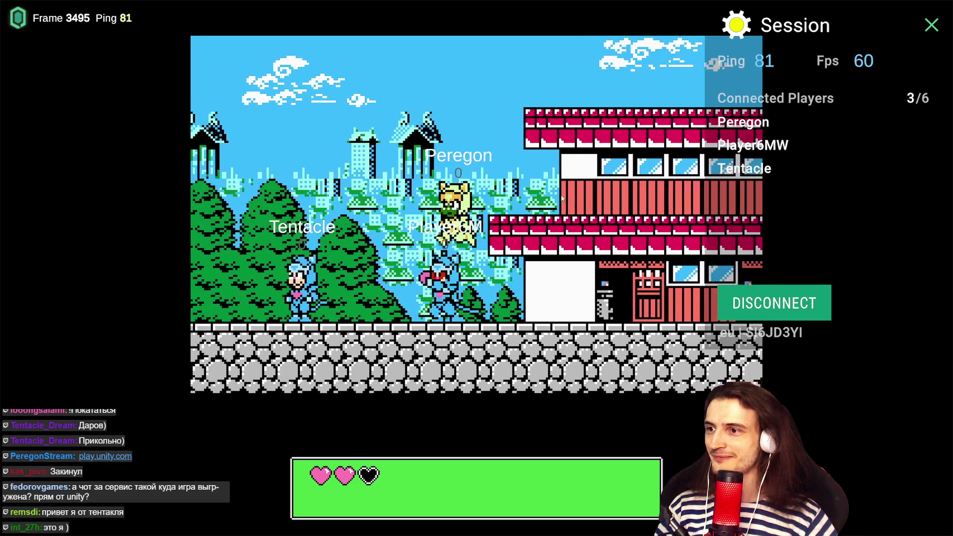
key(Right)
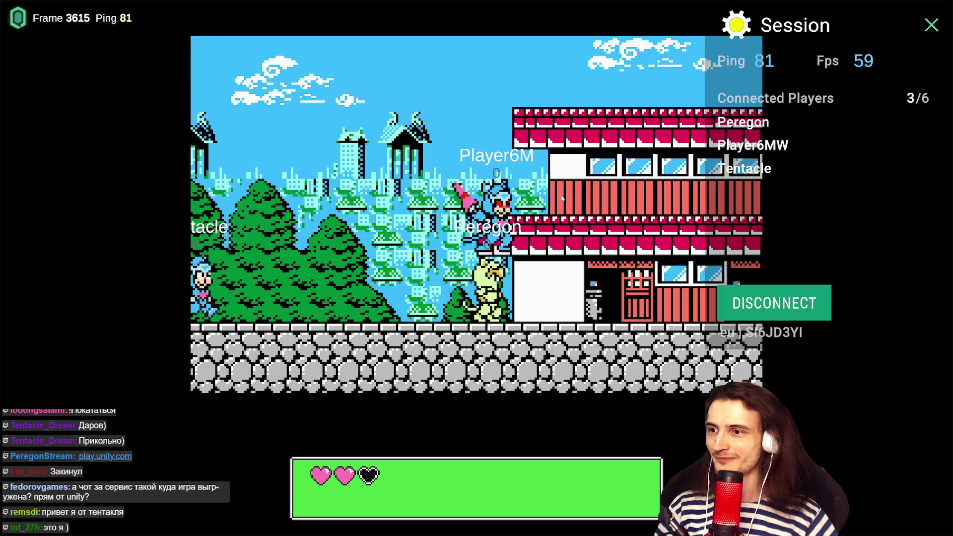
Run right across the street and roofs, drop down, then head left onto the red building
key(Right)
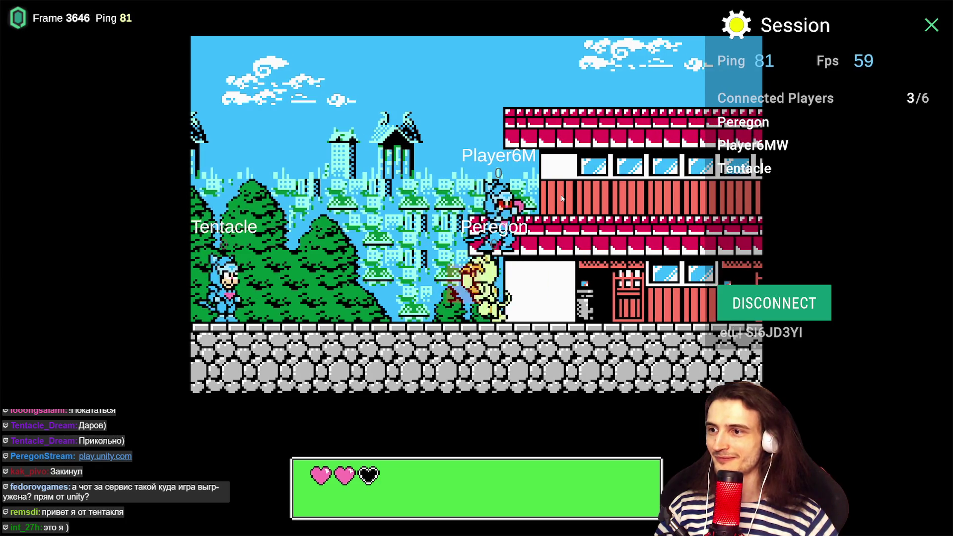
key(Right)
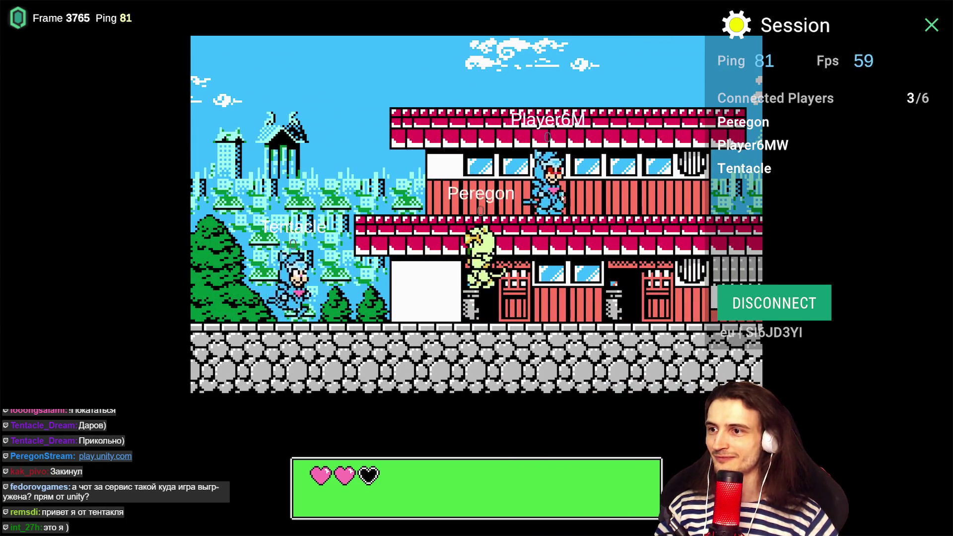
key(Right)
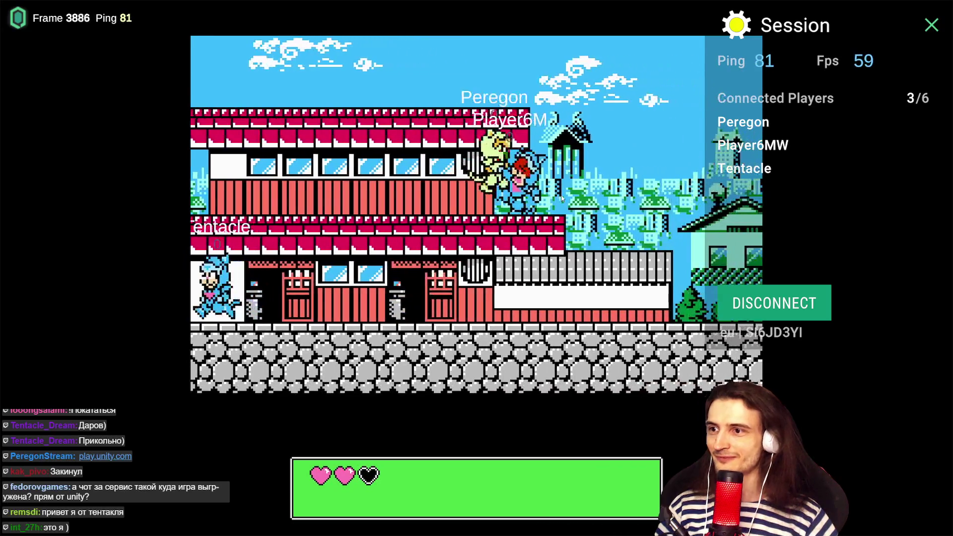
key(Right)
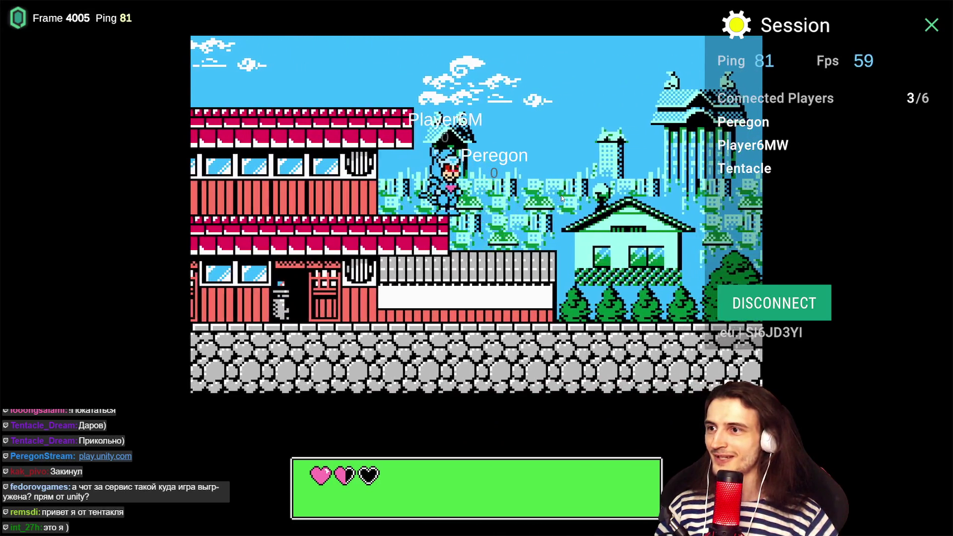
key(Right)
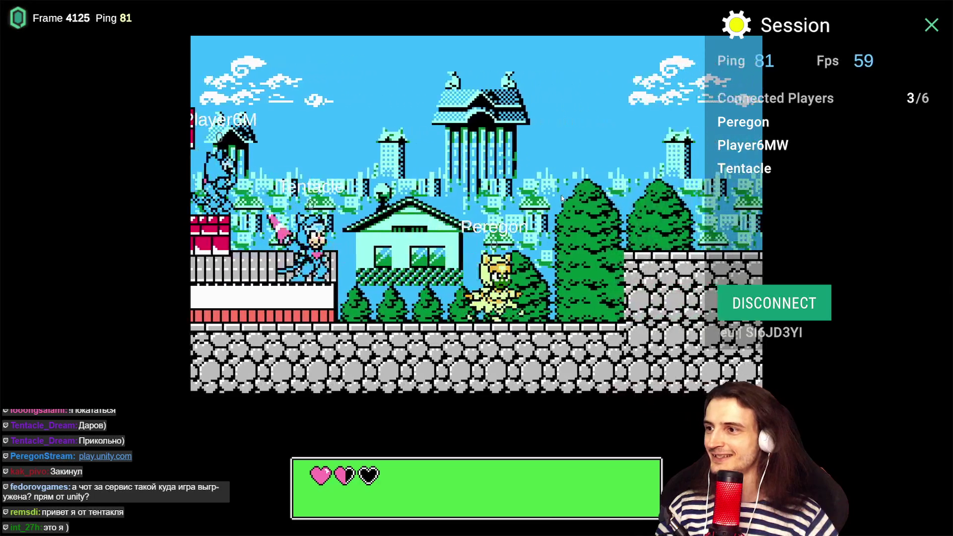
key(Left)
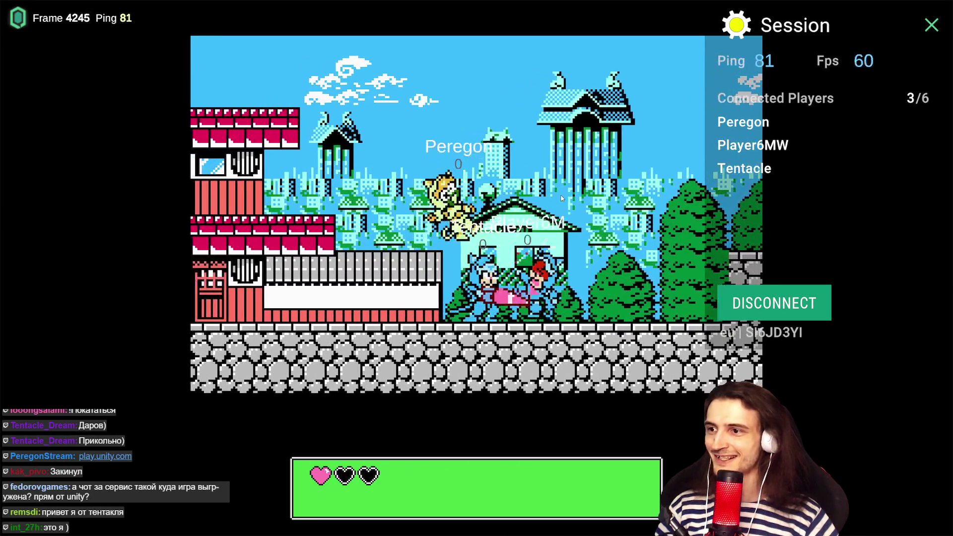
key(Left)
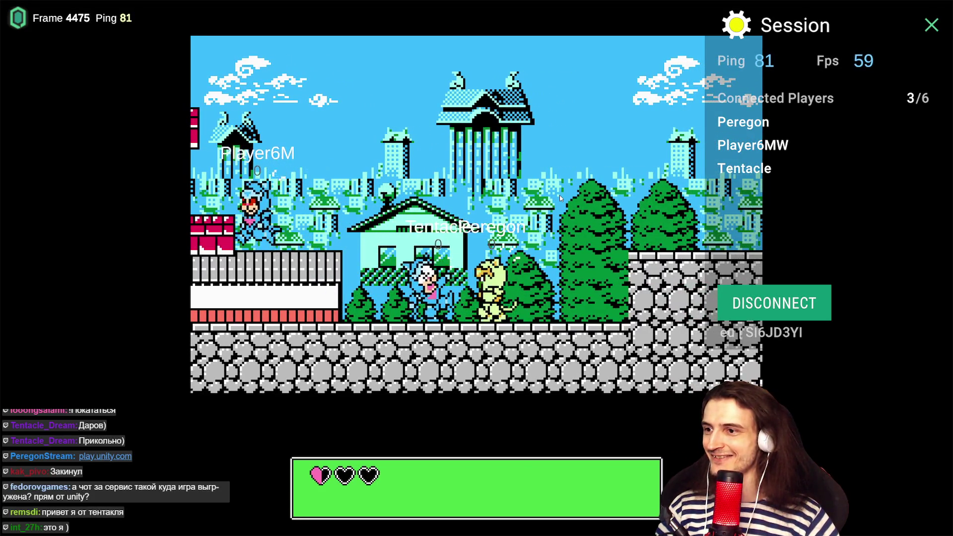
key(Left)
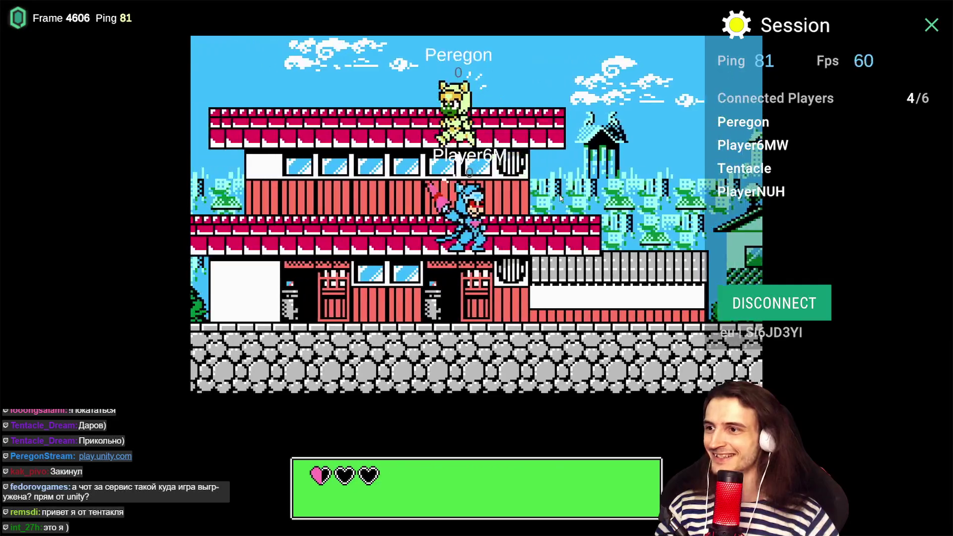
key(Right)
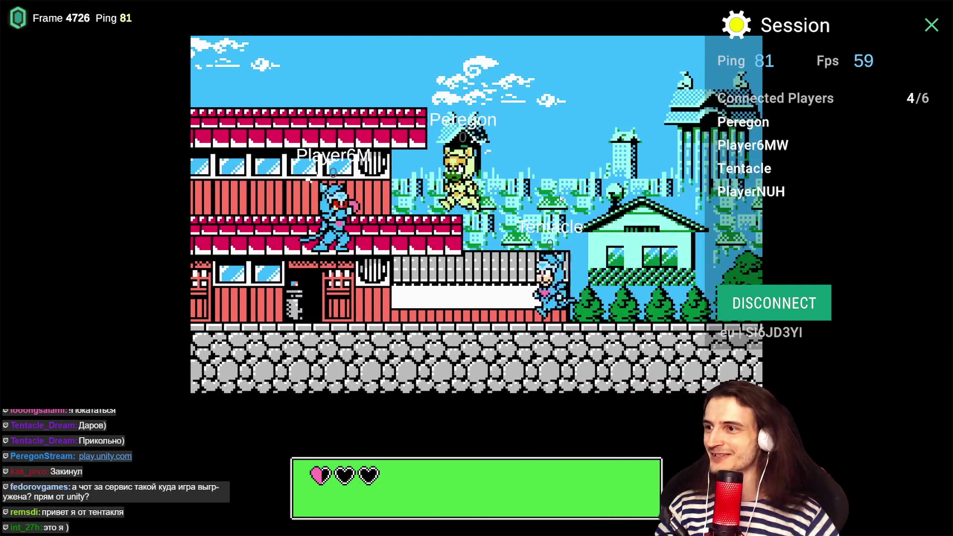
key(Left)
key(Left)
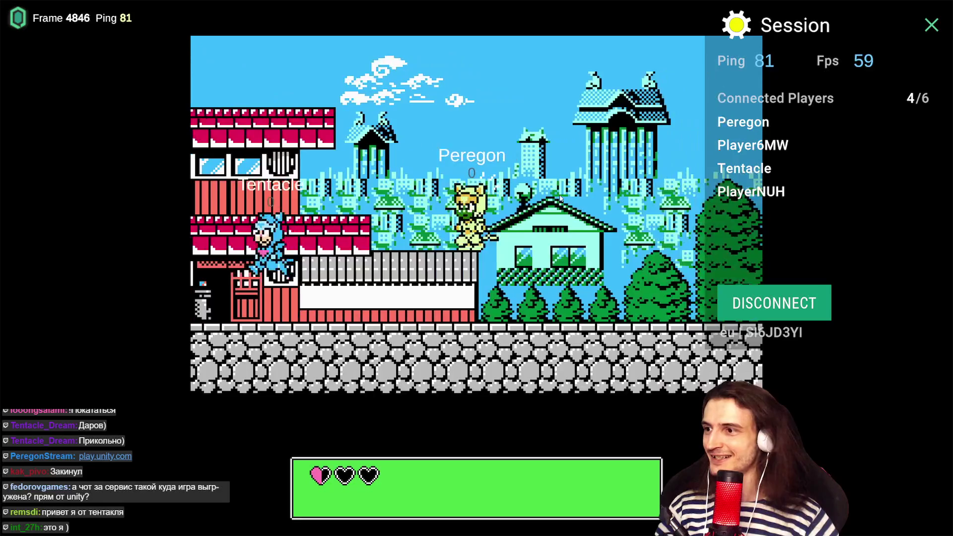
key(Left)
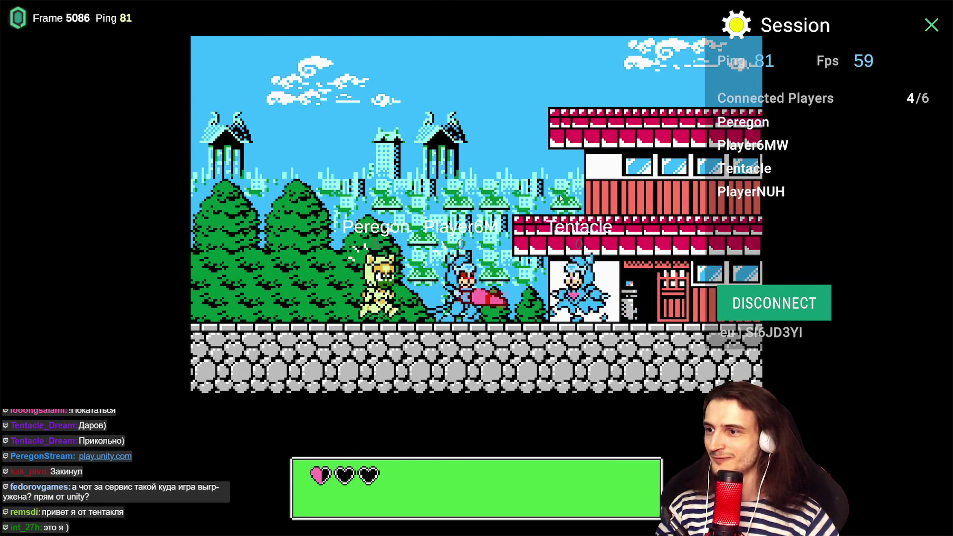
Leap over the buildings, return left along the street and roofs, then open the customisation panel
key(Right)
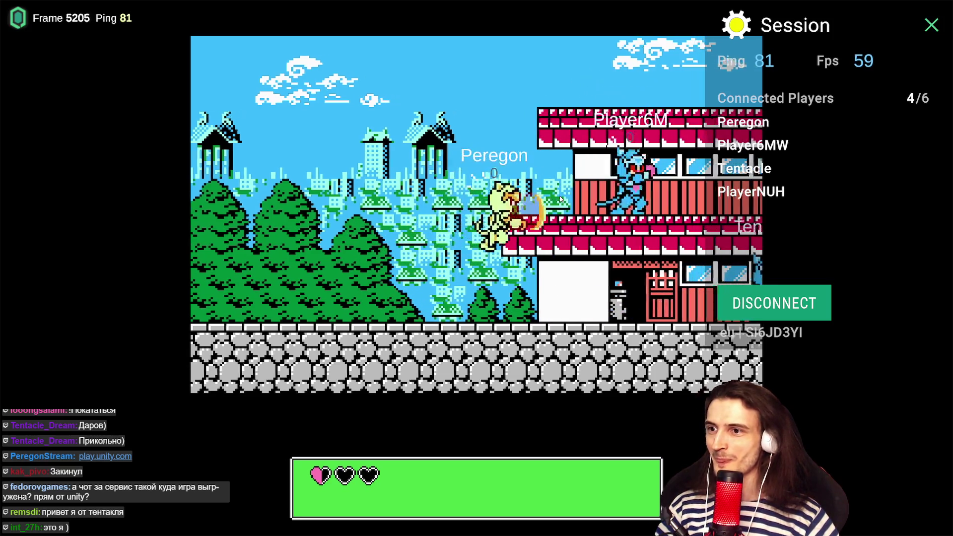
key(Right)
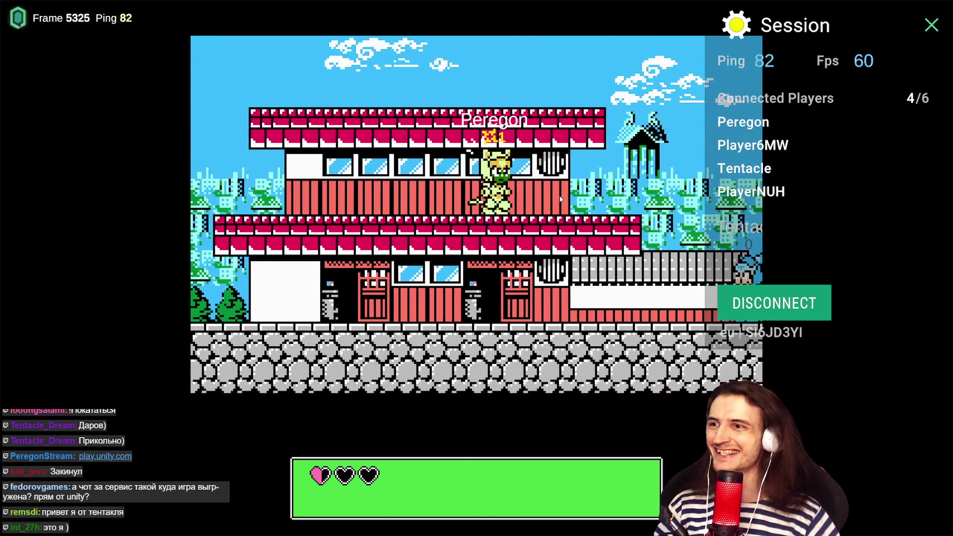
key(Right)
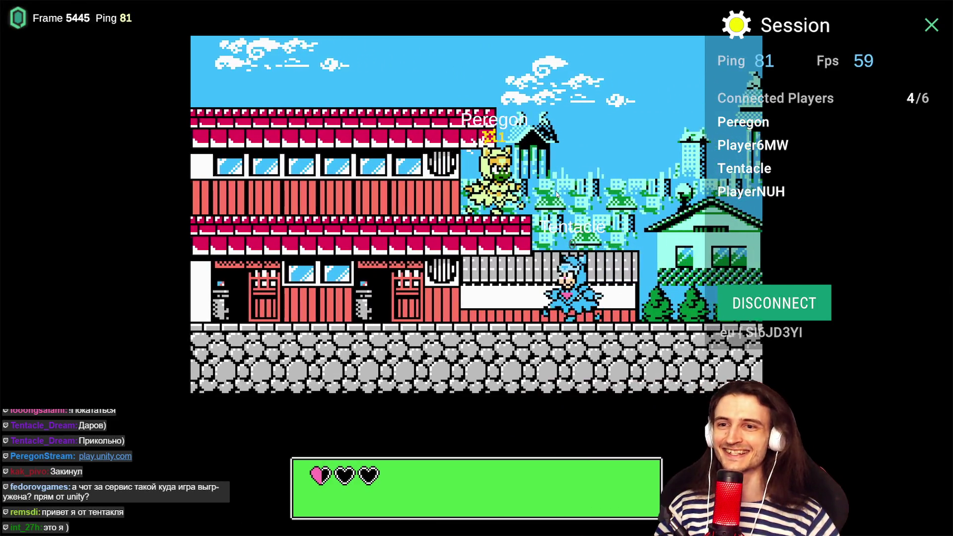
key(Left)
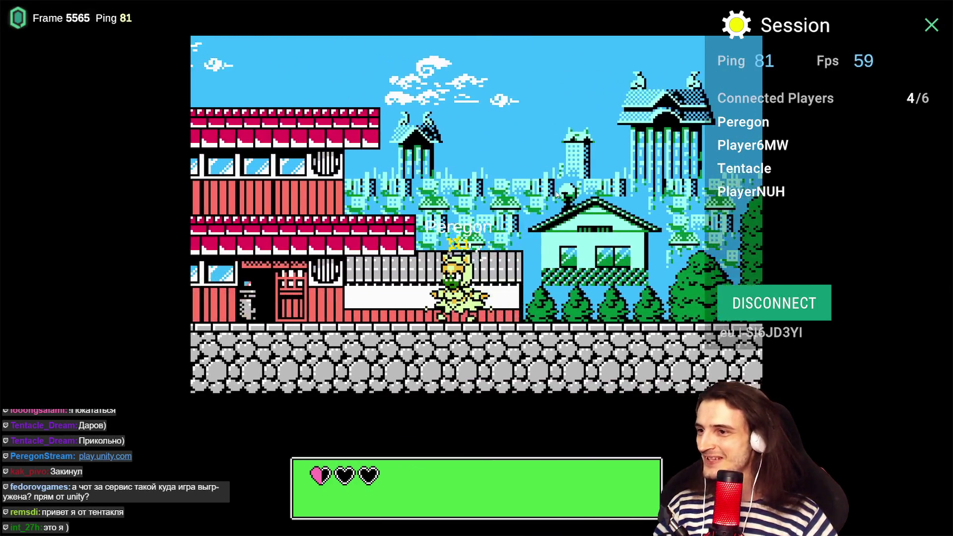
key(Left)
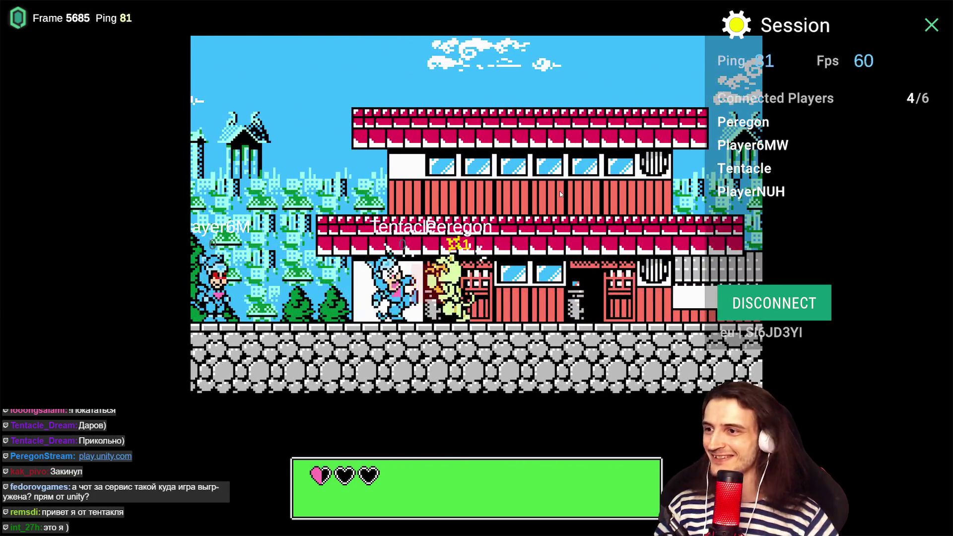
key(Left)
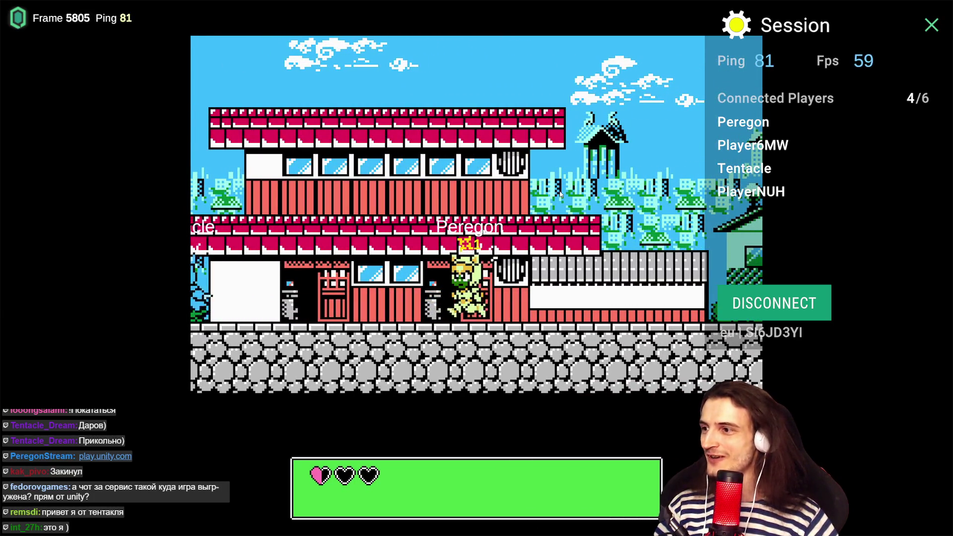
key(Left)
key(space)
key(Right)
key(Right)
key(space)
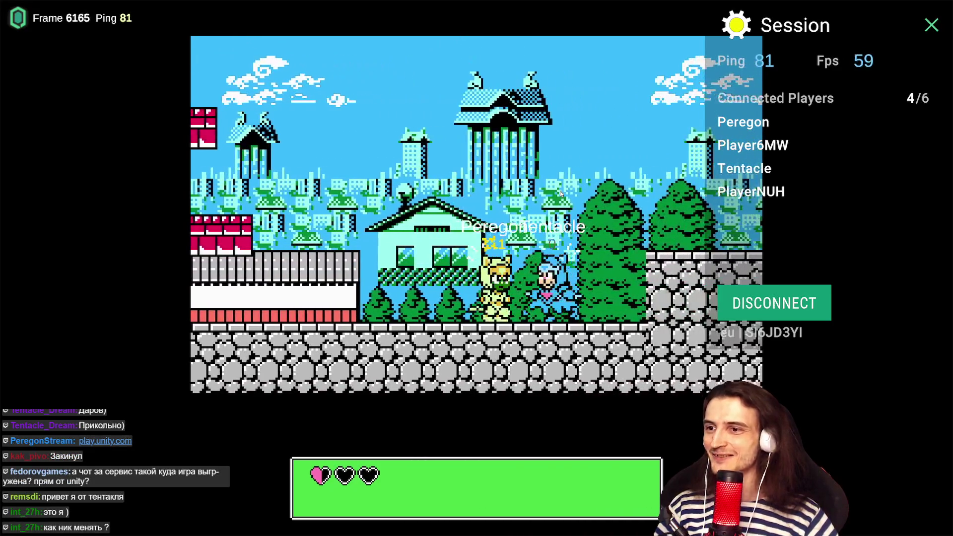
key(Return)
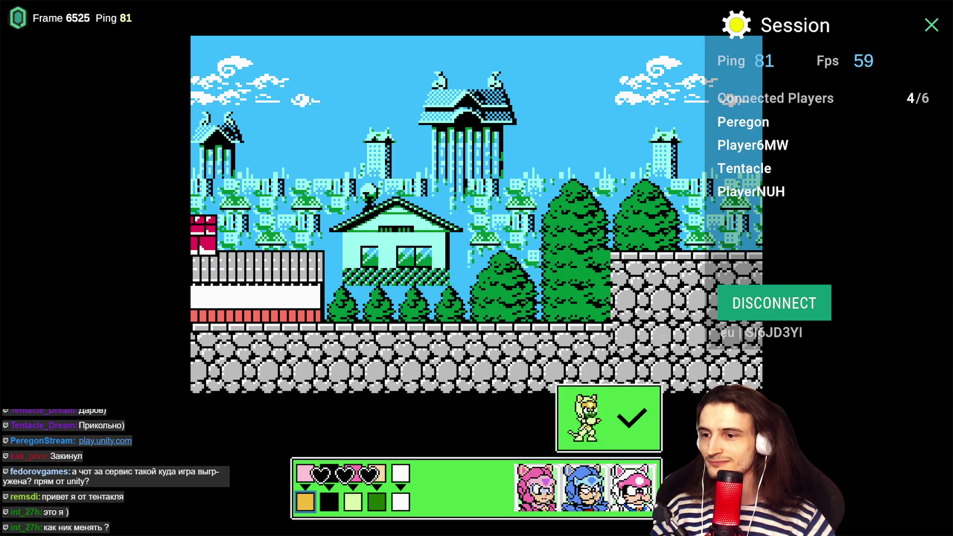
Choose and confirm the blue ninja cat, then walk and jump in the level
click(592, 492)
click(595, 425)
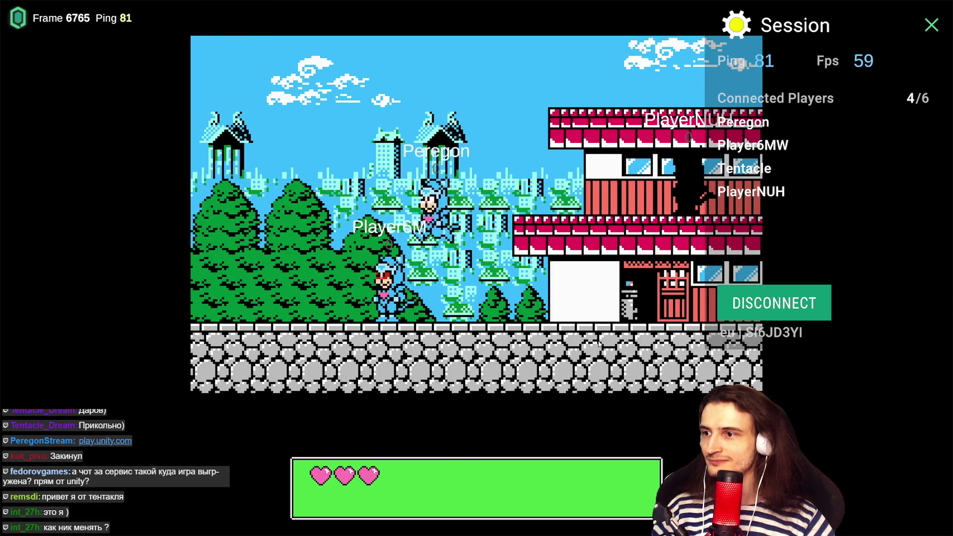
key(Right)
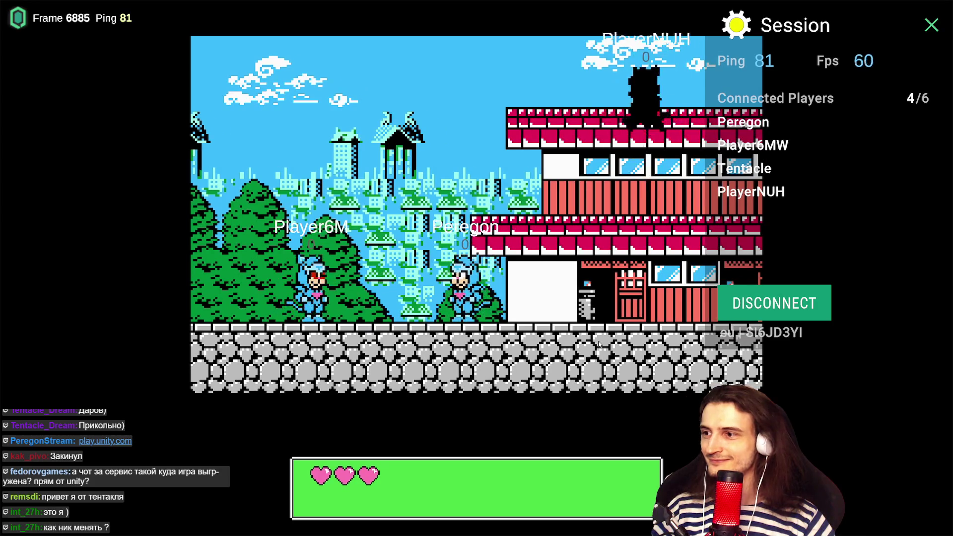
key(Left)
key(space)
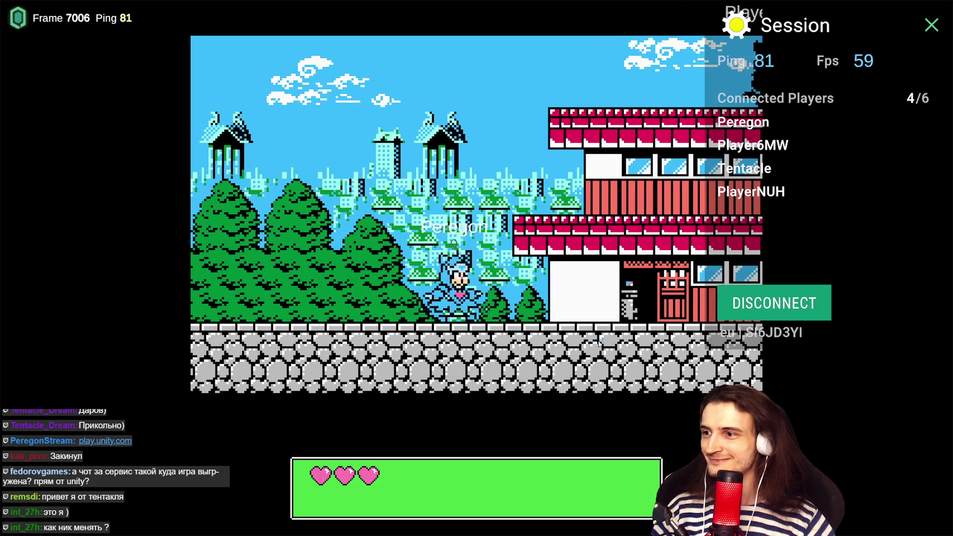
Jump the blue cat onto the building's upper roof and off it, steering left in the air
key(Right)
key(space)
key(Right)
key(space)
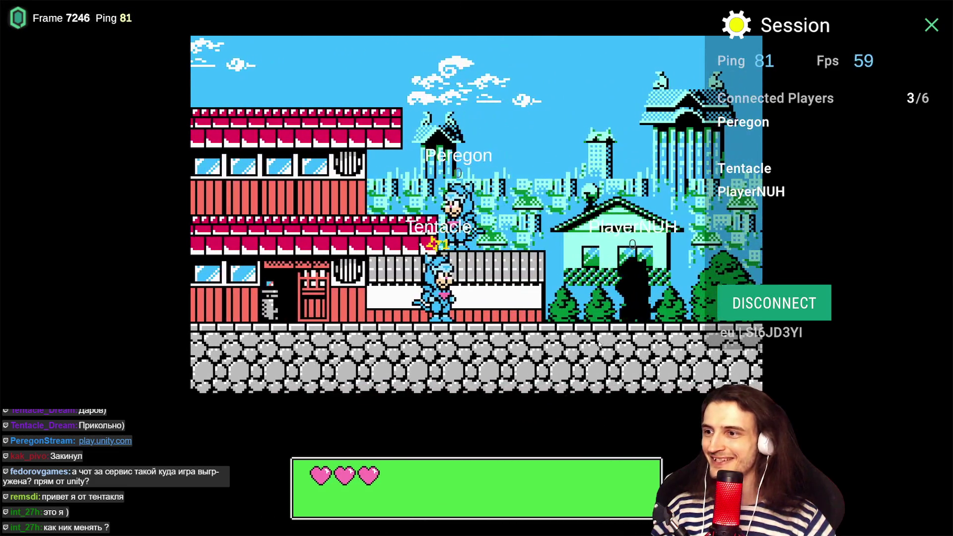
key(Left)
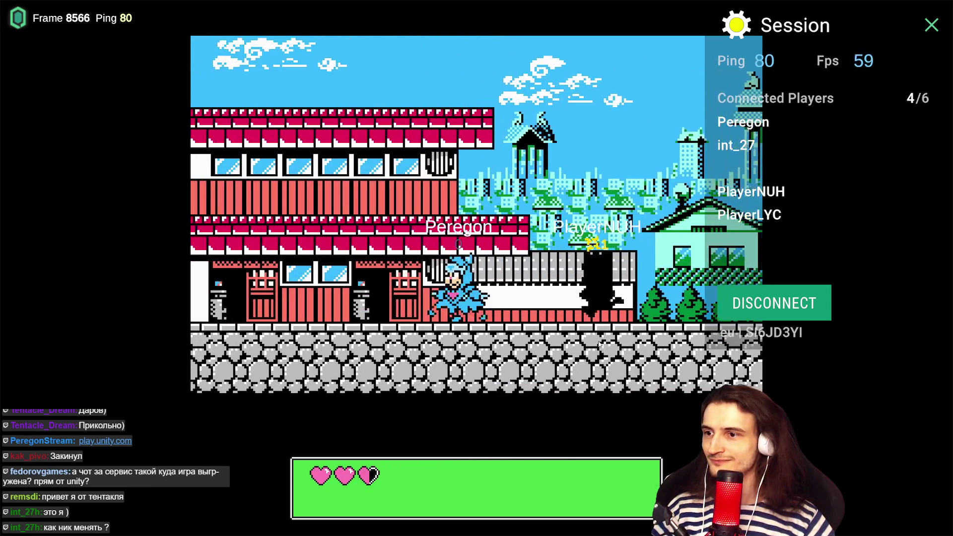
Move the cat left, then right onto the red rooftop, and disconnect from the session
key(Left)
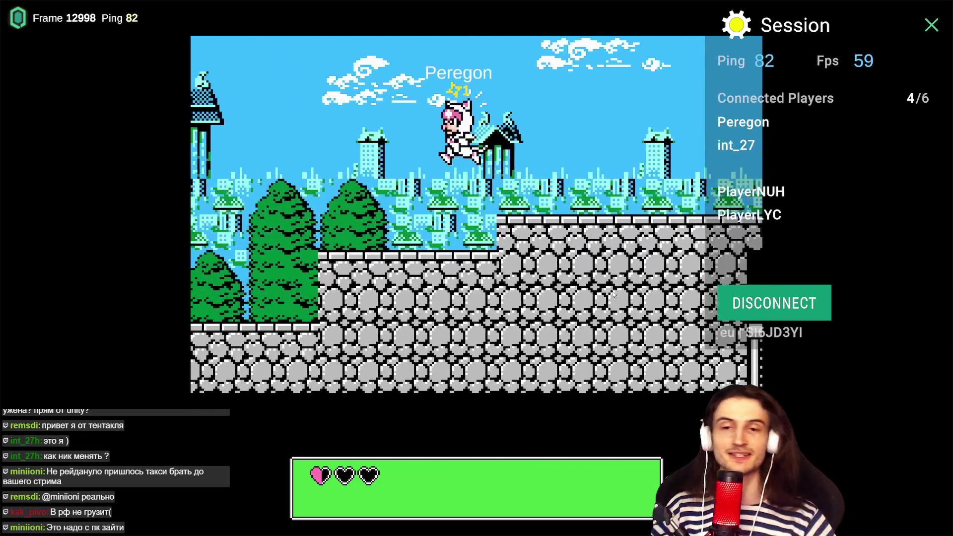
key(Right)
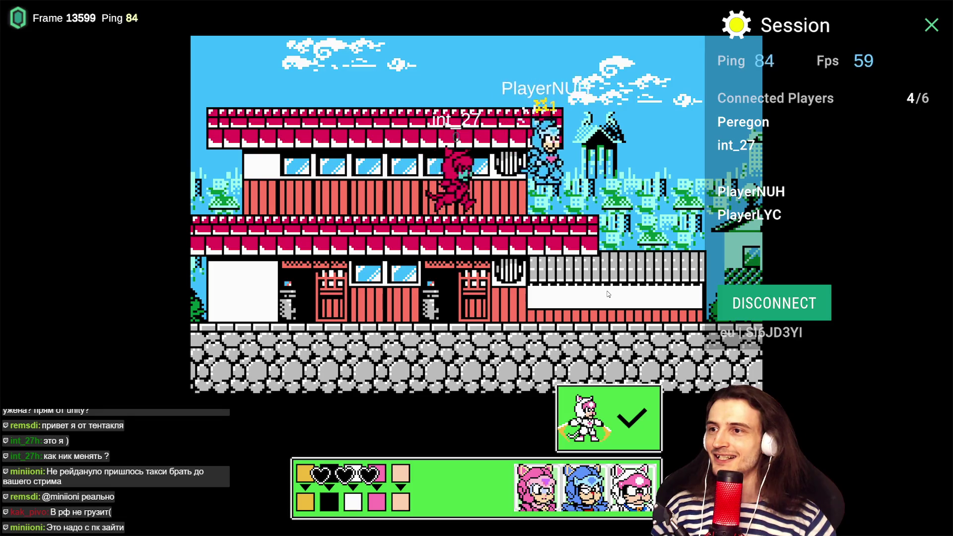
click(767, 308)
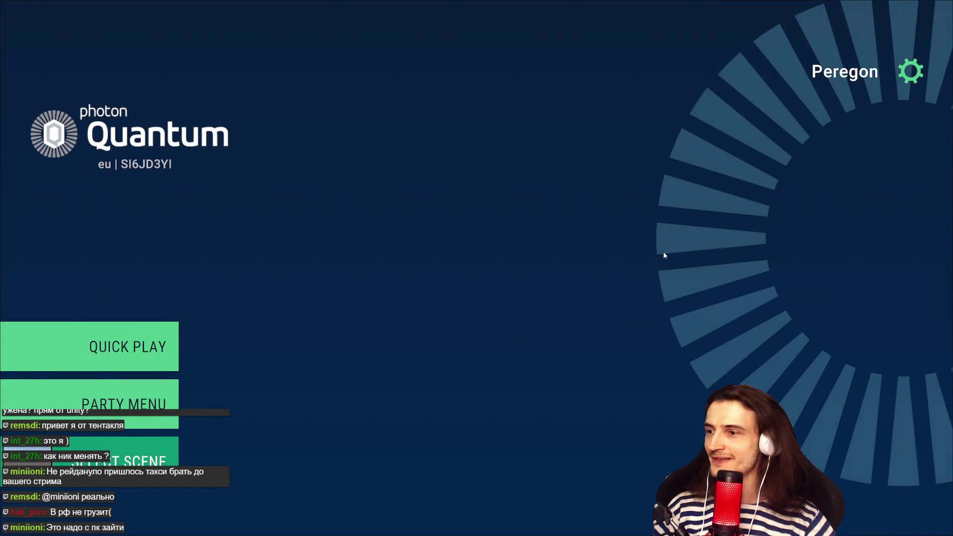
Exit fullscreen and switch from the Downloads page to the Telegram chat
key(Escape)
click(649, 47)
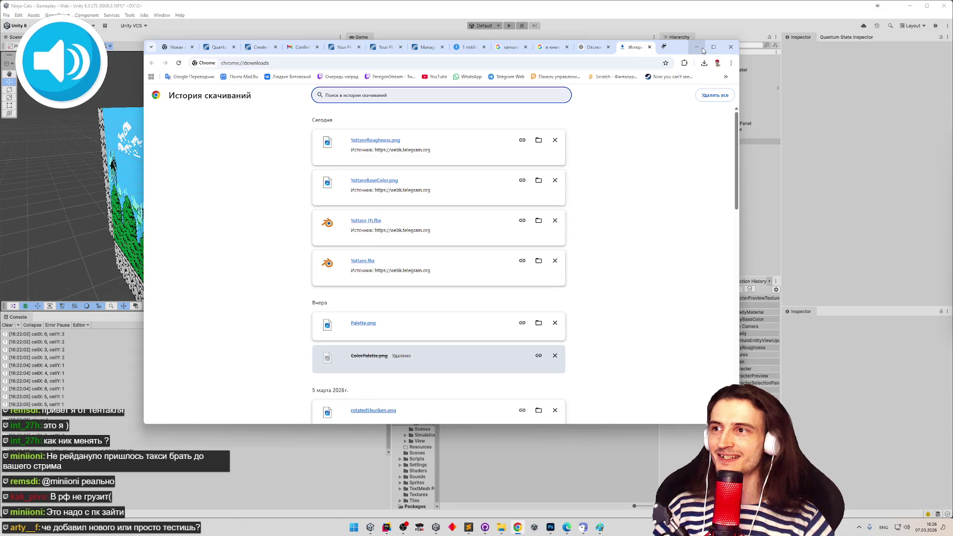
click(469, 48)
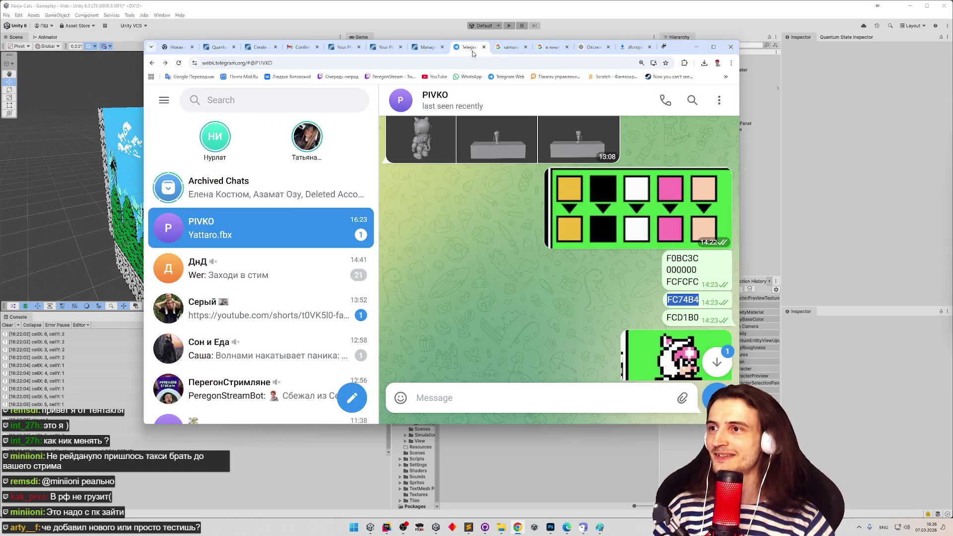
Download the latest 364 KB Yattaro.fbx from the end of the chat and show recent downloads
scroll(564, 292, down, 3)
scroll(564, 292, down, 10)
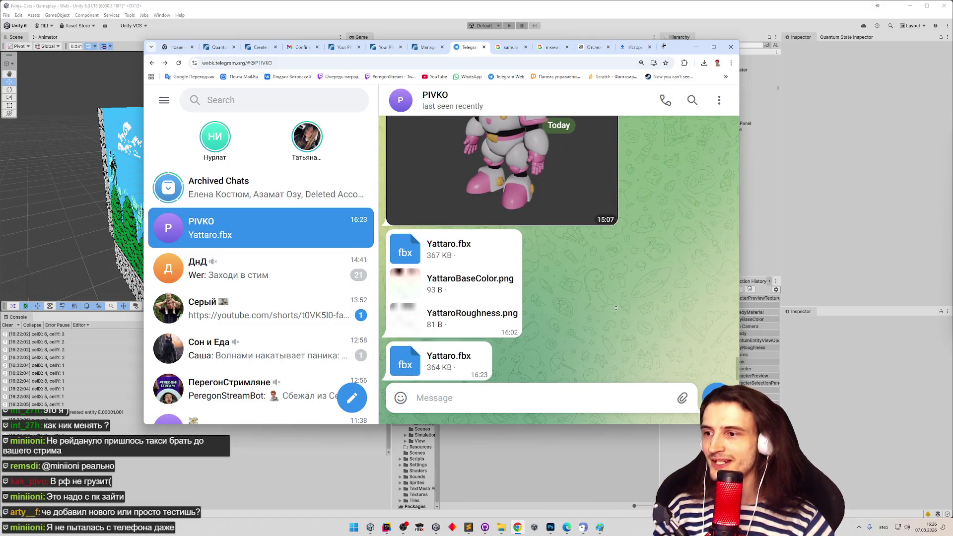
double_click(462, 362)
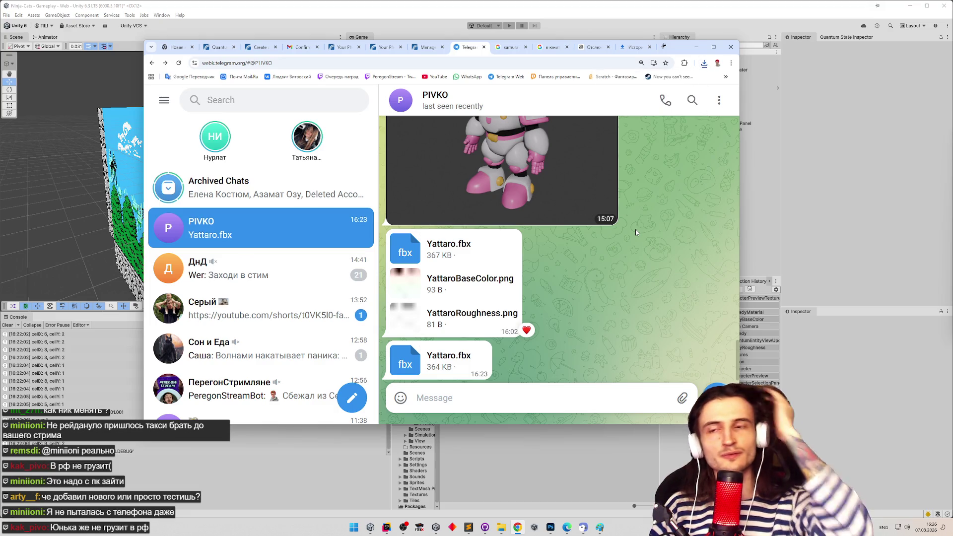
click(704, 62)
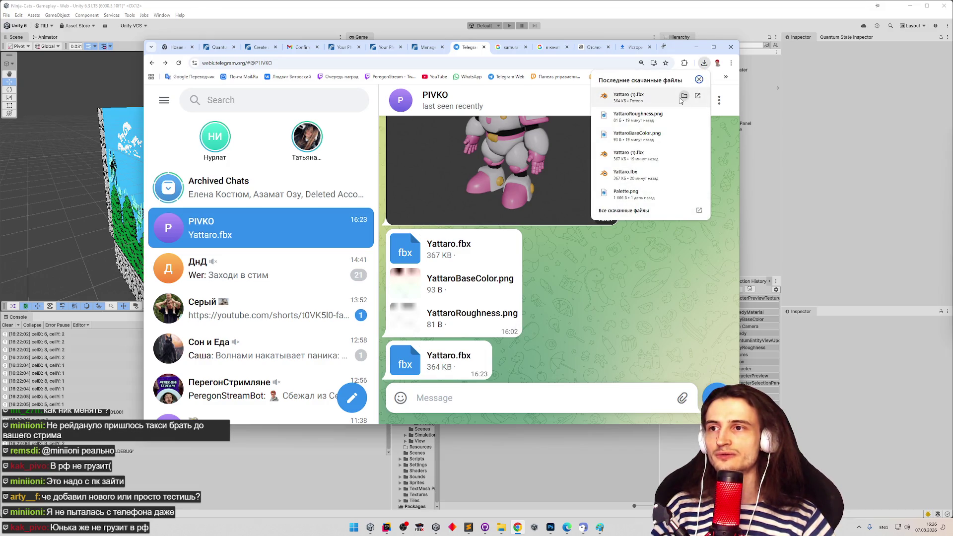
Show Yattaro (1).fbx in Downloads and rename it Yattaro.fbx, accepting the name conflict
click(683, 97)
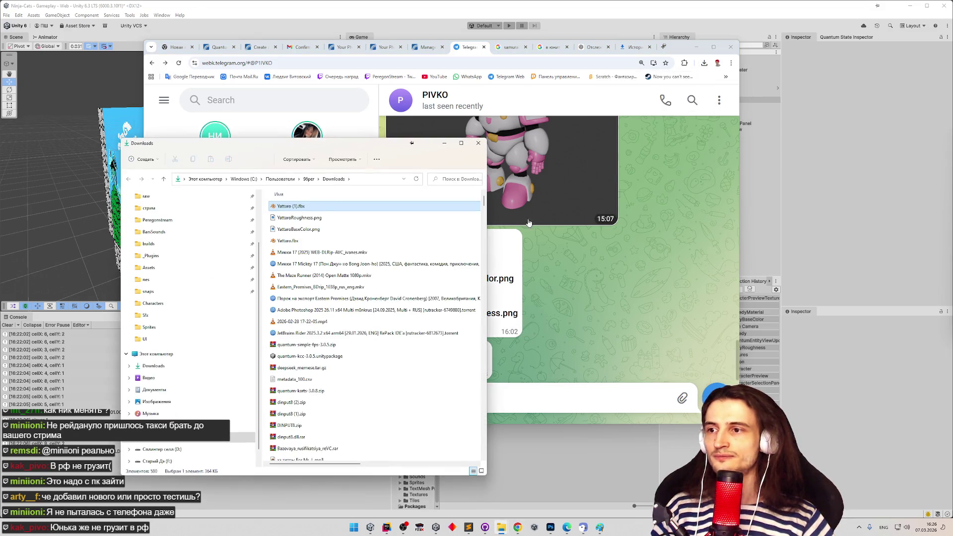
click(295, 206)
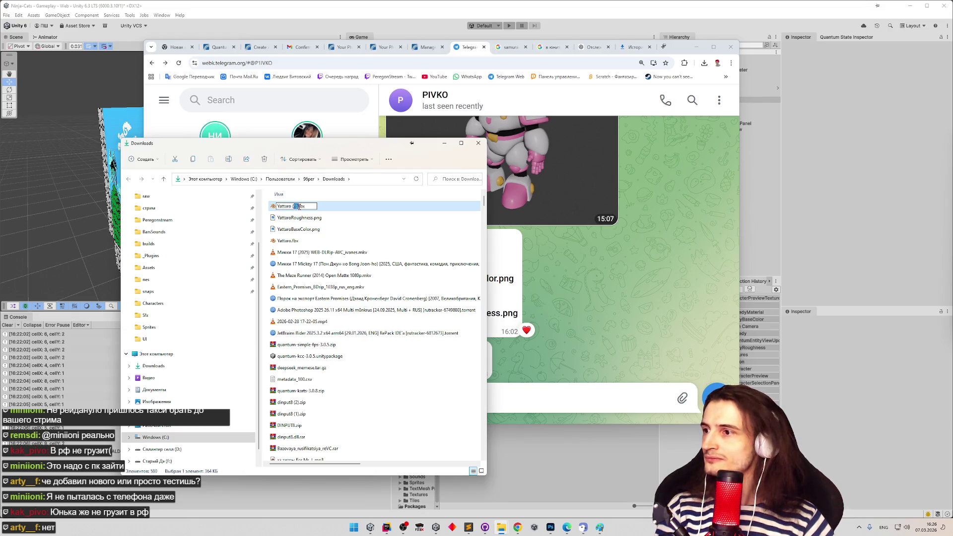
key(BackSpace)
key(BackSpace)
key(Return)
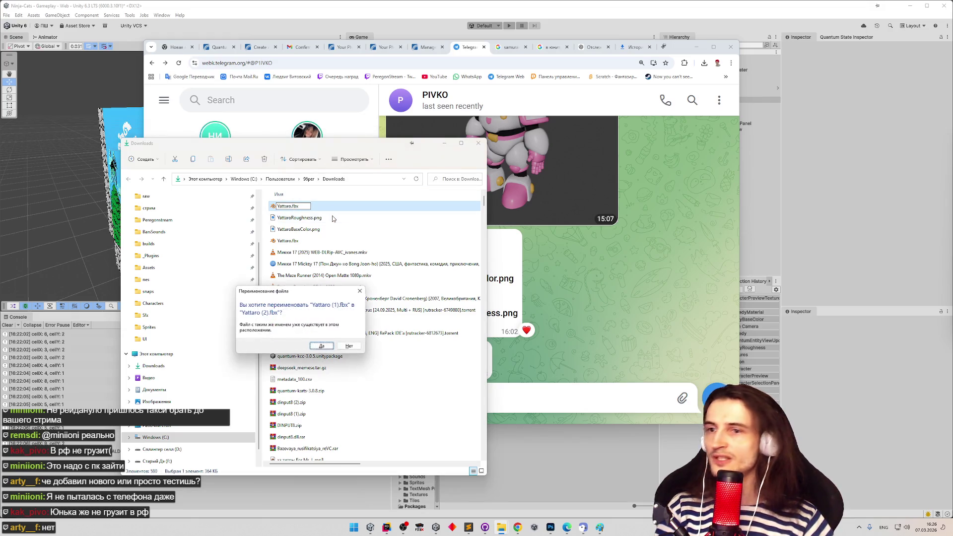
click(322, 346)
Delete the old Yattaro.fbx, rename Yattaro (2).fbx to Yattaro.fbx, and add a task-list line
click(294, 243)
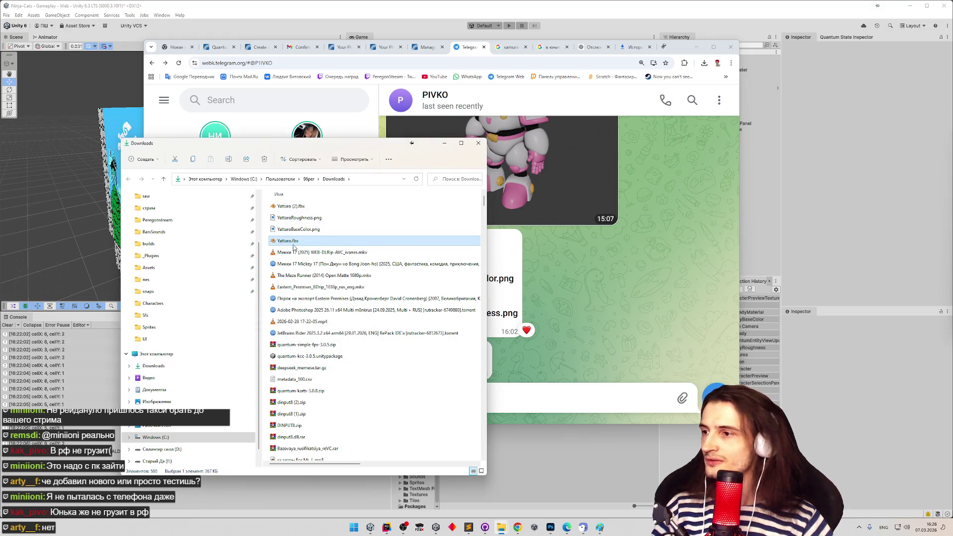
key(Delete)
click(294, 206)
key(F2)
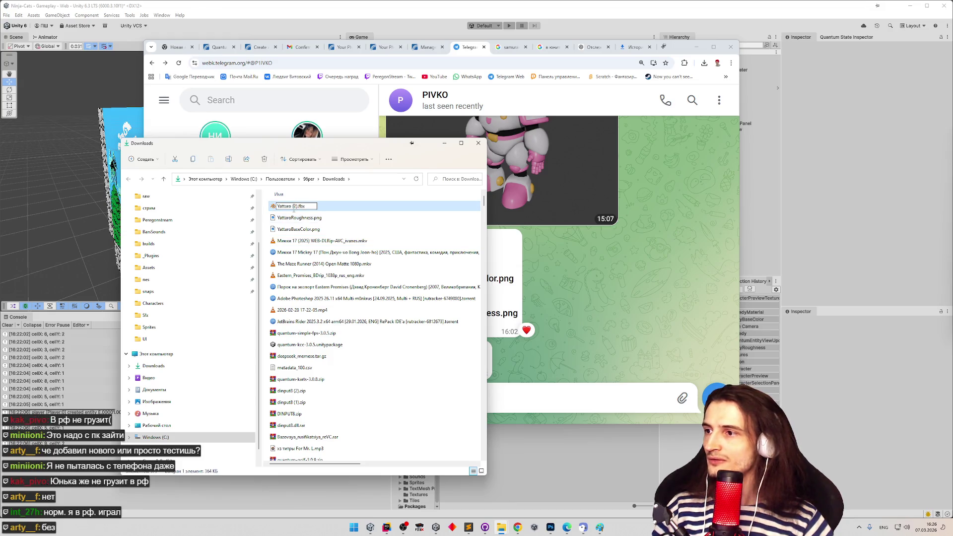
key(BackSpace)
key(BackSpace)
key(BackSpace)
key(Return)
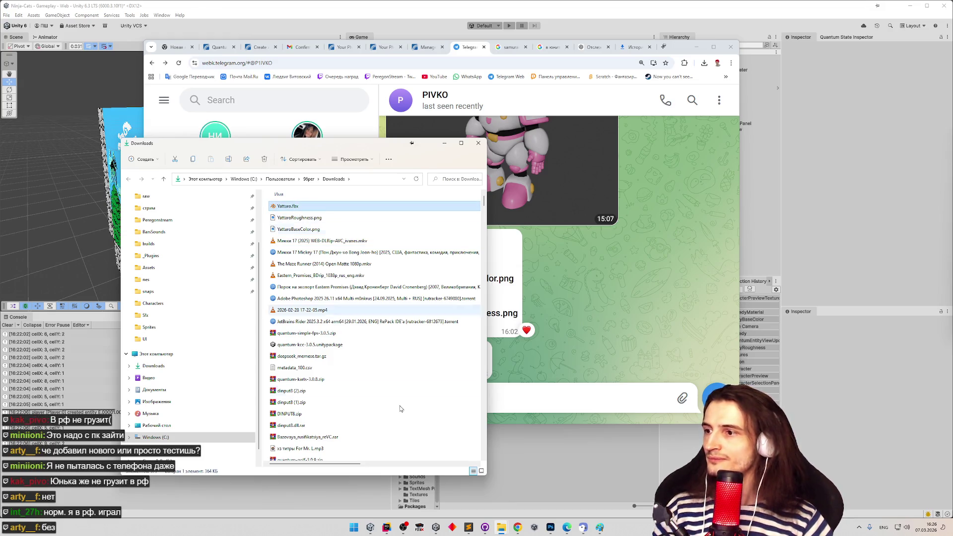
click(468, 527)
key(Return)
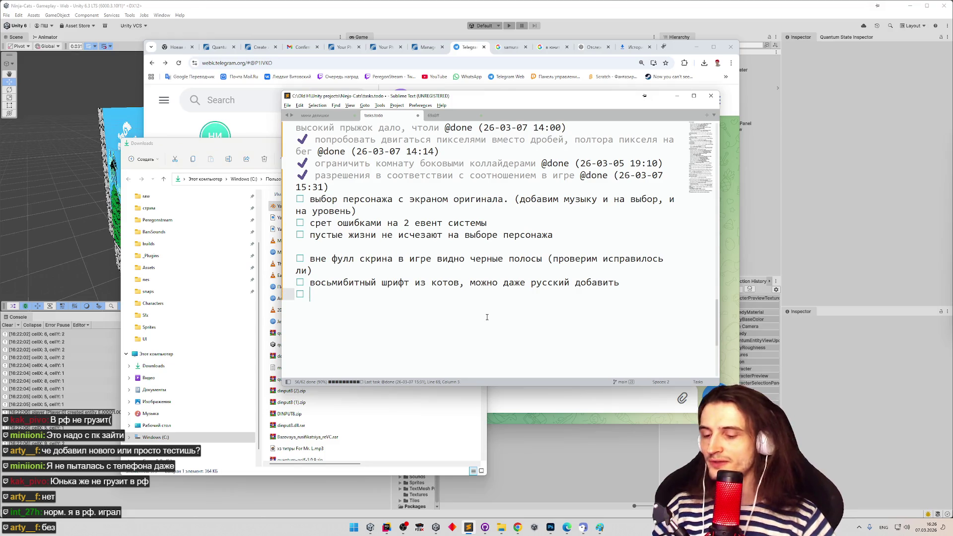
Add the task 'раффнесс для 3д кота' to tasks.todo in Russian layout, then minimize Sublime Text
text(,fu)
key(BackSpace)
key(BackSpace)
key(BackSpace)
key(alt+shift)
text(раффнесс для )
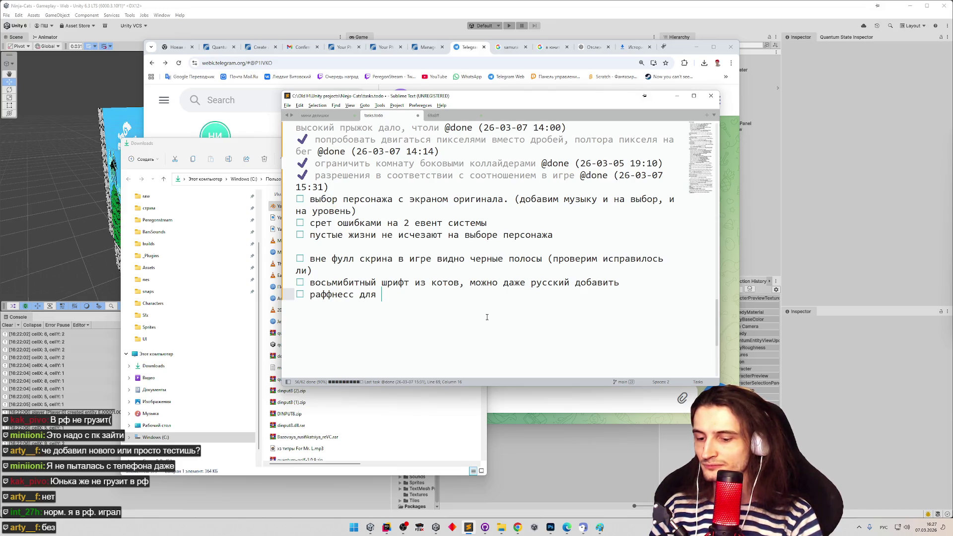
text(3д кота)
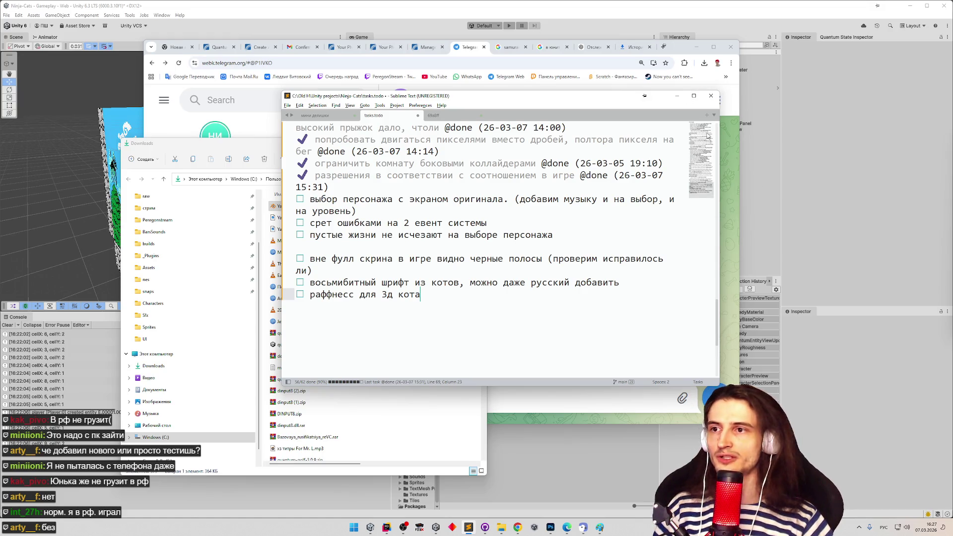
click(677, 95)
Rename the downloaded Yattaro.fbx to Speedy.fbx
drag(341, 146, 496, 153)
key(F2)
key(alt+shift)
text(Speed)
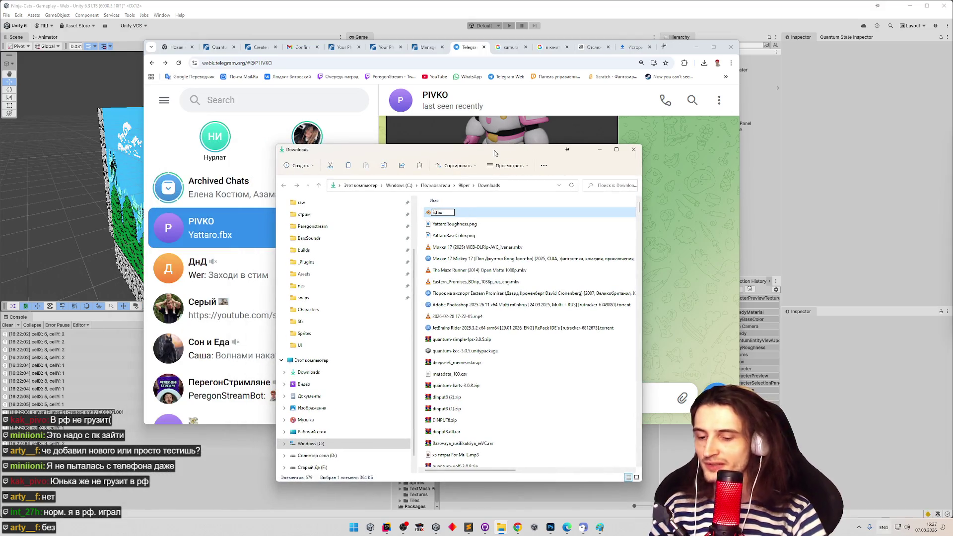
text(y)
key(Return)
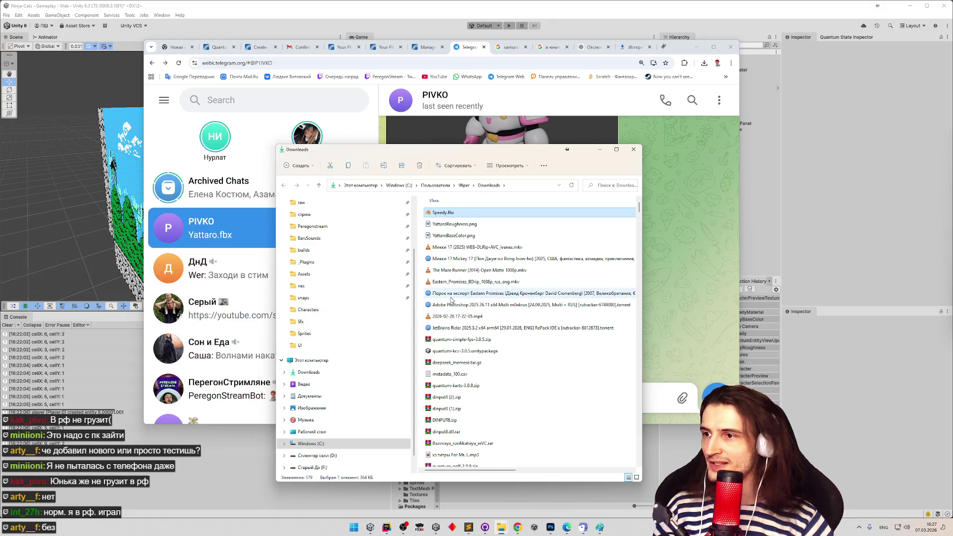
Paste Speedy.fbx into Ninja-Cats' Assets\models\Speedy folder, replacing the existing file
click(342, 274)
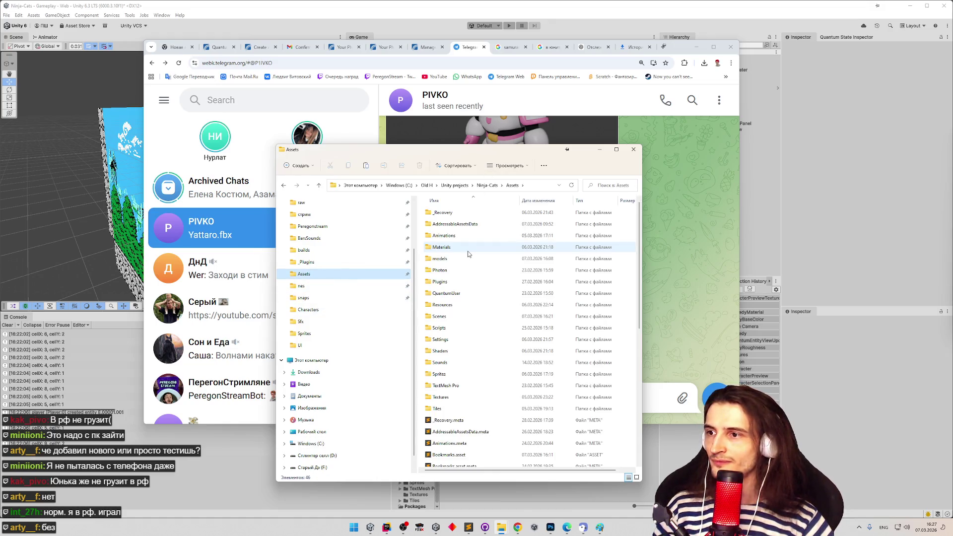
double_click(449, 259)
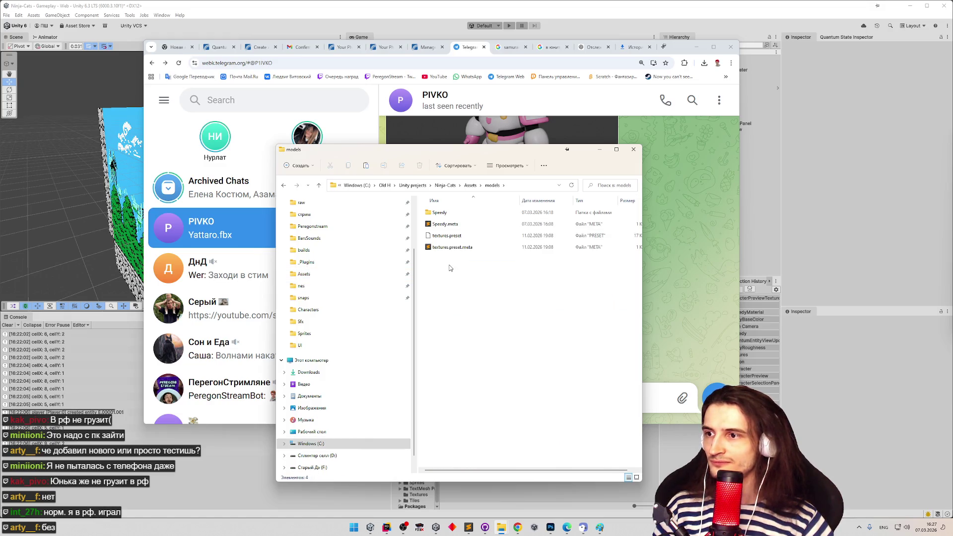
double_click(441, 213)
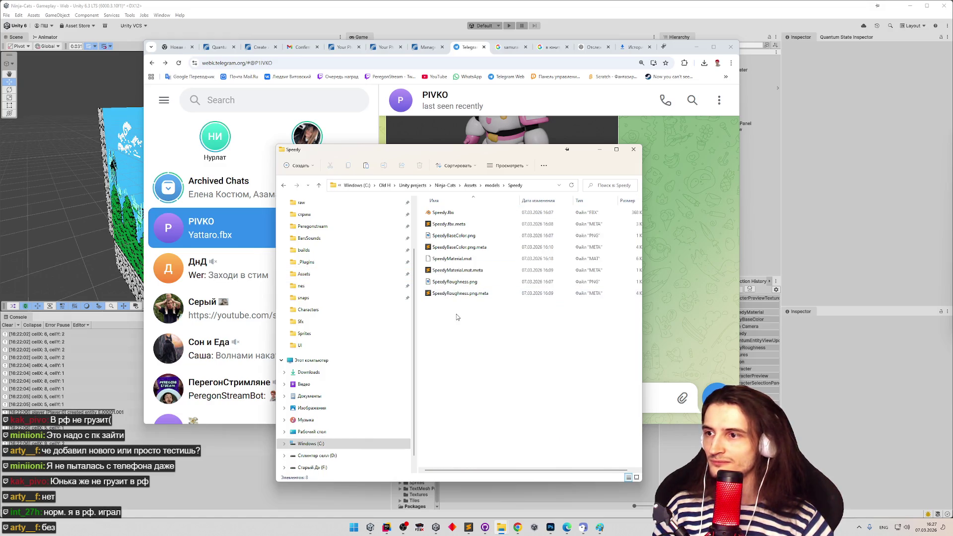
key(ctrl+v)
click(249, 210)
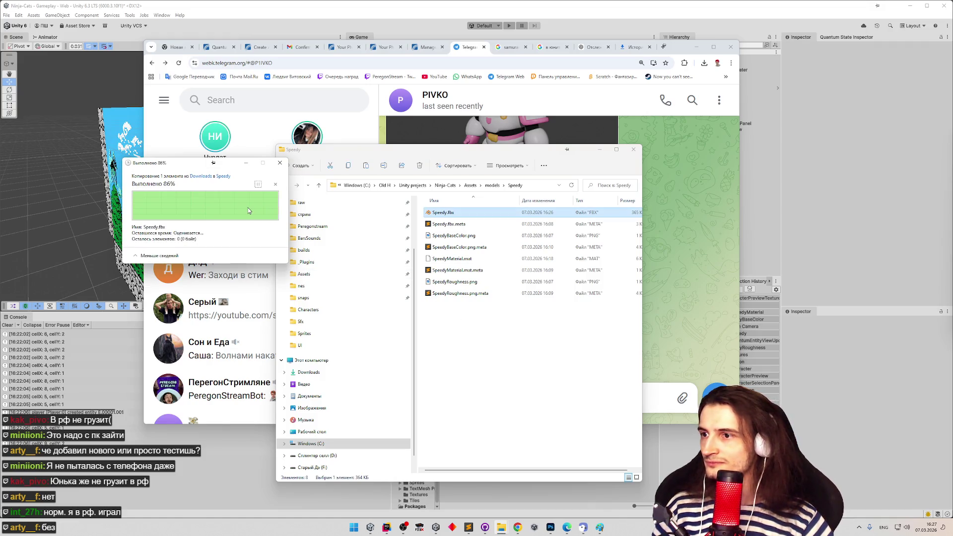
Close File Explorer, return to Unity, and save the Gameplay scene
click(600, 149)
click(696, 47)
key(ctrl+s)
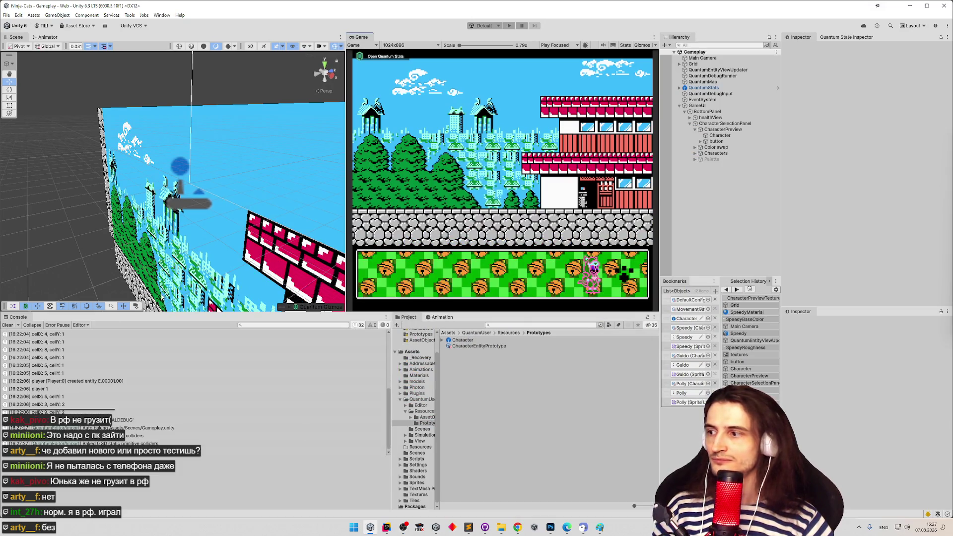
Clear the console, search the Project panel for 'spee', and drag the Speedy model into the scene
click(7, 325)
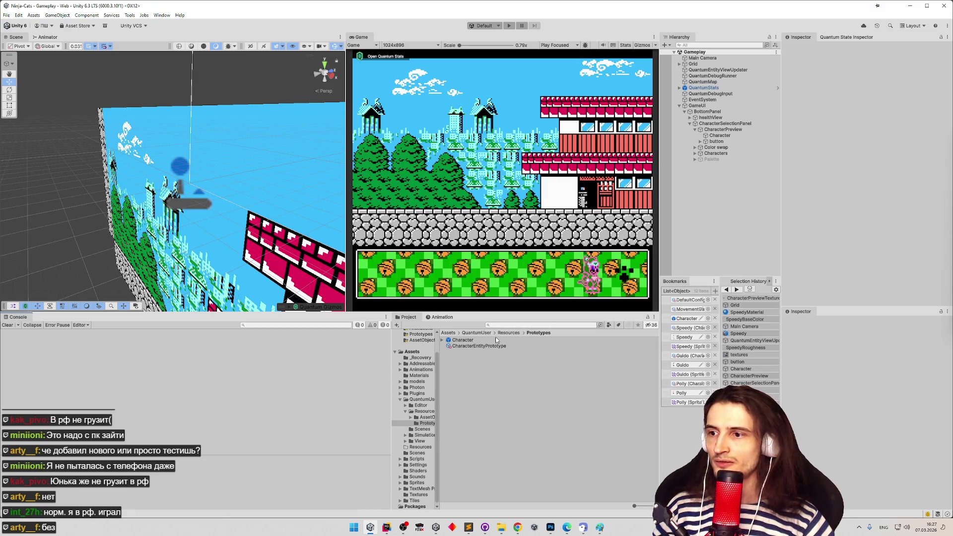
click(505, 325)
text(s)
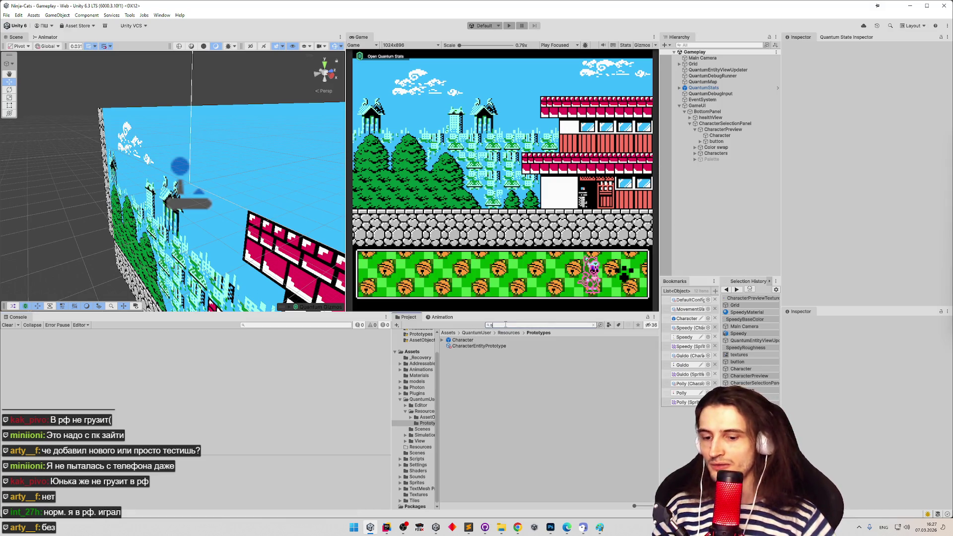
text(peed)
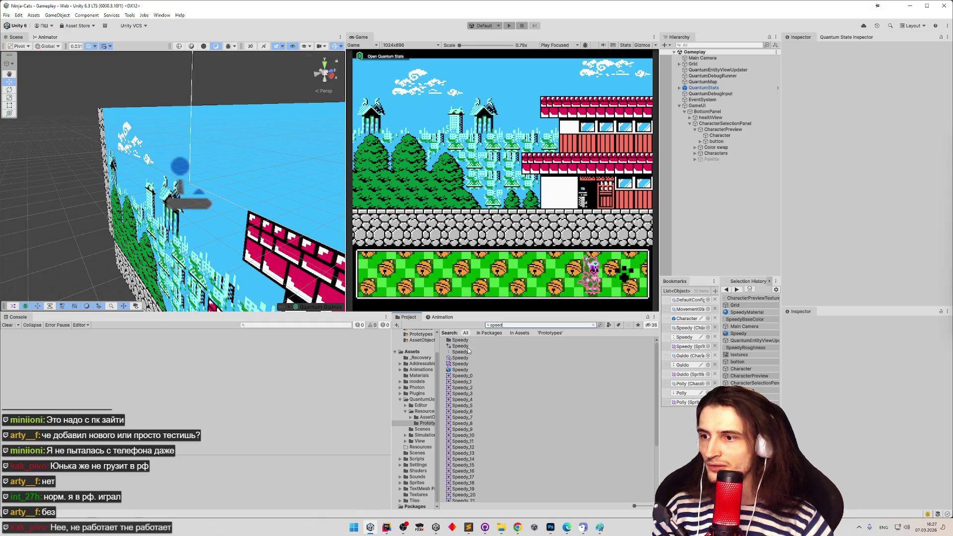
mouse_move(459, 369)
mouse_down()
mouse_move(157, 225)
mouse_move(168, 231)
mouse_up()
Locate the model's material, then select Speedy.fbx to show its import settings
click(883, 160)
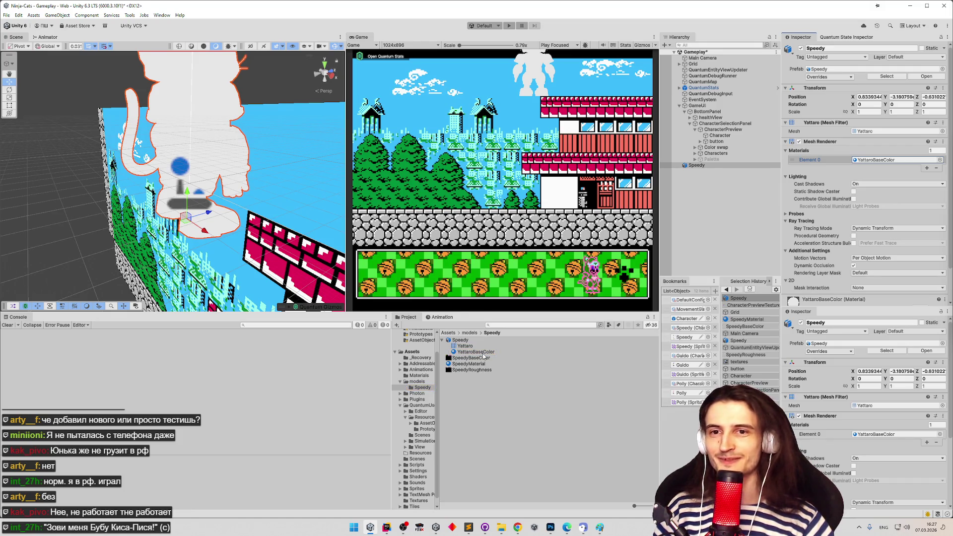
click(484, 347)
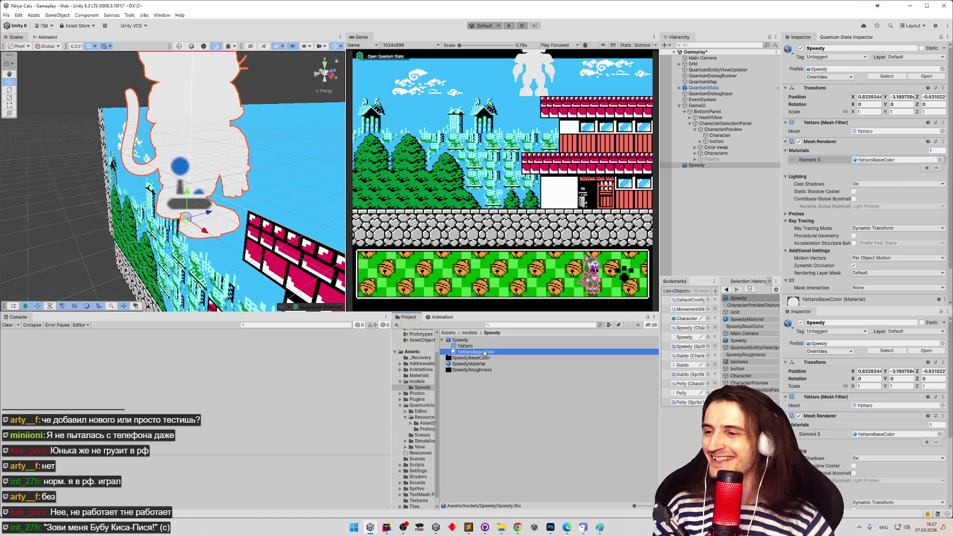
click(484, 342)
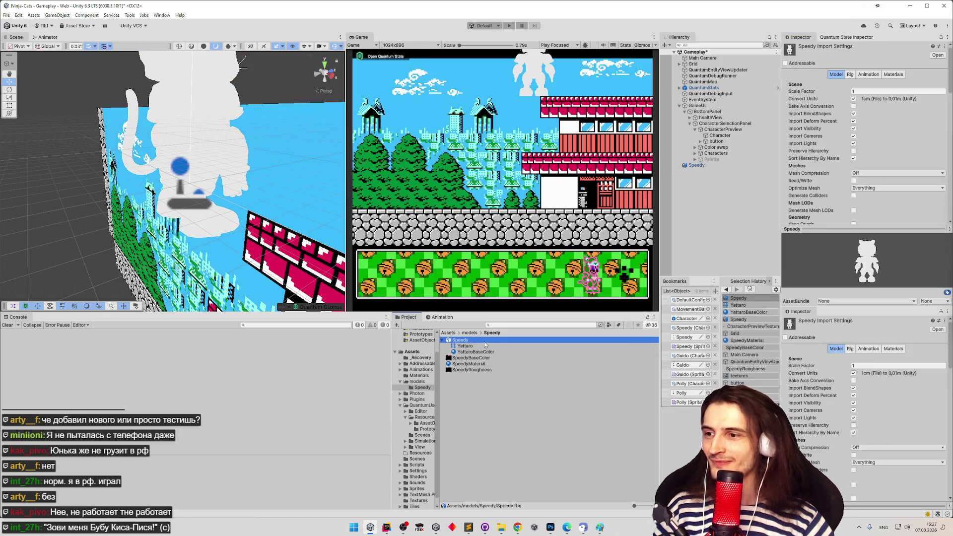
Inspect the YattaroBaseColor material, then return to Speedy.fbx's import settings
click(485, 351)
click(486, 342)
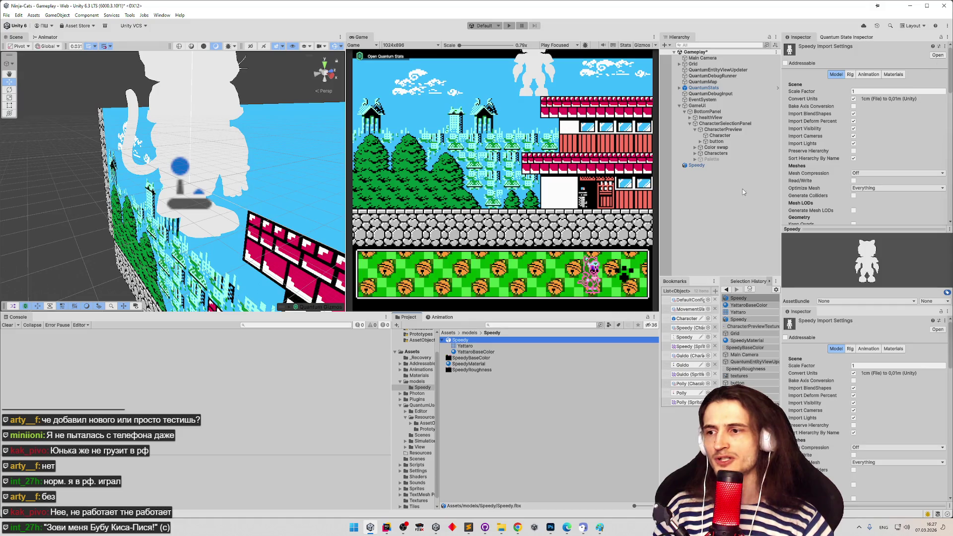
click(485, 351)
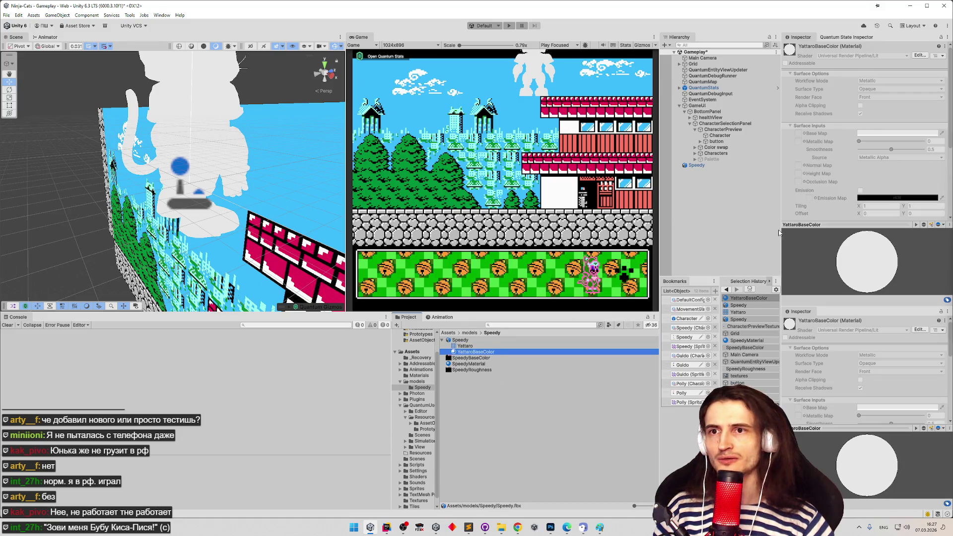
click(461, 340)
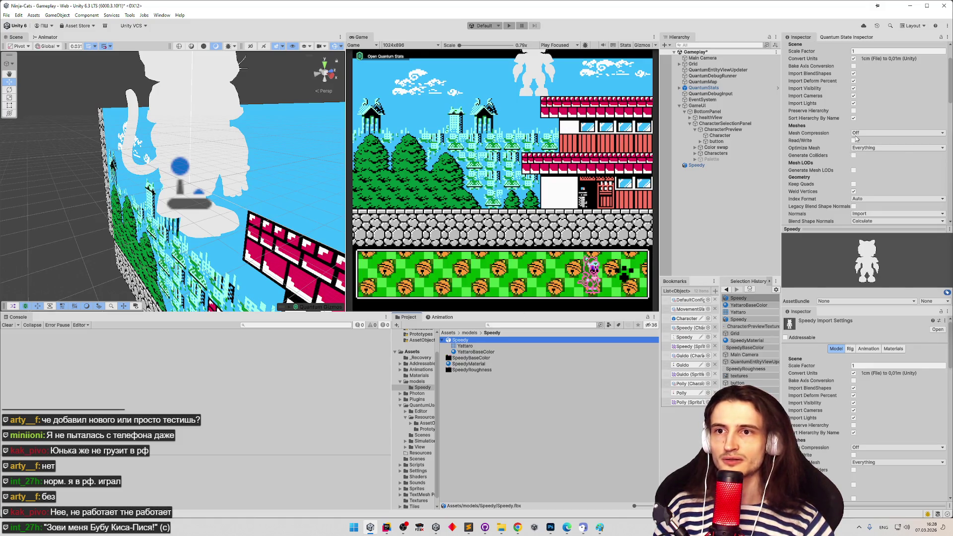
scroll(861, 47, up, 3)
Remap YattaroBaseColor to SpeedyMaterial in the Materials tab and apply it
click(870, 74)
click(893, 74)
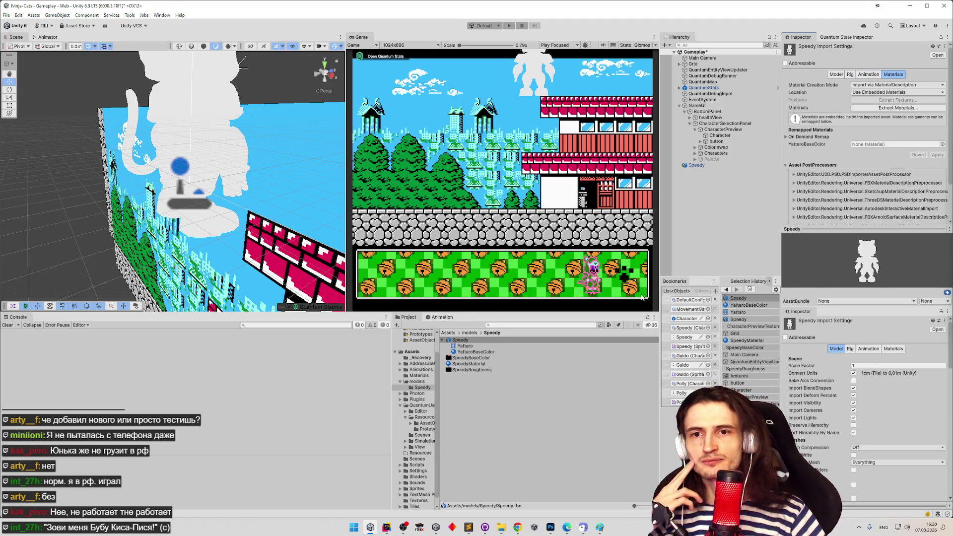
click(850, 74)
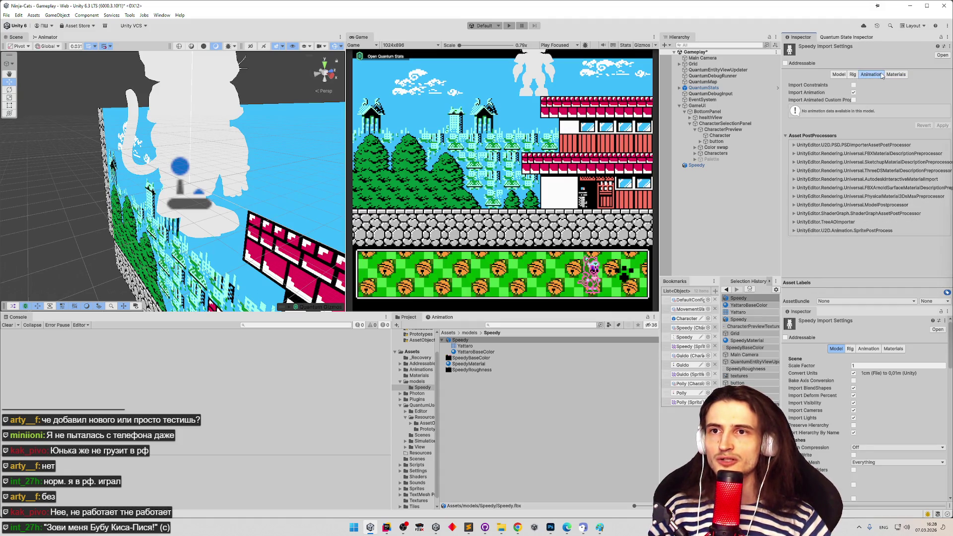
click(892, 75)
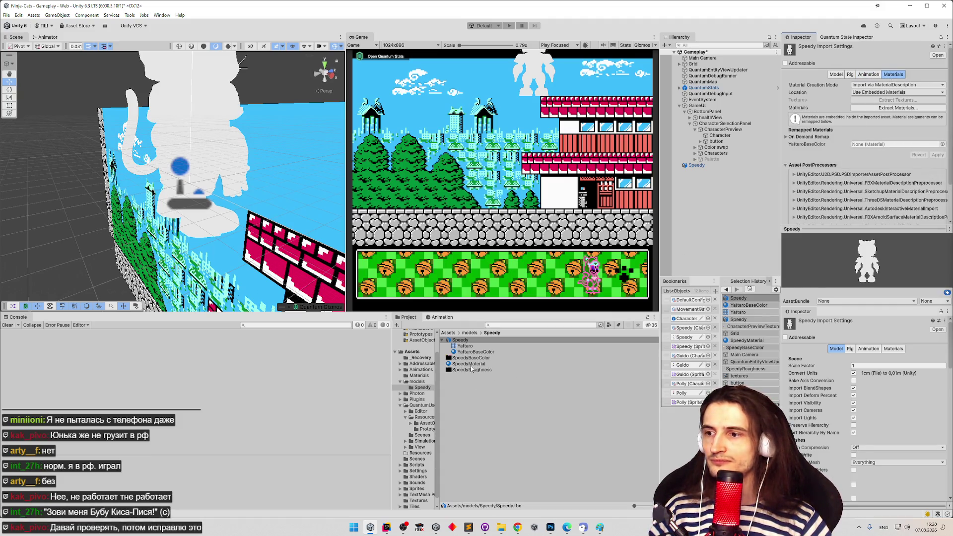
mouse_move(468, 364)
mouse_down()
mouse_move(670, 248)
mouse_move(886, 143)
mouse_up()
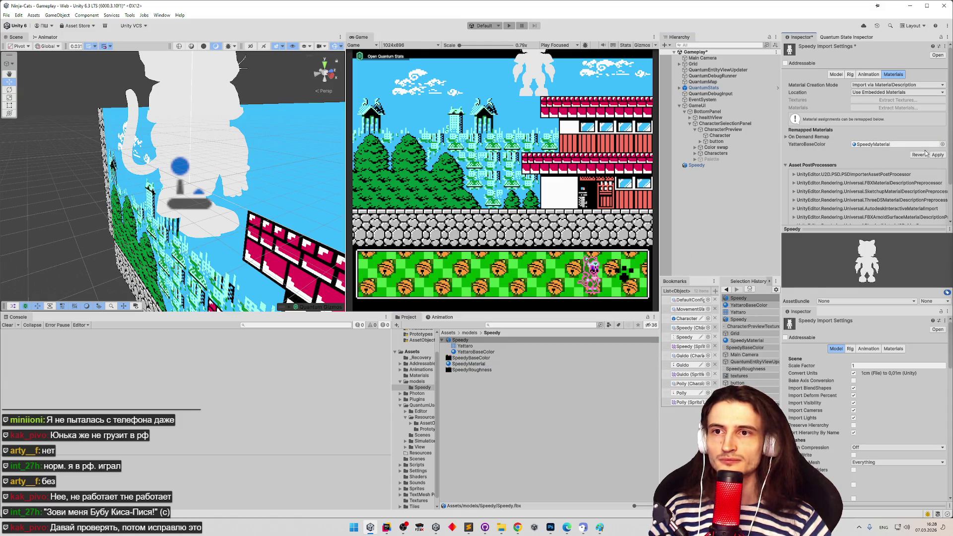
click(937, 155)
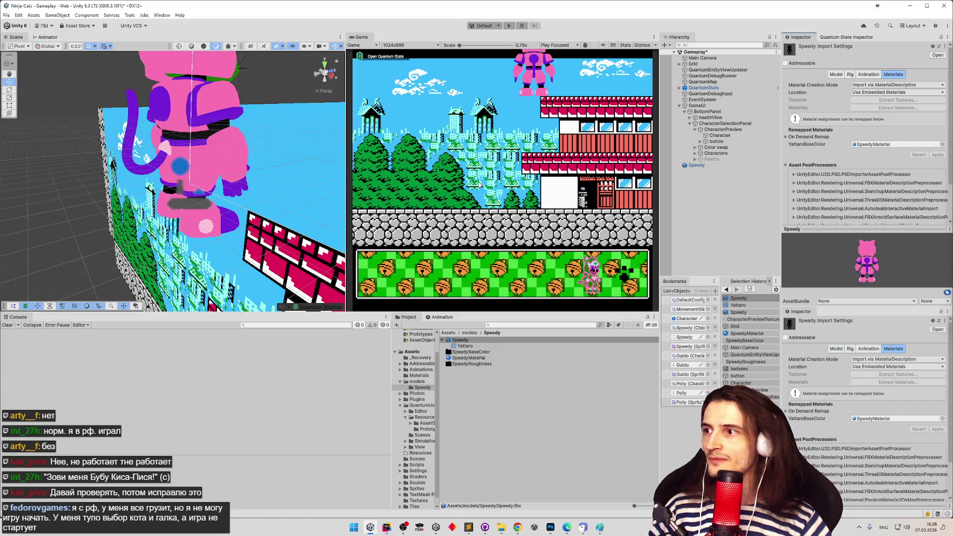
Turn the Scene view to face the cat's front, then enter Play mode with Ctrl+P
drag(211, 171, 68, 146)
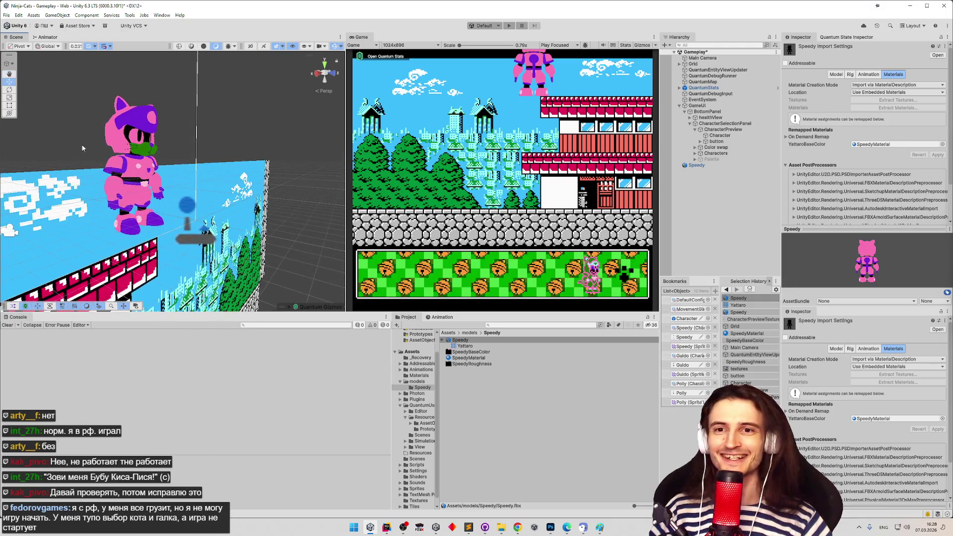
key(ctrl+p)
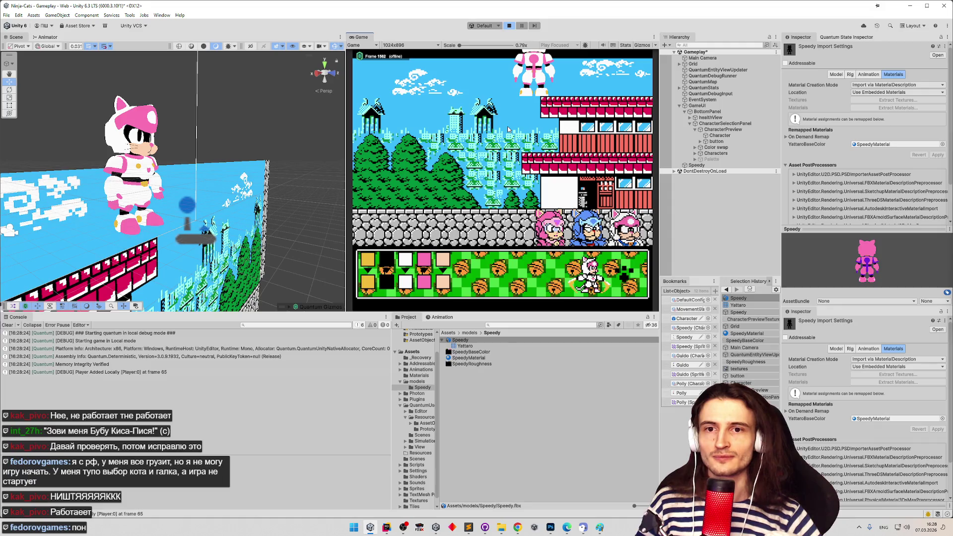
Stop Play mode, drag the Speedy model back into the Hierarchy, and select the Characters object
key(ctrl+p)
drag(686, 166, 687, 165)
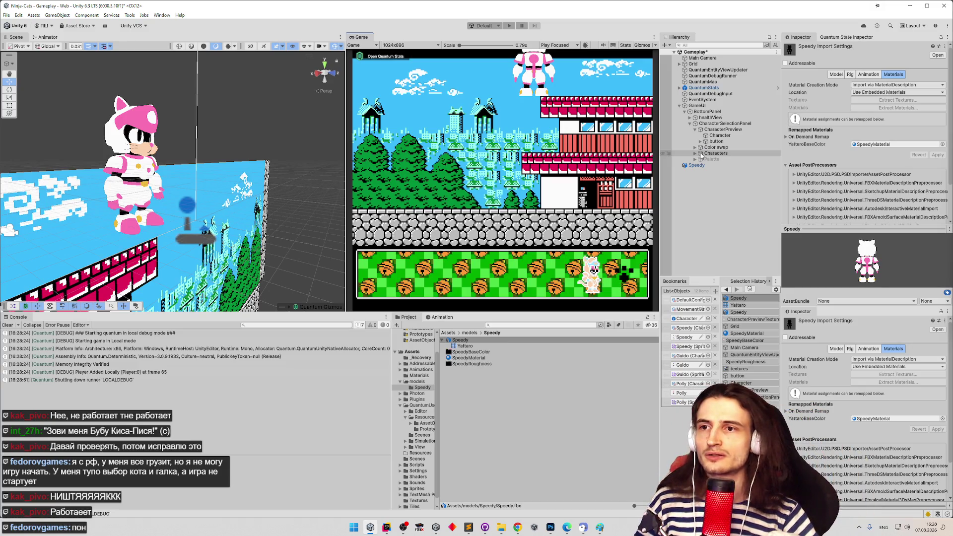
click(715, 153)
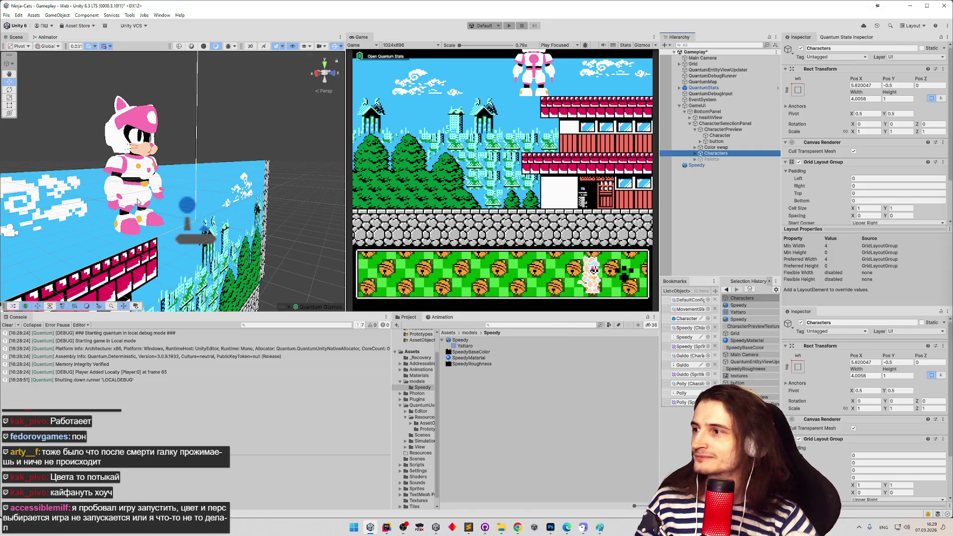
Rotate Speedy to Y 165, then enter Play mode and pick Speedy in the game
click(140, 124)
click(141, 120)
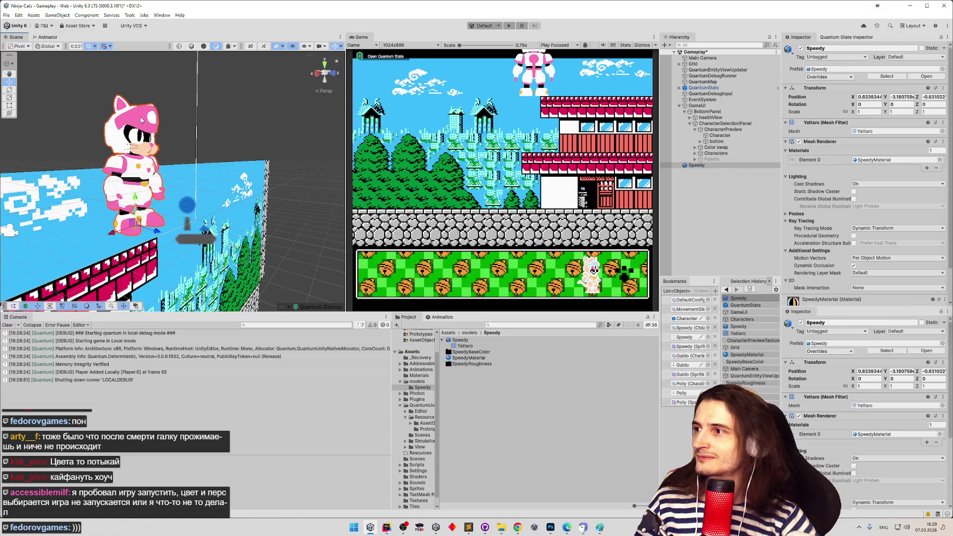
key(e)
drag(114, 298, 164, 298)
key(ctrl+p)
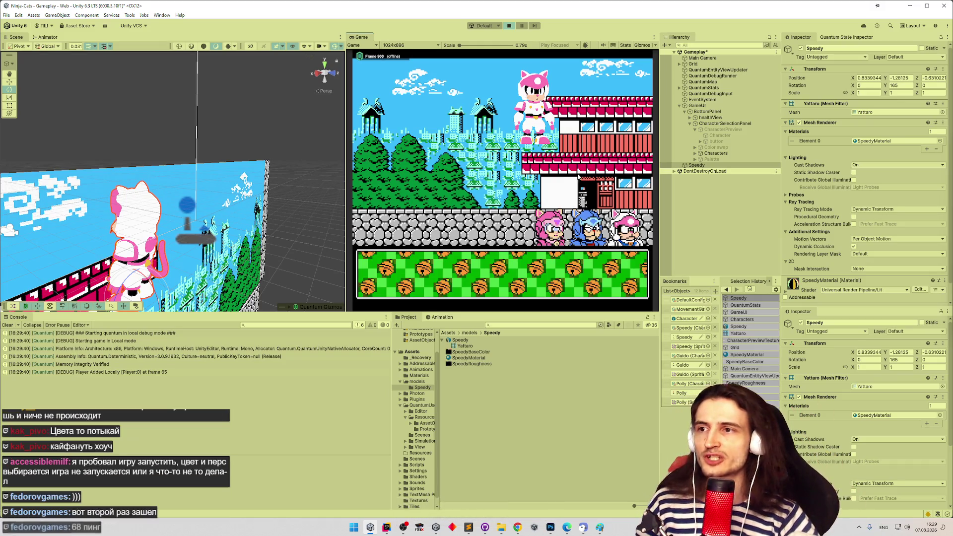
click(551, 223)
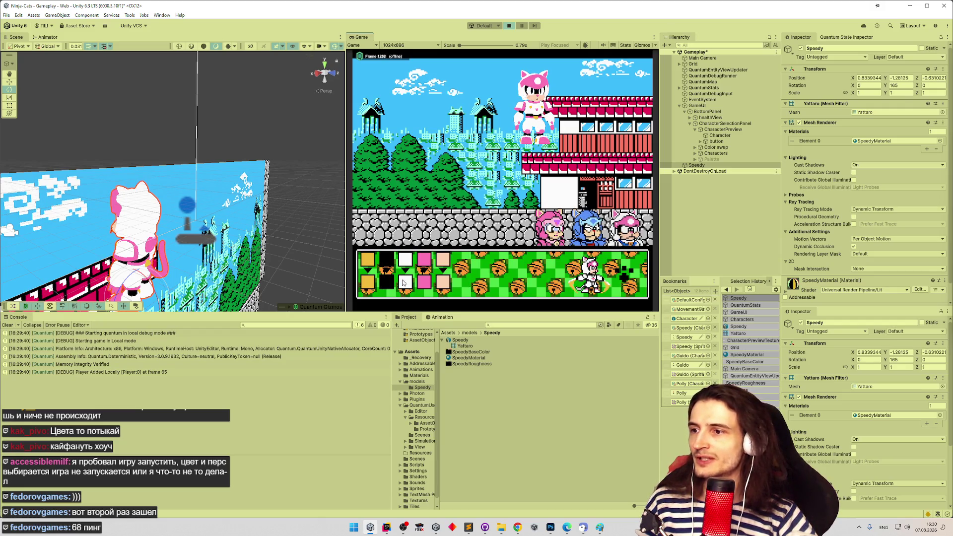
Recolour Speedy's white slot green and pink slot mint green, and settle the yellow slot's accent on purple
click(405, 282)
click(485, 220)
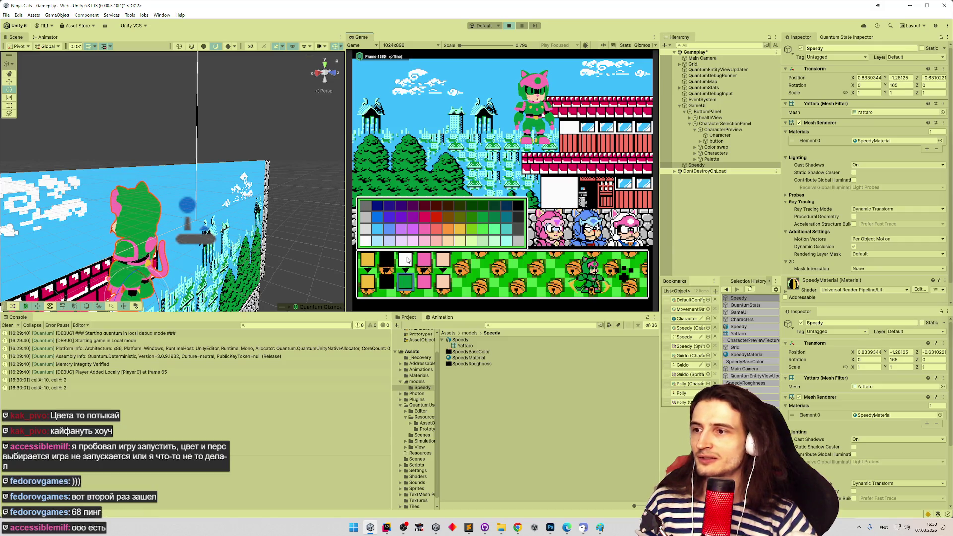
click(421, 281)
click(493, 232)
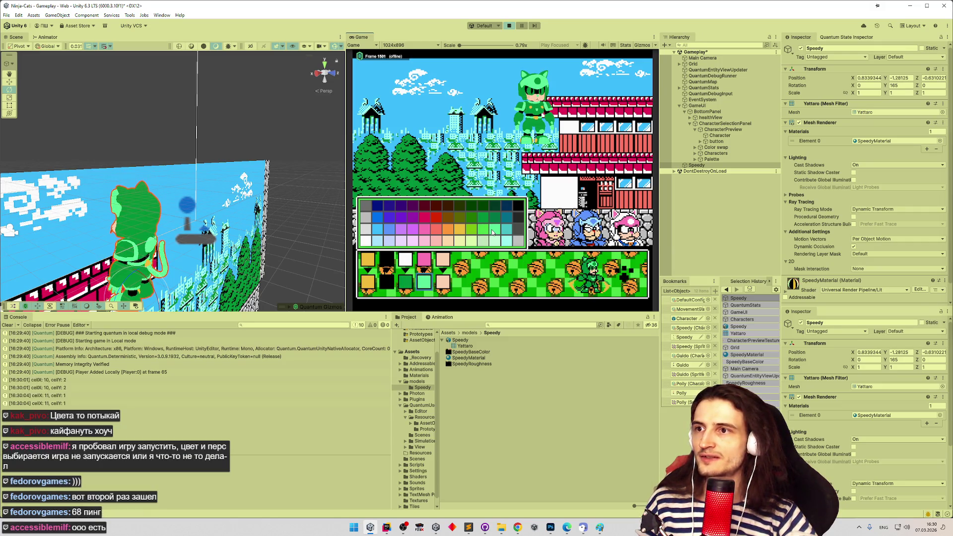
click(369, 286)
click(436, 222)
click(404, 222)
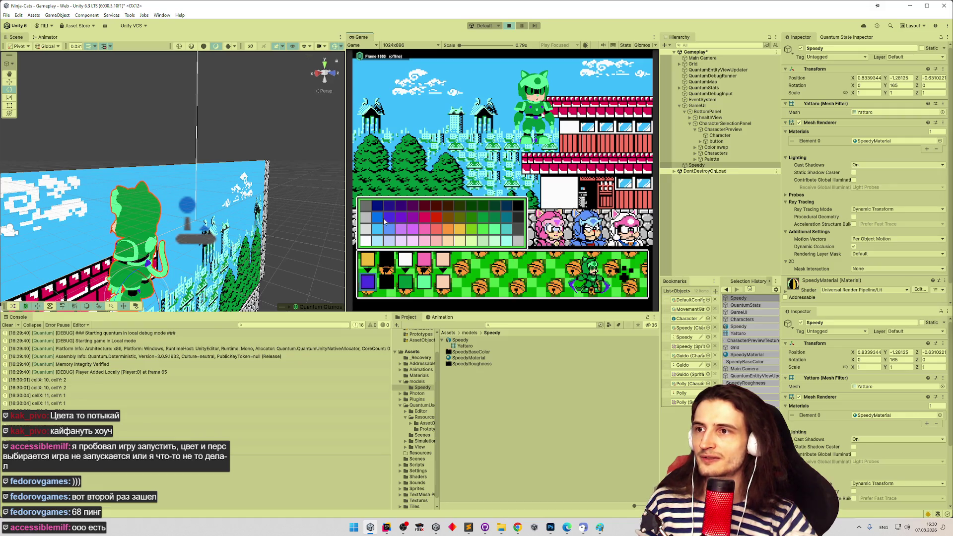
click(402, 231)
click(407, 222)
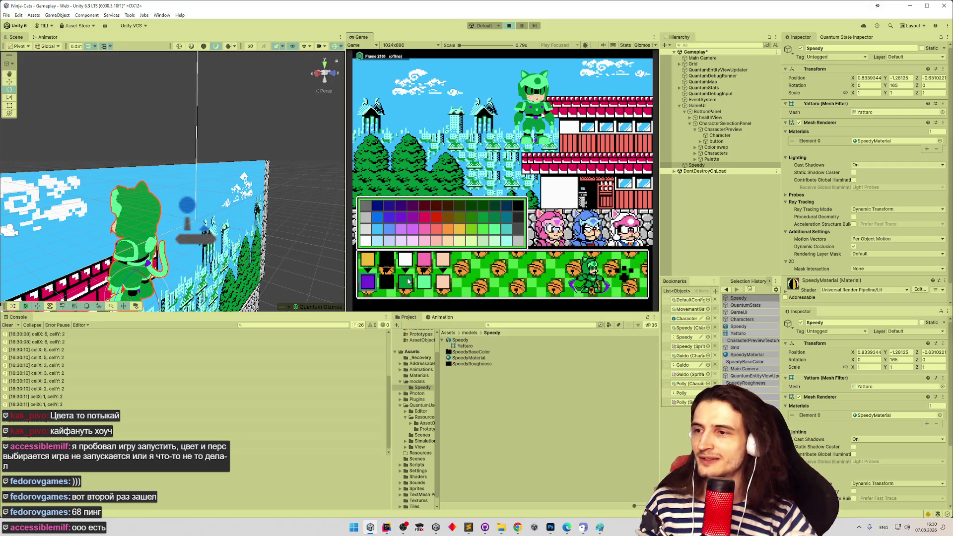
Set both the peach and the purple colour slots to dark grey
click(442, 282)
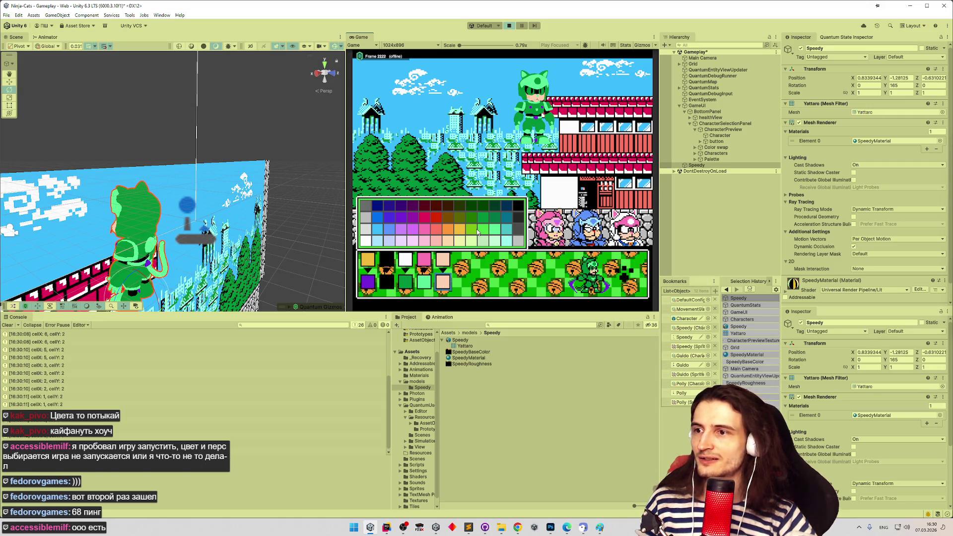
click(518, 221)
click(519, 232)
click(518, 222)
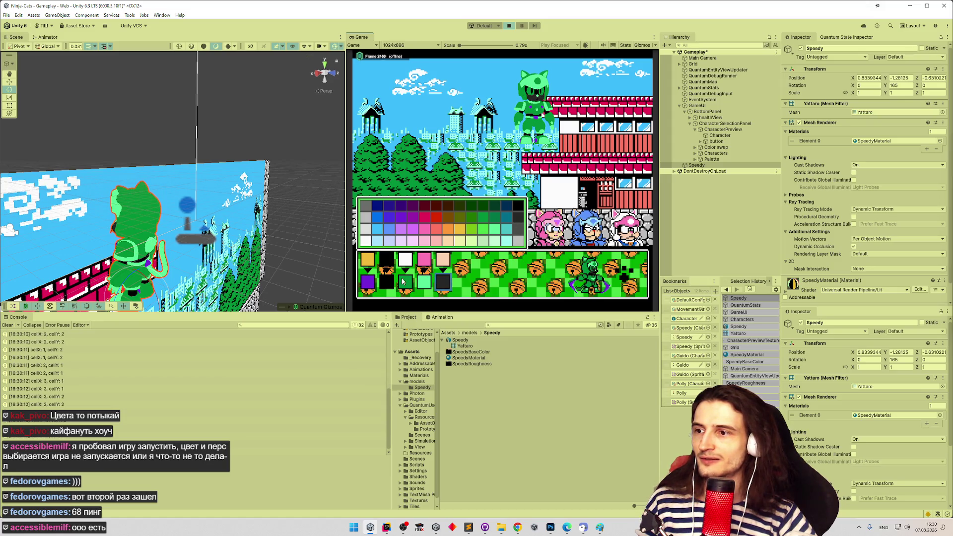
click(367, 282)
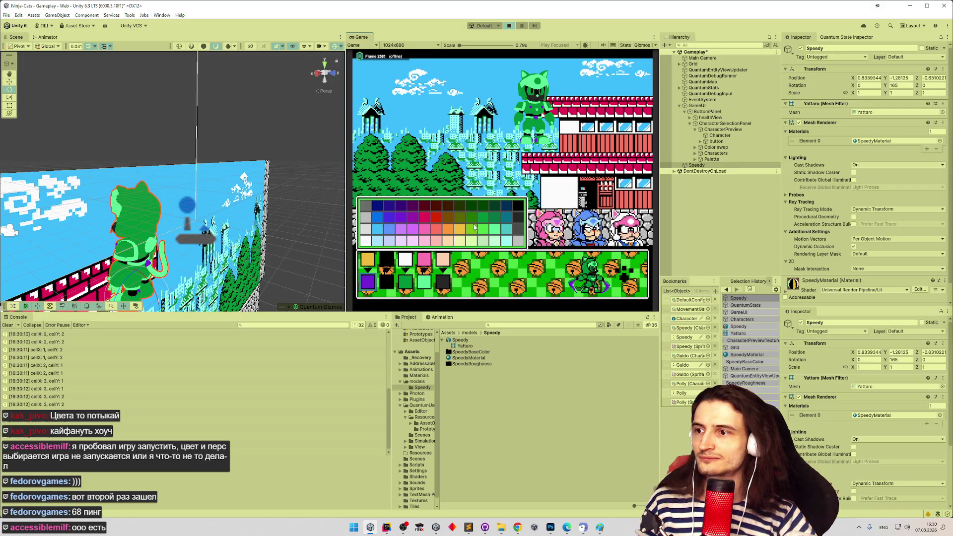
click(520, 228)
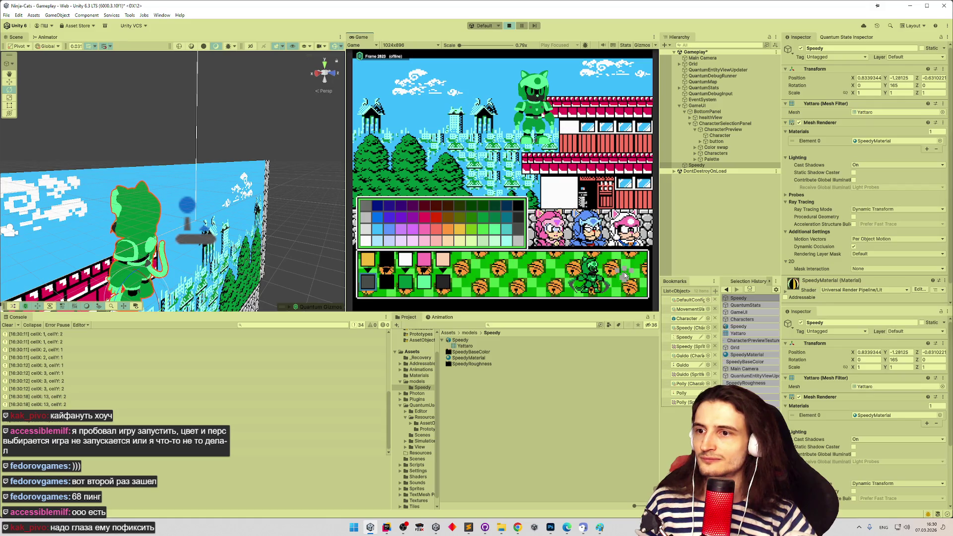
Test-play the recoloured green Speedy, then stop Play mode
click(588, 220)
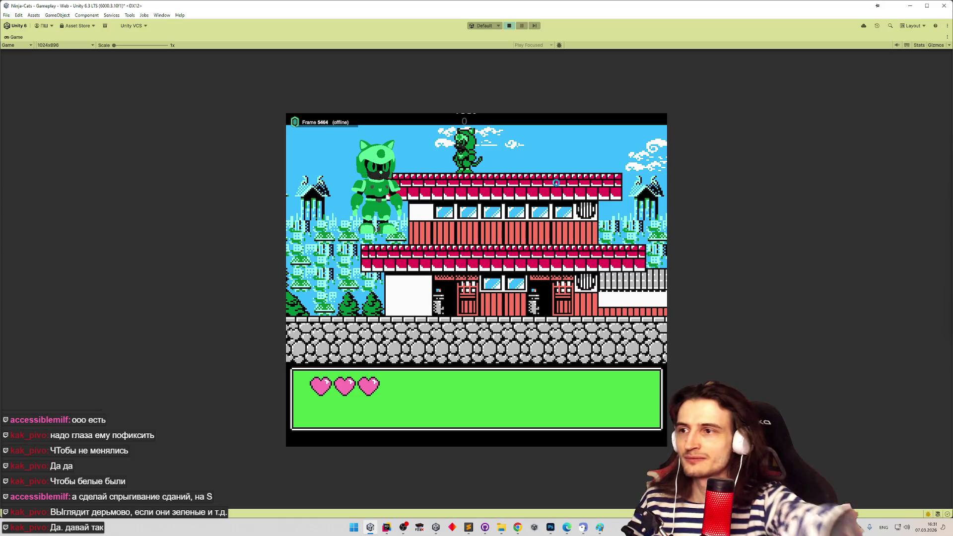
key(ctrl+p)
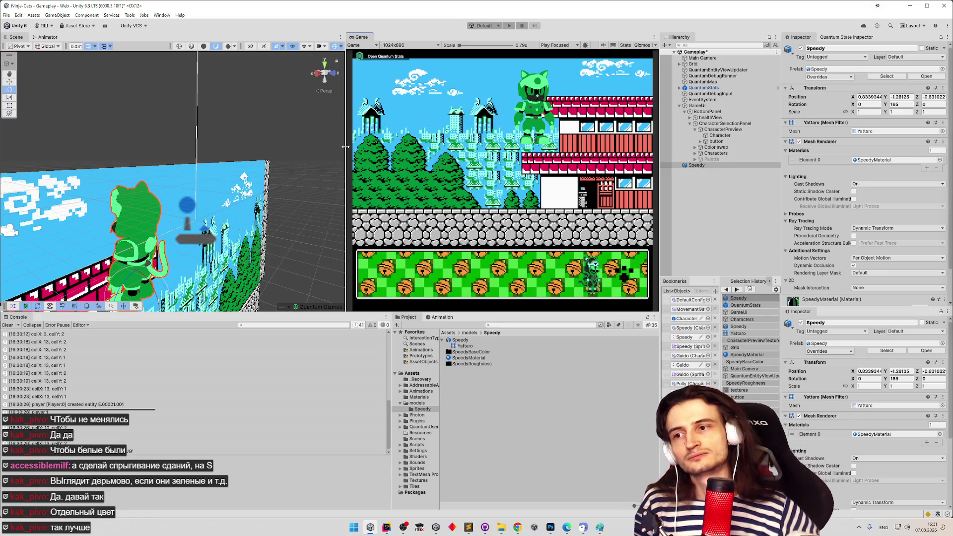
click(495, 325)
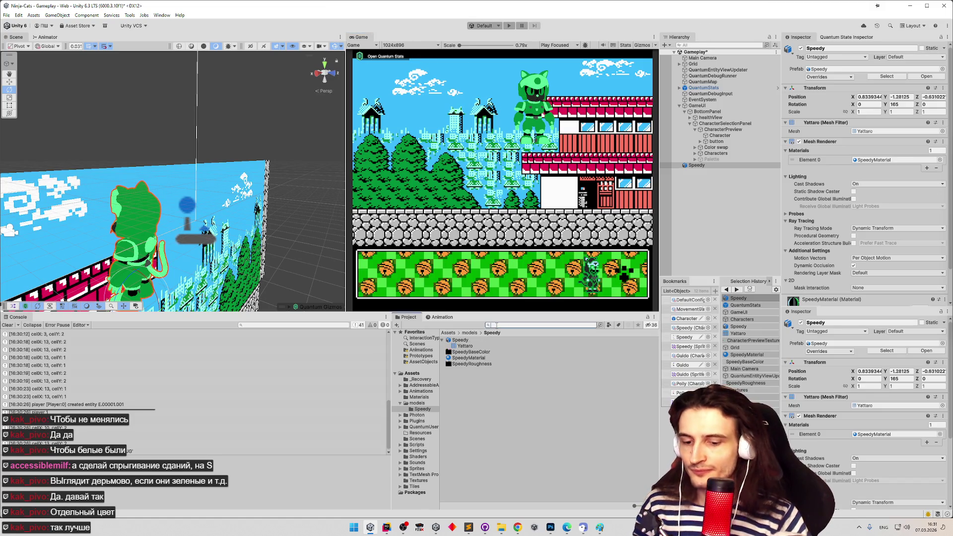
Find the Palette asset, view its texture in the Sprite Editor, then close it
text(polltte)
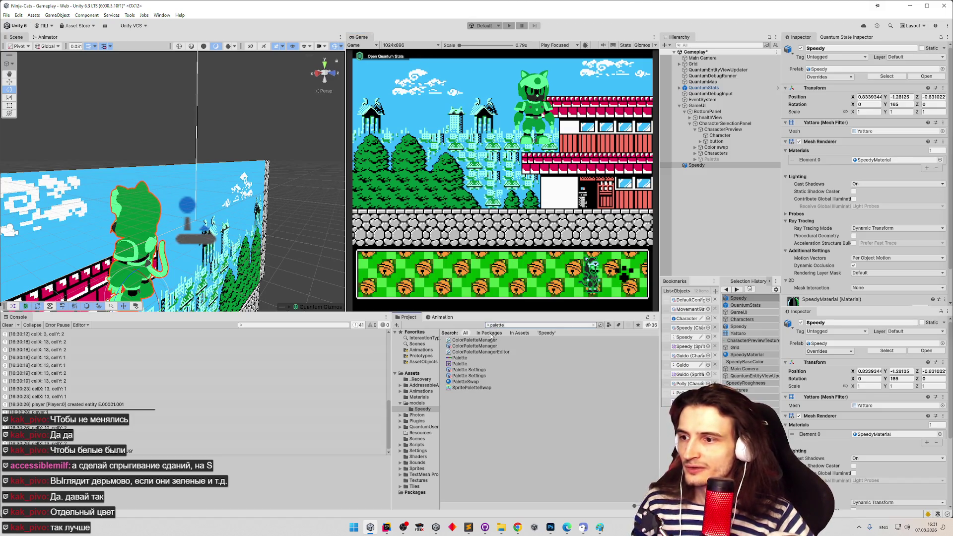
click(469, 358)
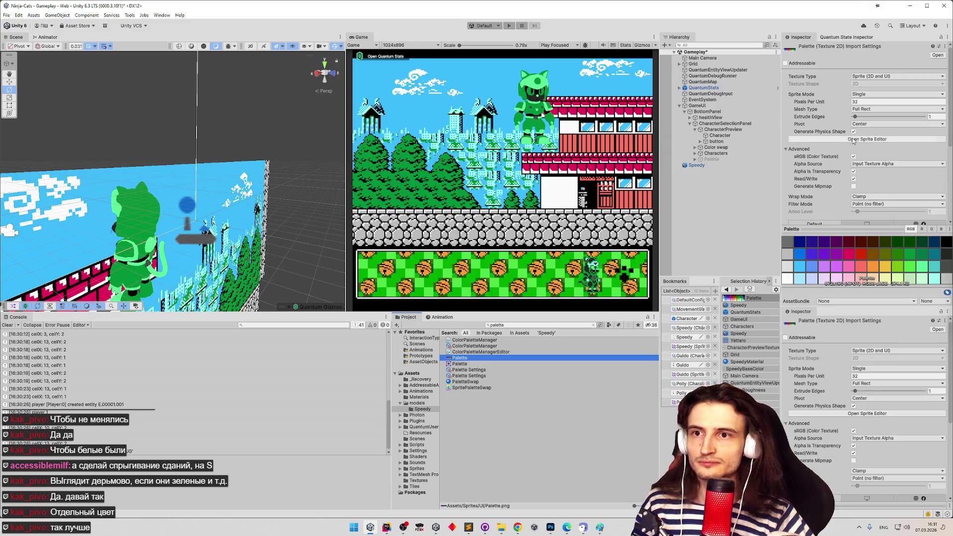
click(853, 142)
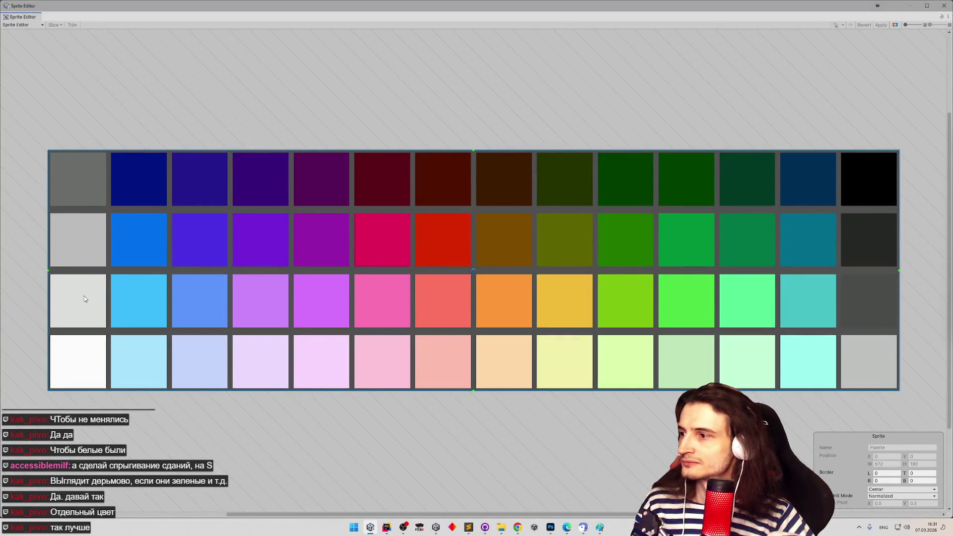
click(944, 5)
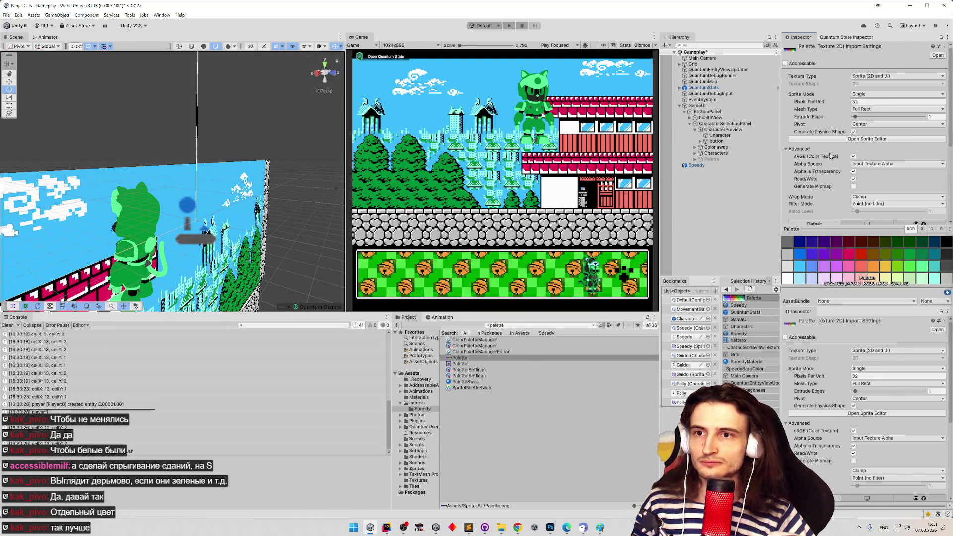
Reveal Palette.png in File Explorer with Show in Explorer
right_click(471, 358)
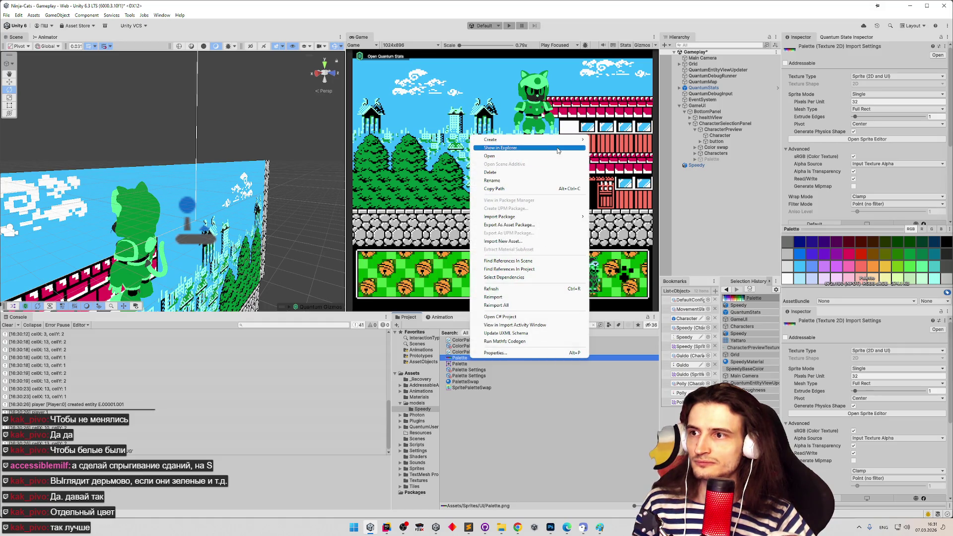
click(557, 149)
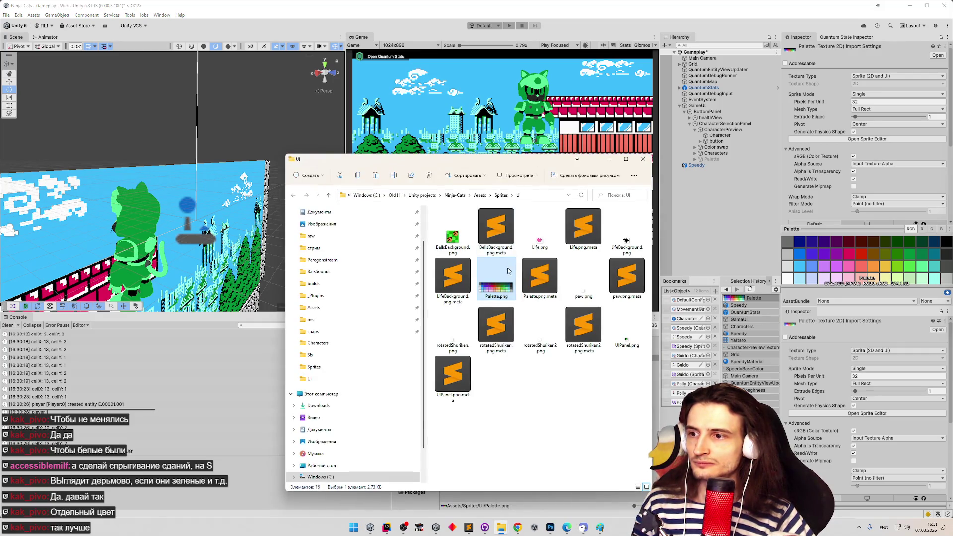
right_click(507, 271)
Open Palette.png in Paint through Open with
mouse_move(574, 320)
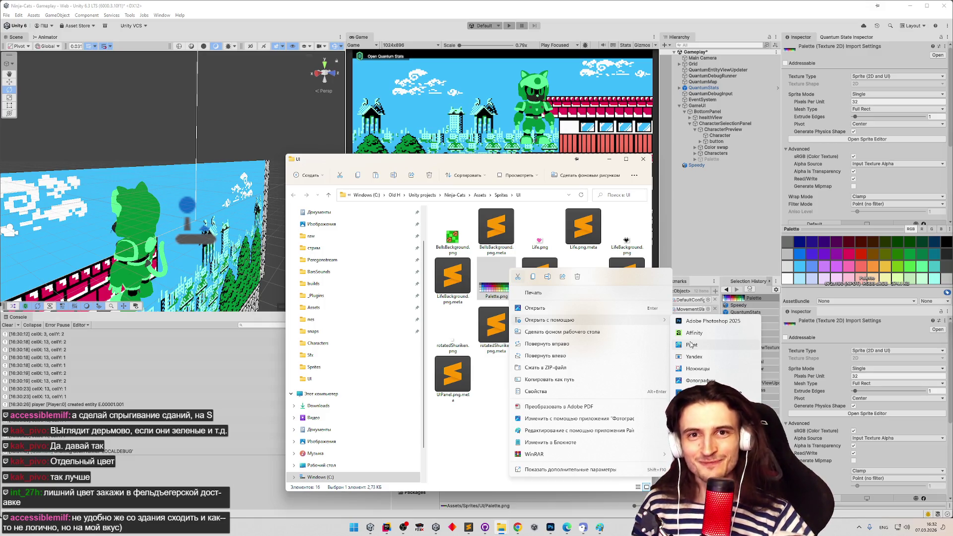
click(691, 345)
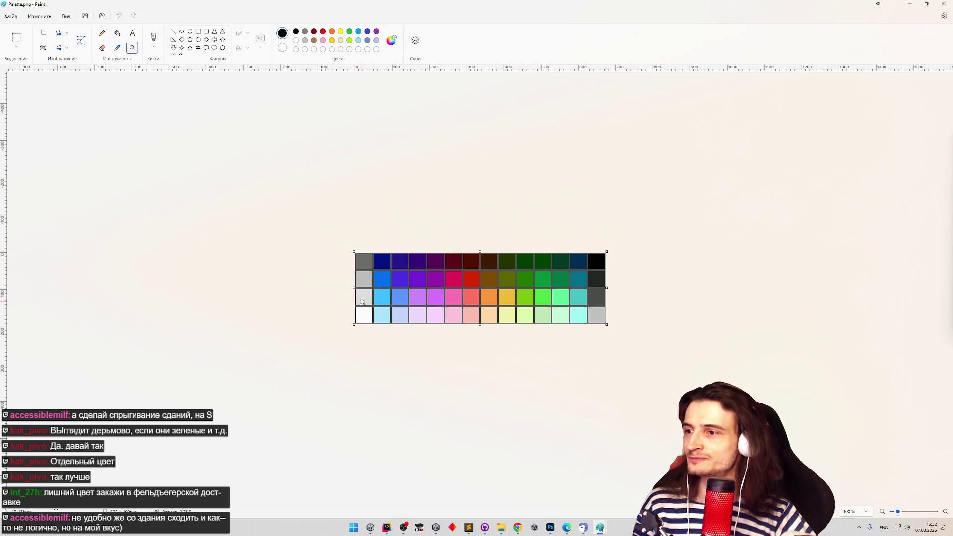
Zoom into the palette, undo a stray dot, and undo a trial white fill on the grey swatch
scroll(363, 299, up, 1)
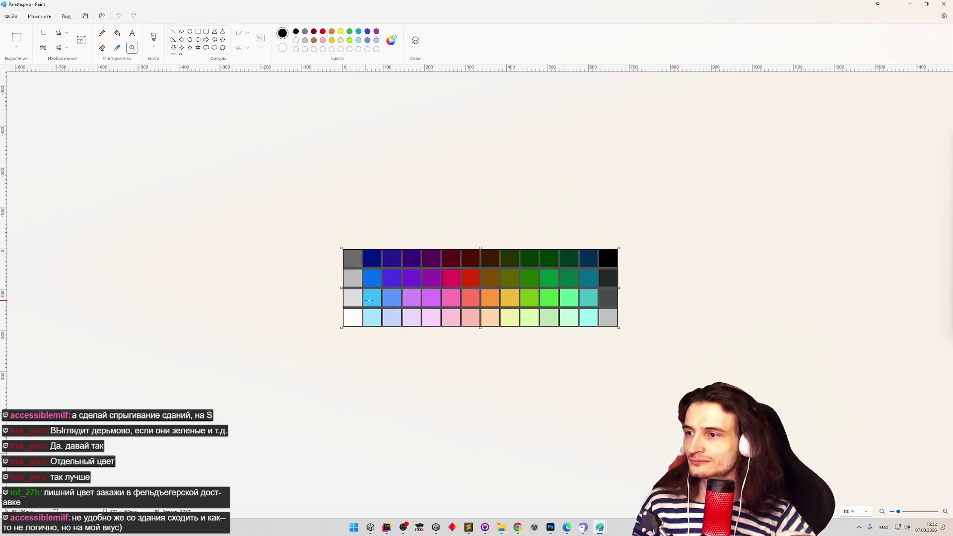
scroll(363, 299, up, 1)
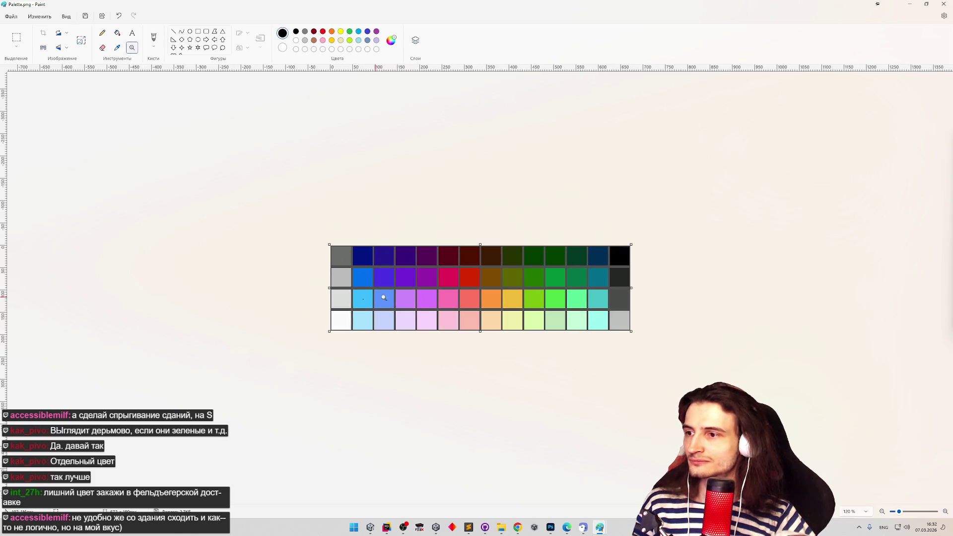
scroll(437, 305, up, 1)
scroll(509, 310, up, 2)
key(ctrl+z)
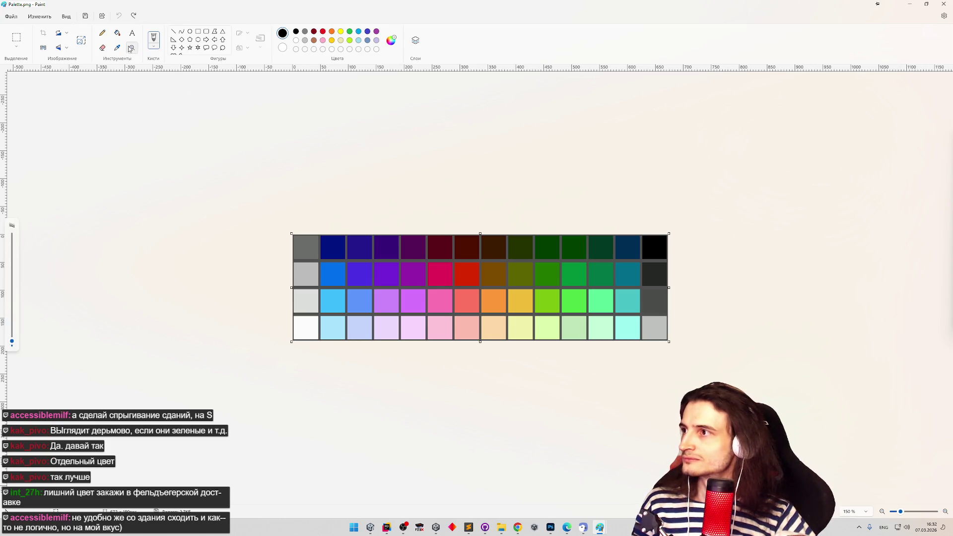
click(117, 34)
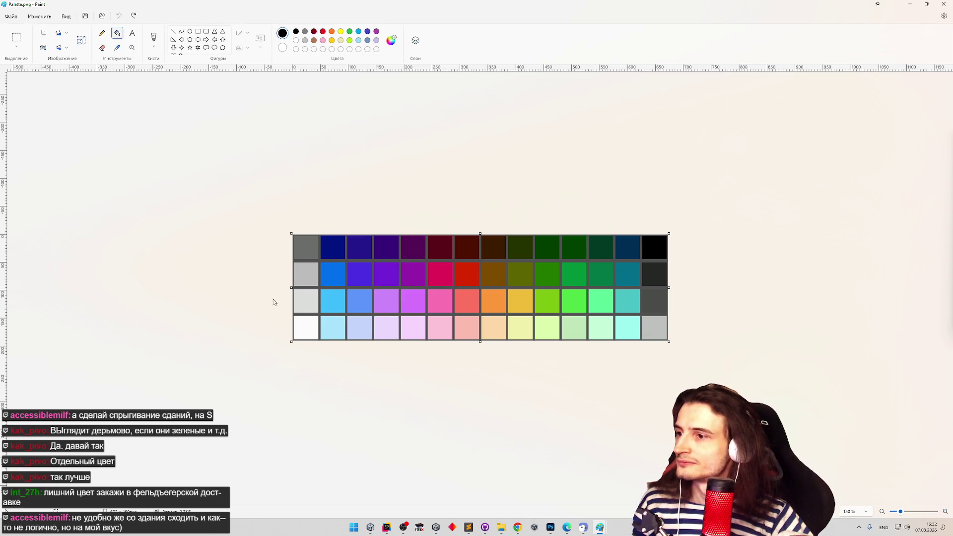
click(118, 48)
click(304, 302)
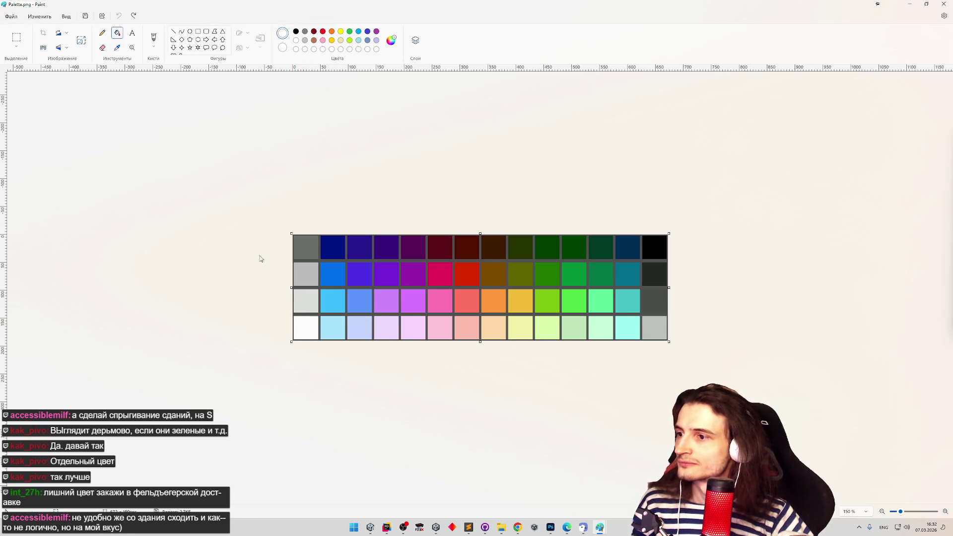
click(312, 270)
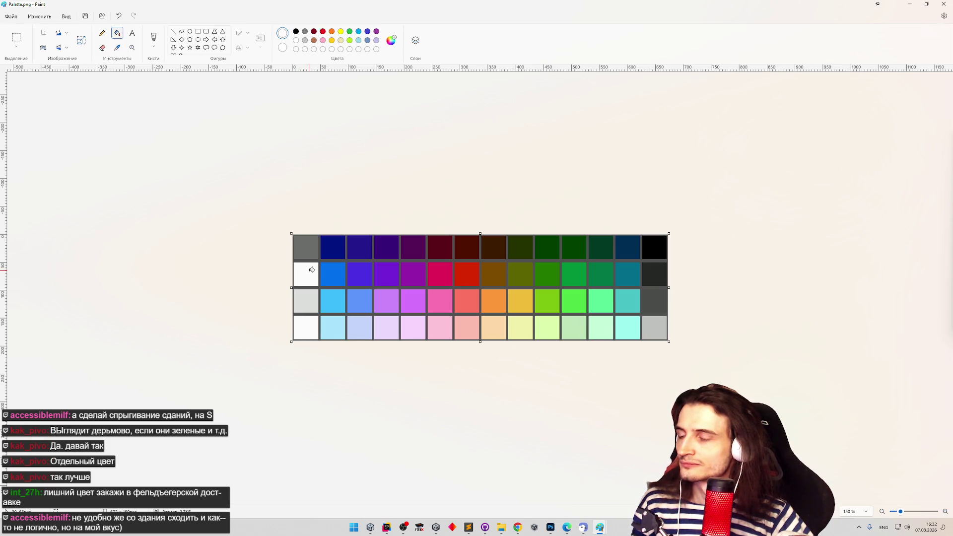
key(ctrl+z)
Fill the first column's second swatch light grey and third swatch white
click(117, 48)
click(301, 311)
click(304, 266)
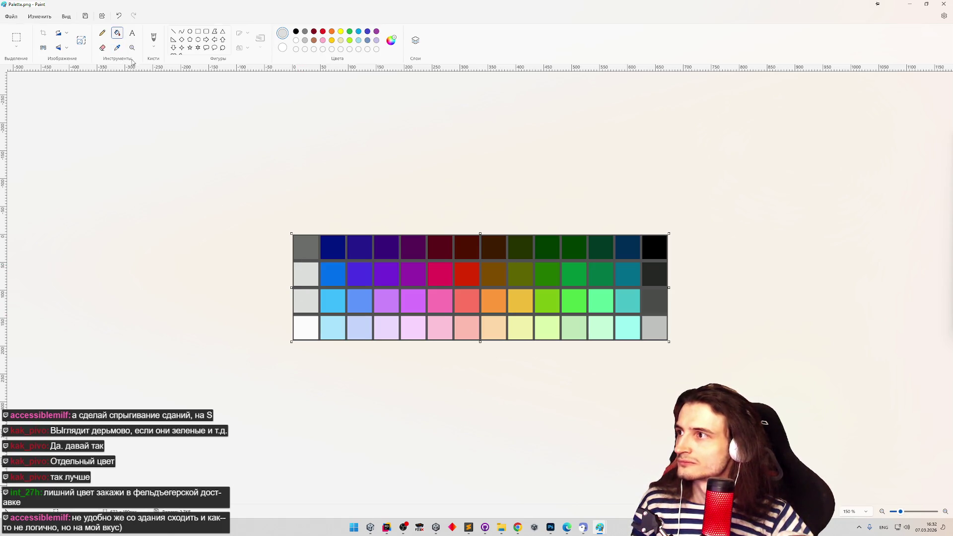
click(118, 48)
click(304, 323)
click(308, 301)
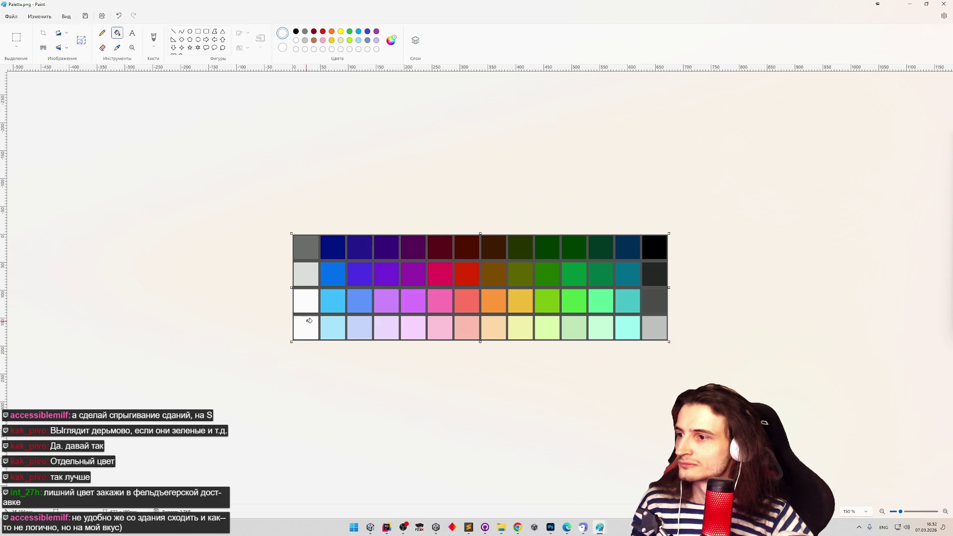
click(117, 48)
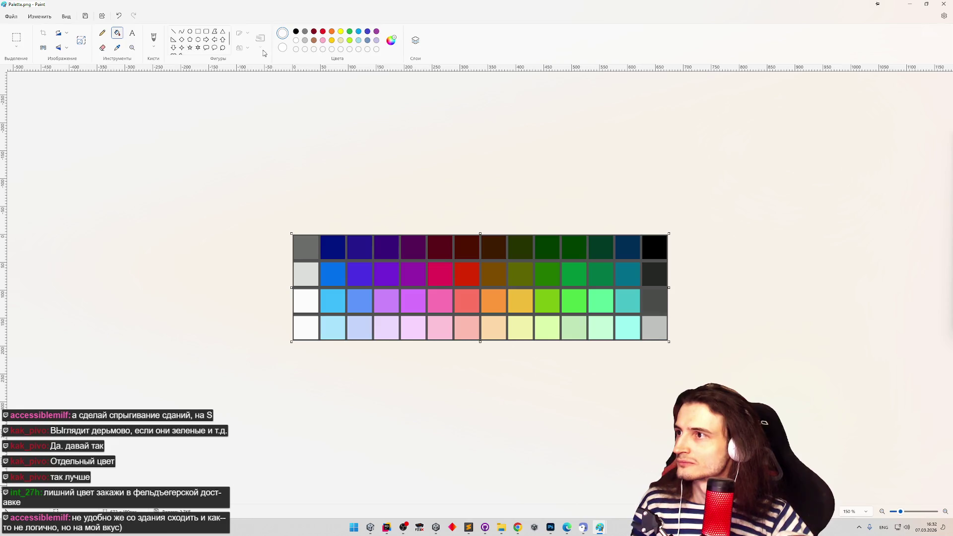
click(392, 39)
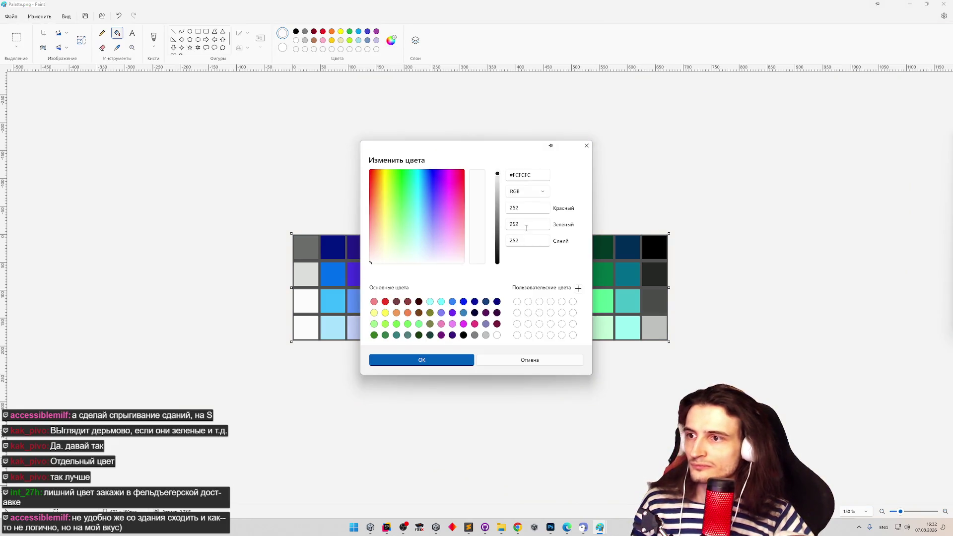
Try editing the Red value 252 in Edit colors, then close without applying
double_click(516, 208)
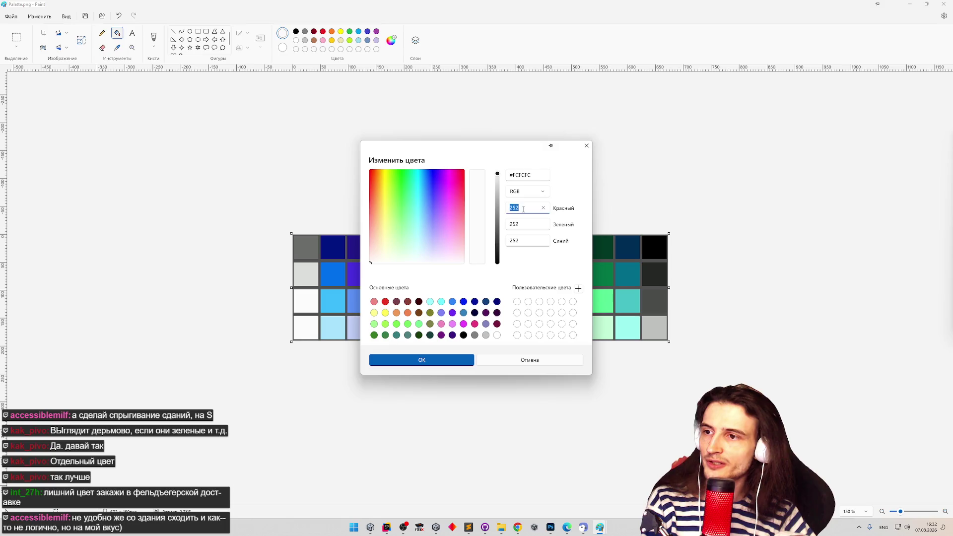
click(523, 209)
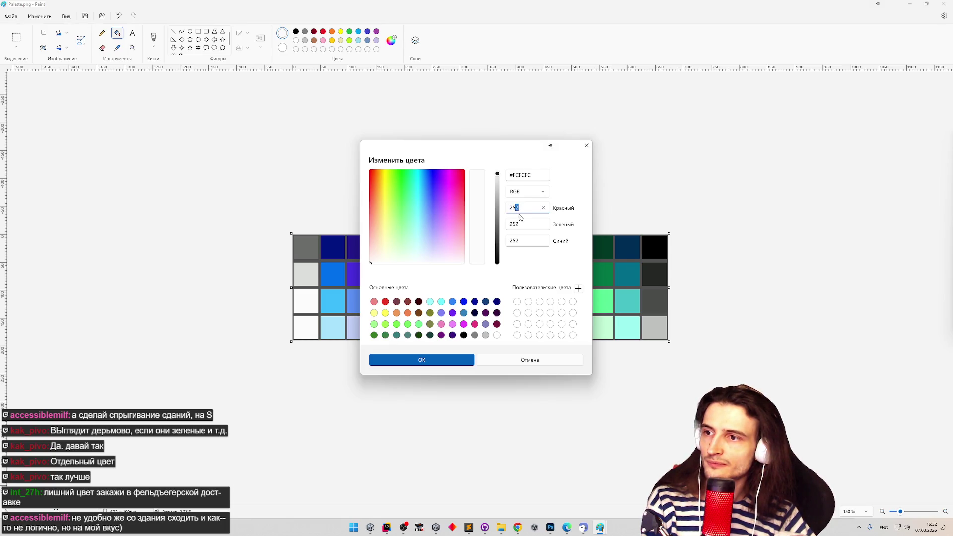
click(543, 208)
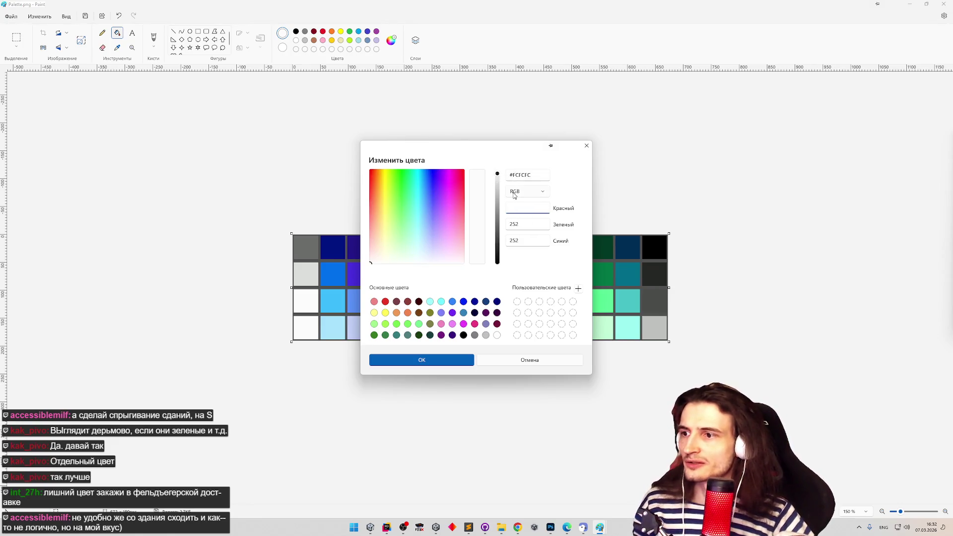
click(586, 146)
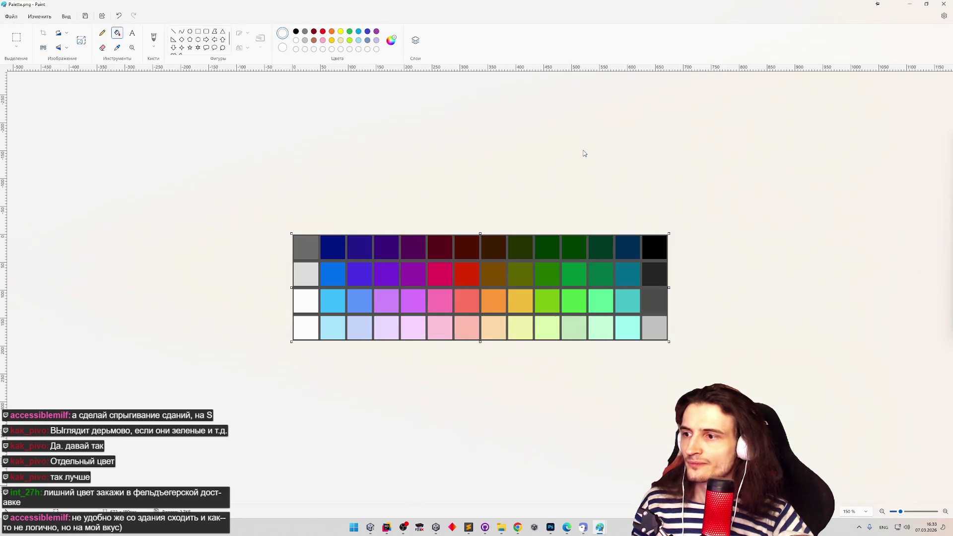
Set the custom colour to near-white #FCFCFC using the spectrum and brightness slider, and confirm
click(391, 40)
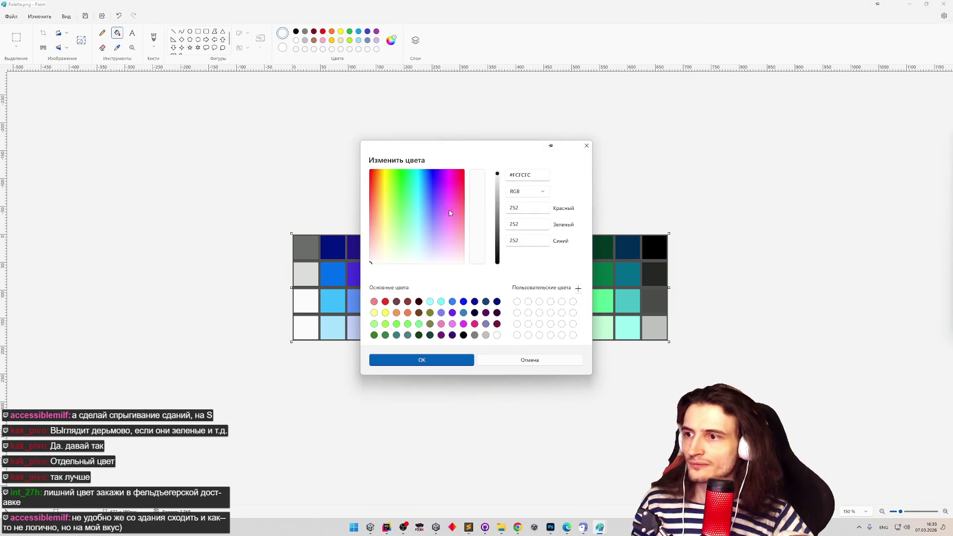
mouse_move(415, 231)
mouse_down()
mouse_move(367, 255)
mouse_move(358, 276)
mouse_up()
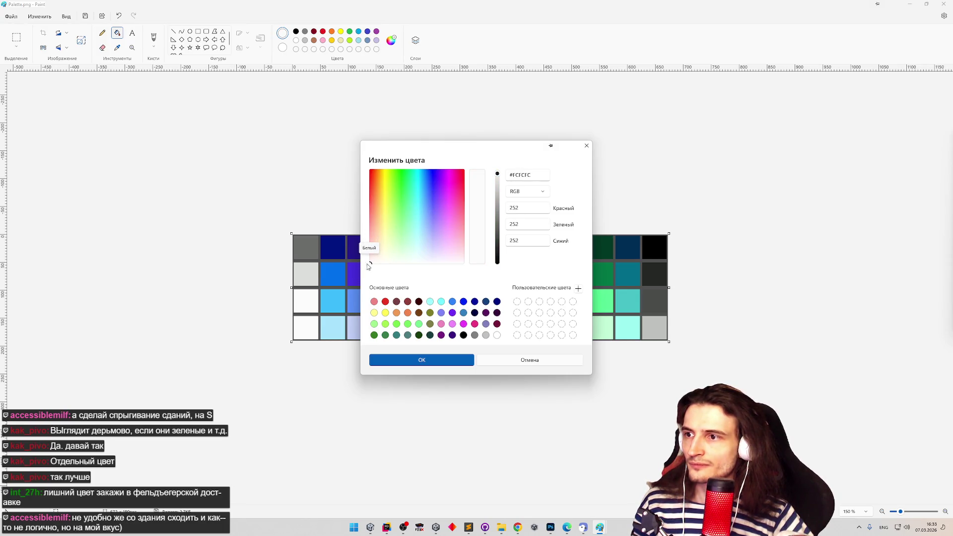
click(498, 174)
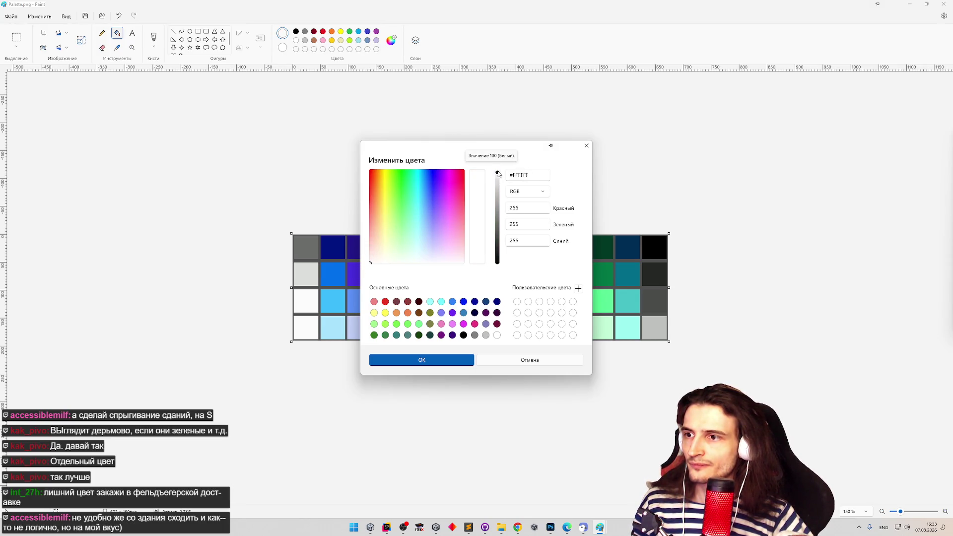
drag(499, 177, 498, 172)
click(530, 175)
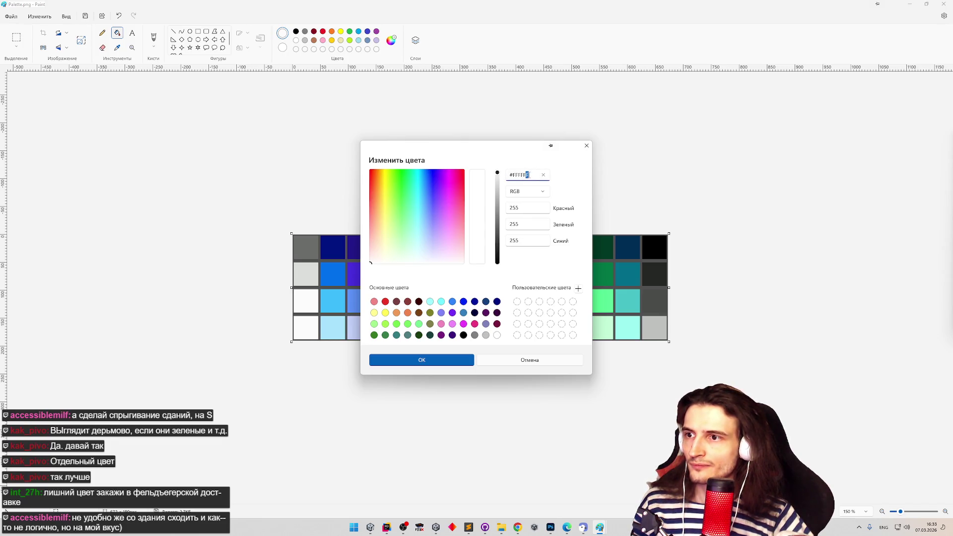
click(500, 175)
drag(502, 177, 503, 178)
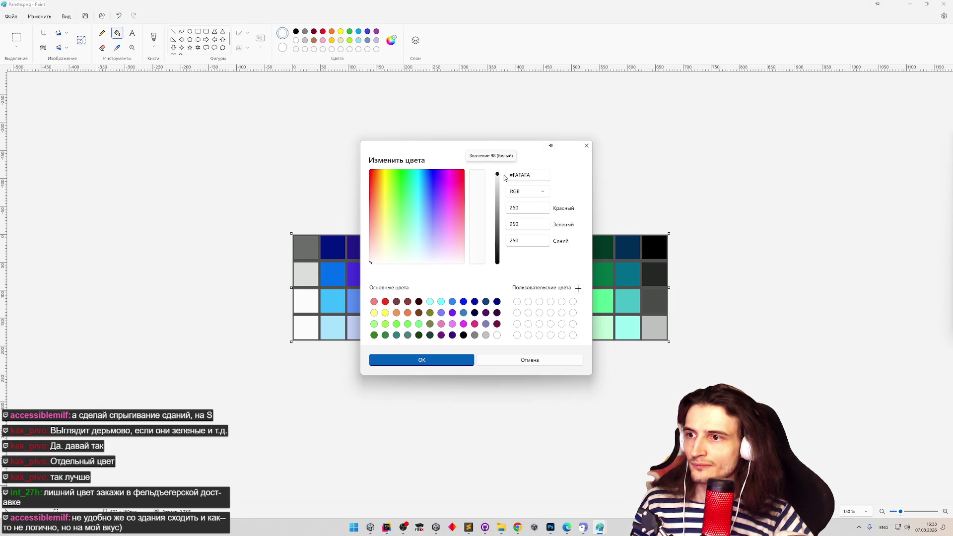
click(436, 357)
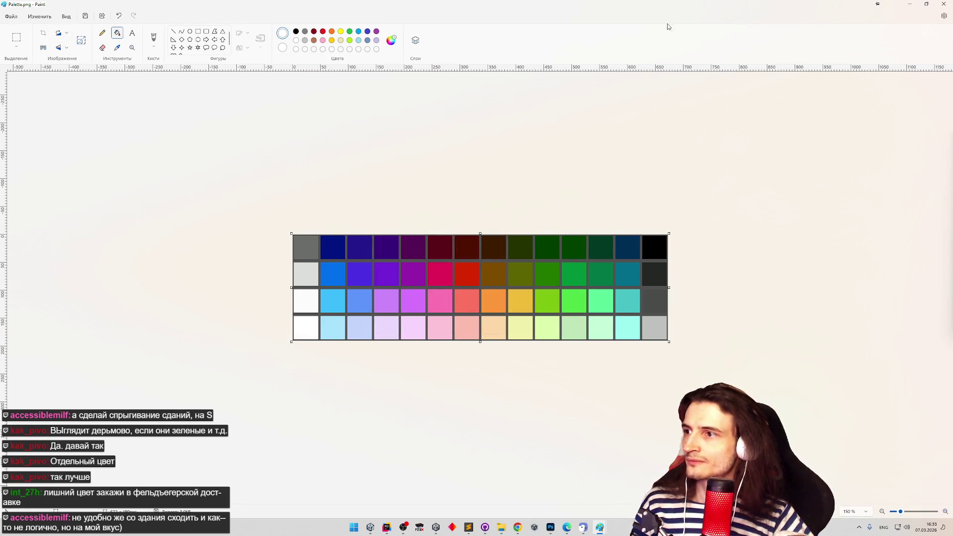
Close Paint and File Explorer, clear the Unity Console, and switch to Photoshop
click(944, 4)
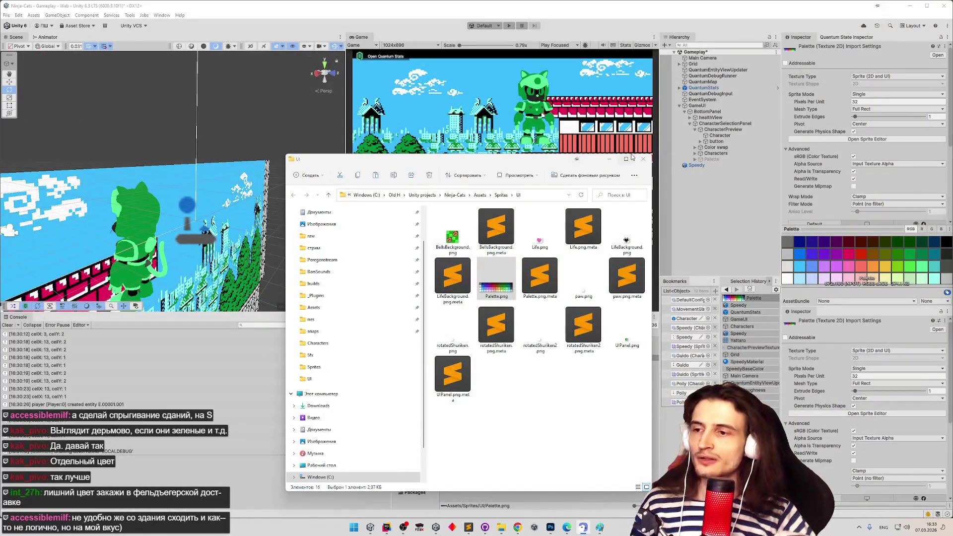
mouse_move(631, 157)
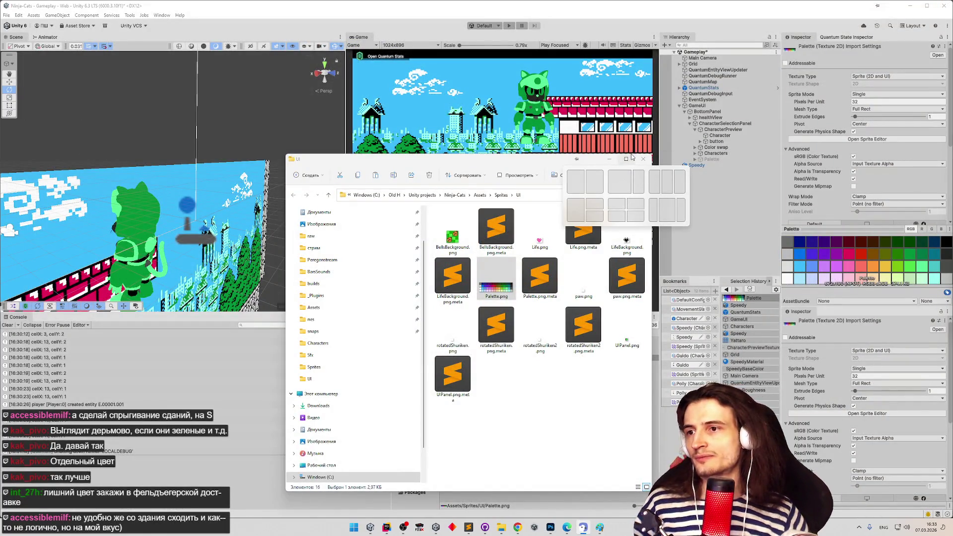
click(609, 159)
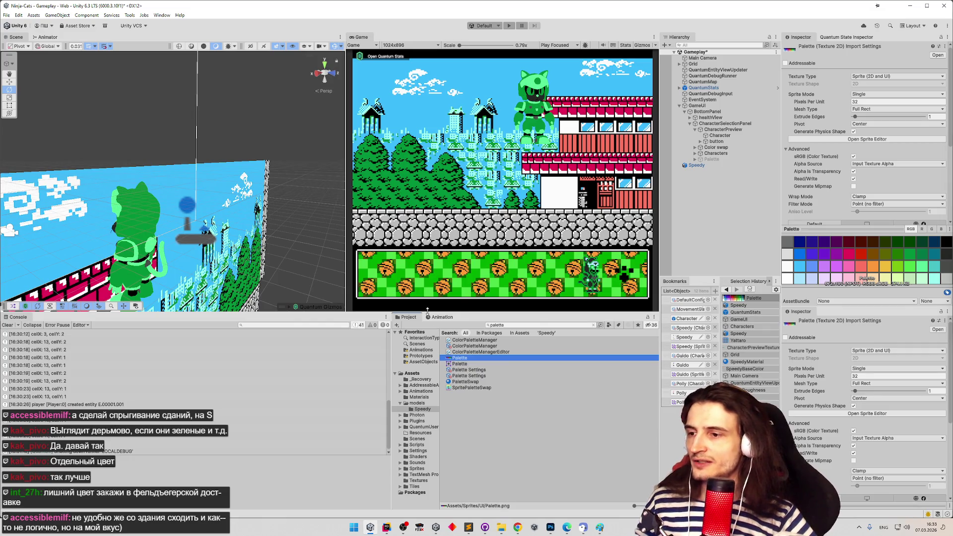
click(7, 326)
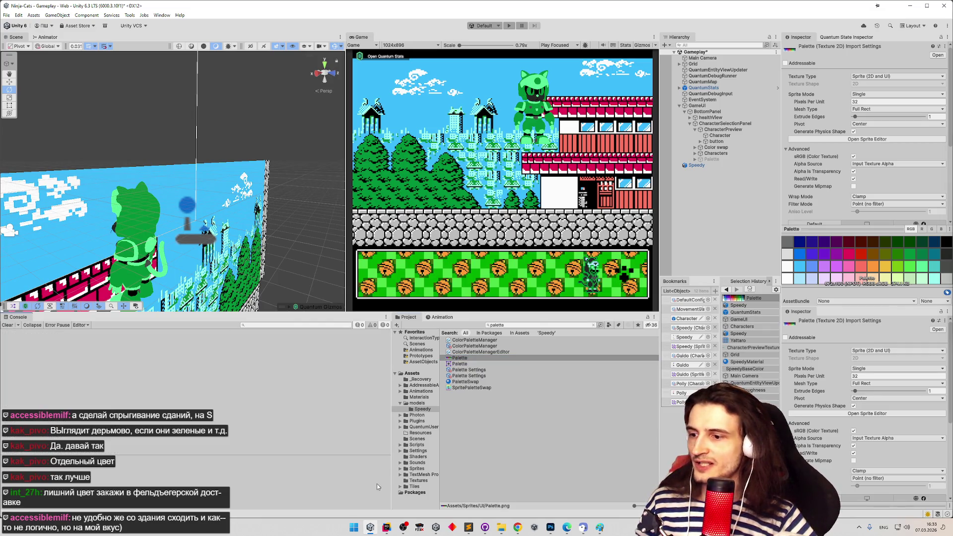
click(551, 528)
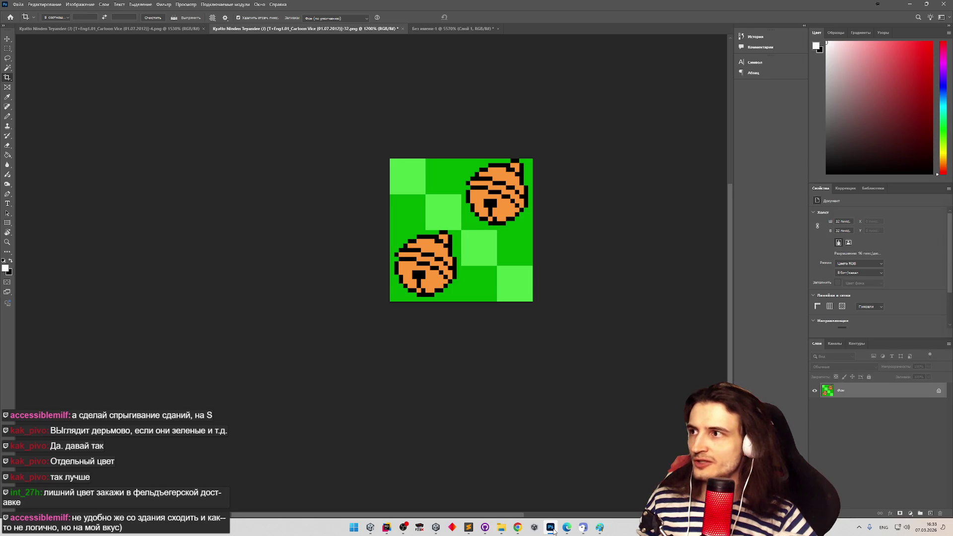
Start File > Open in Photoshop and navigate to Ninja-Cats/Assets/Sprites/Characters
click(100, 28)
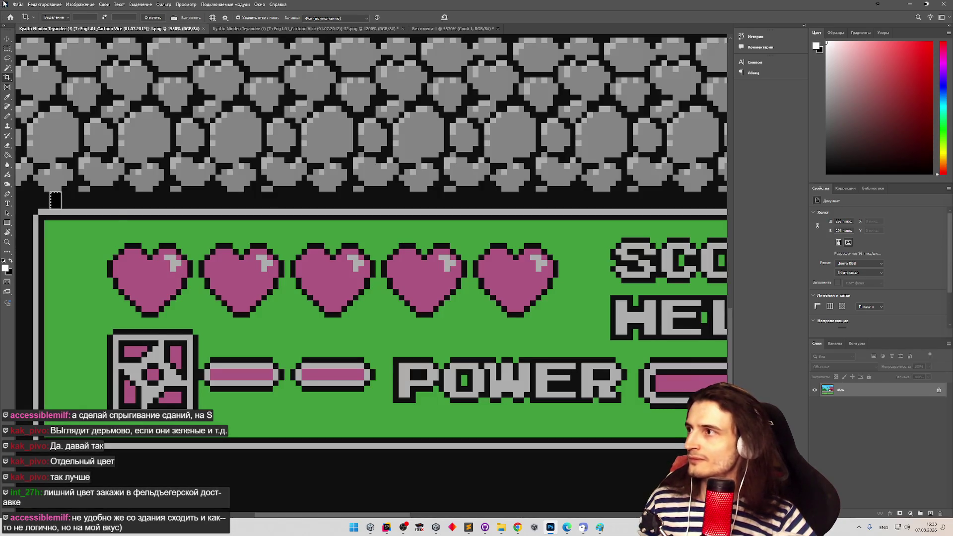
click(18, 4)
mouse_move(91, 53)
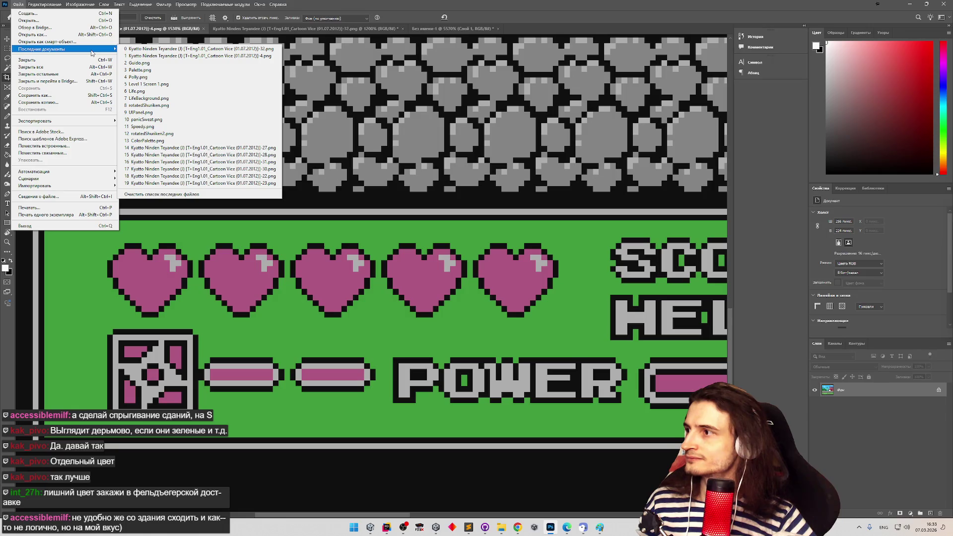
click(74, 20)
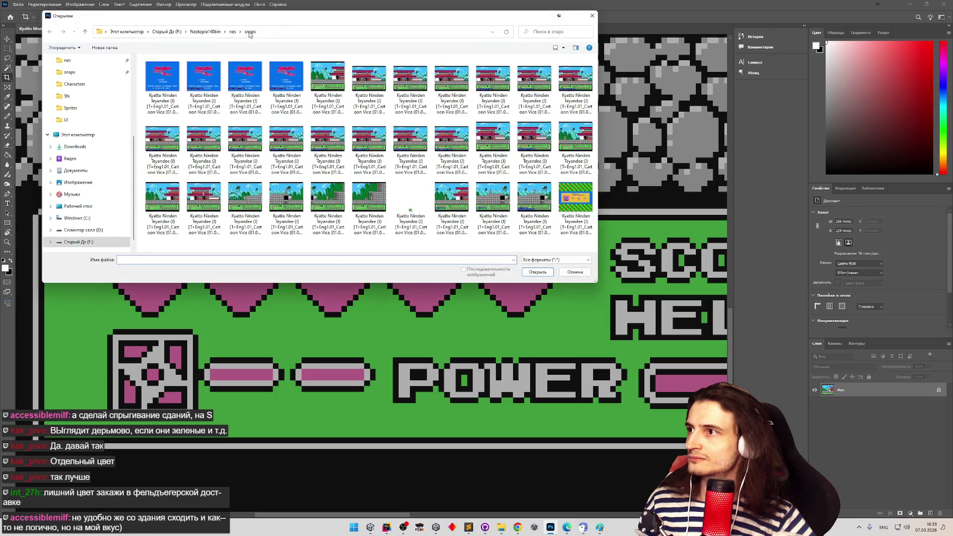
click(233, 31)
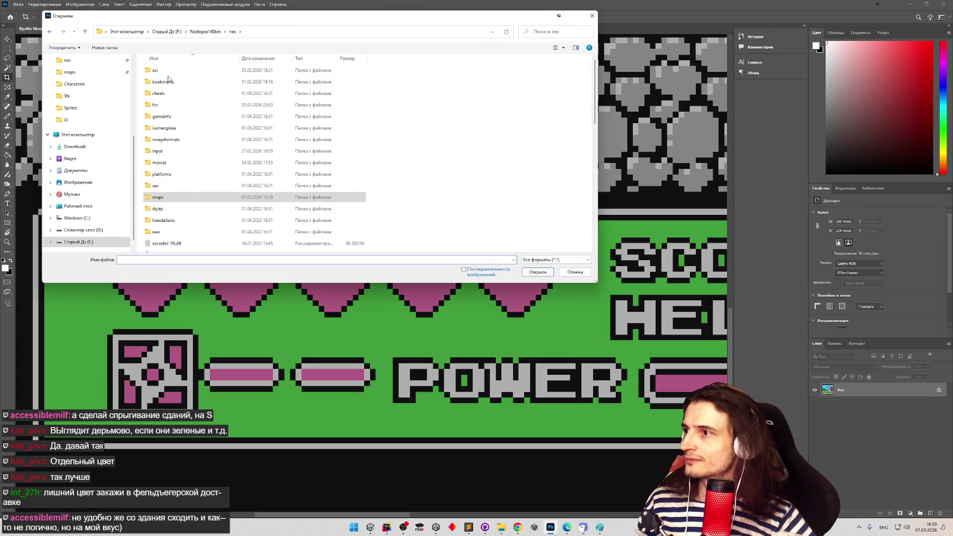
scroll(79, 134, up, 2)
click(74, 132)
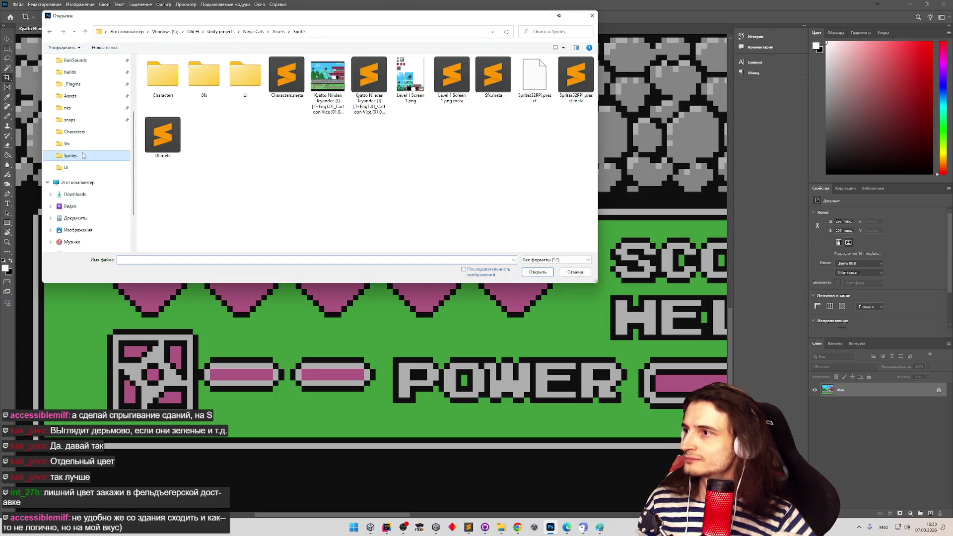
double_click(173, 90)
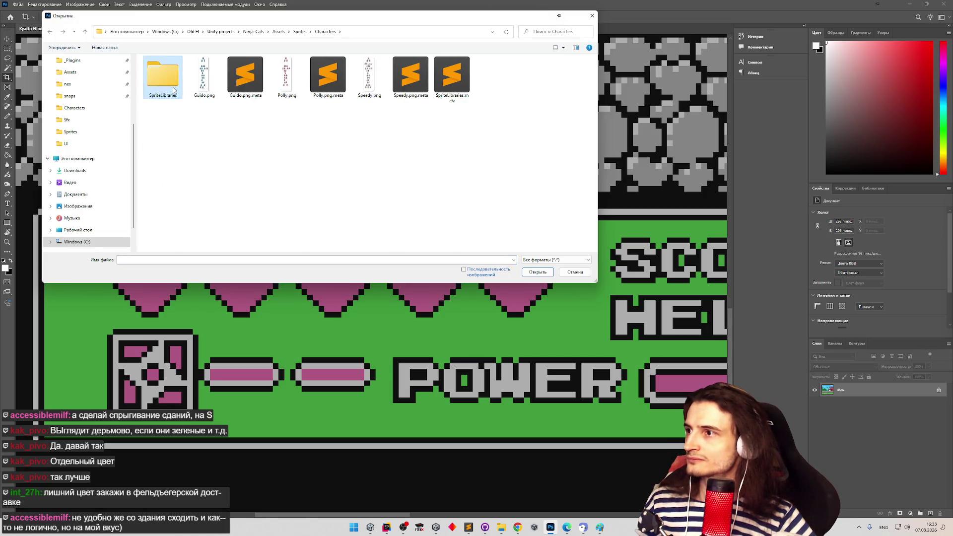
key(alt+Left)
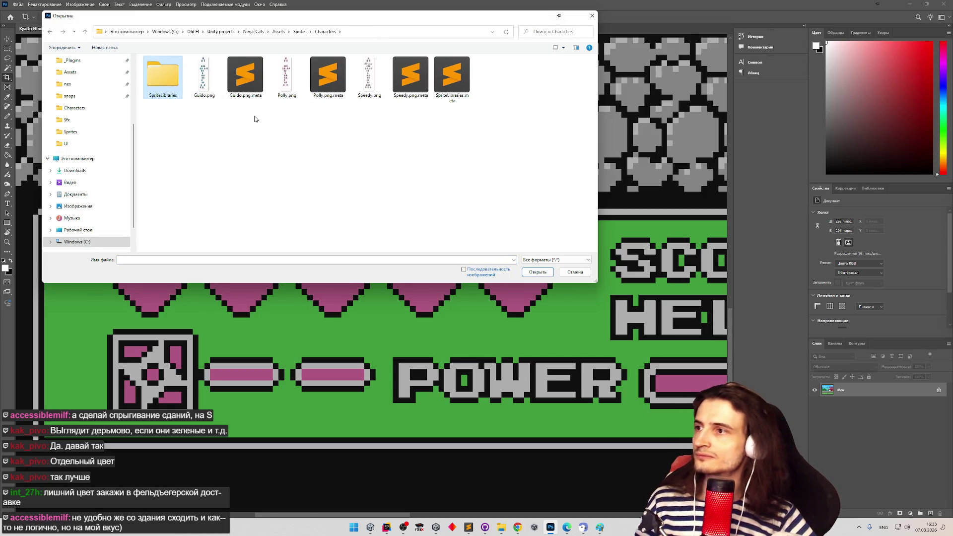
Open Guido.png, Polly.png and Speedy.png together and zoom in on Speedy's sprite sheet
click(222, 96)
ctrl+click(286, 77)
ctrl+click(369, 77)
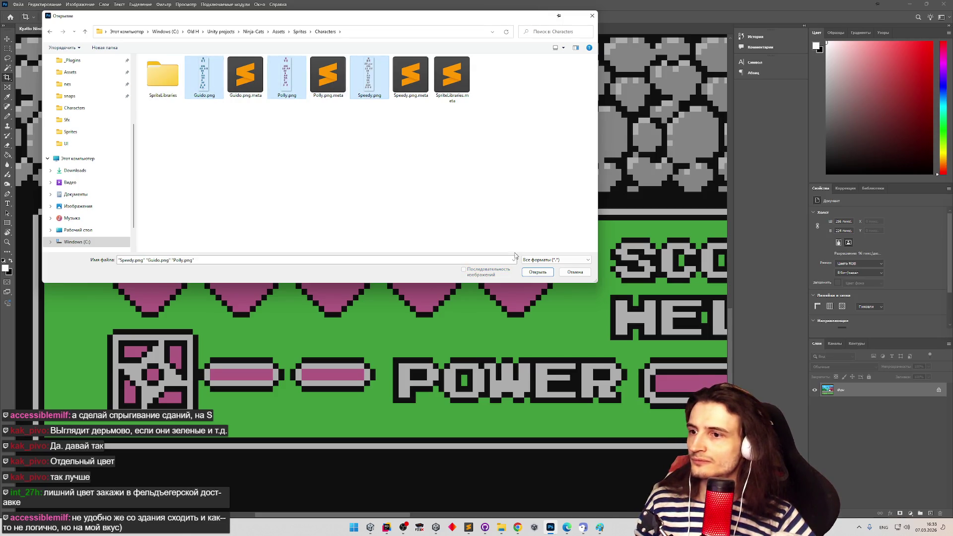
click(537, 272)
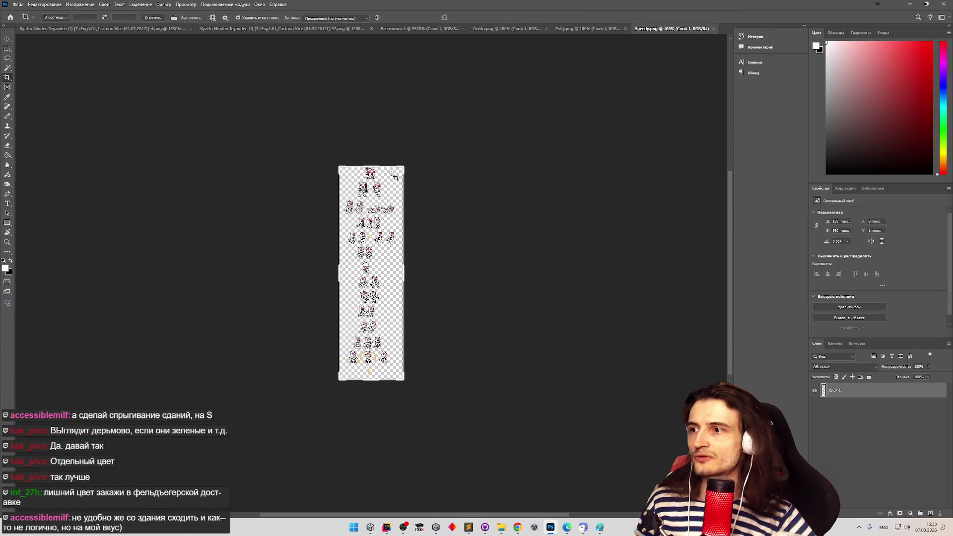
key(z)
click(367, 177)
Zoom in on the Speedy sprites and set the foreground colour to pure white
click(367, 177)
click(366, 176)
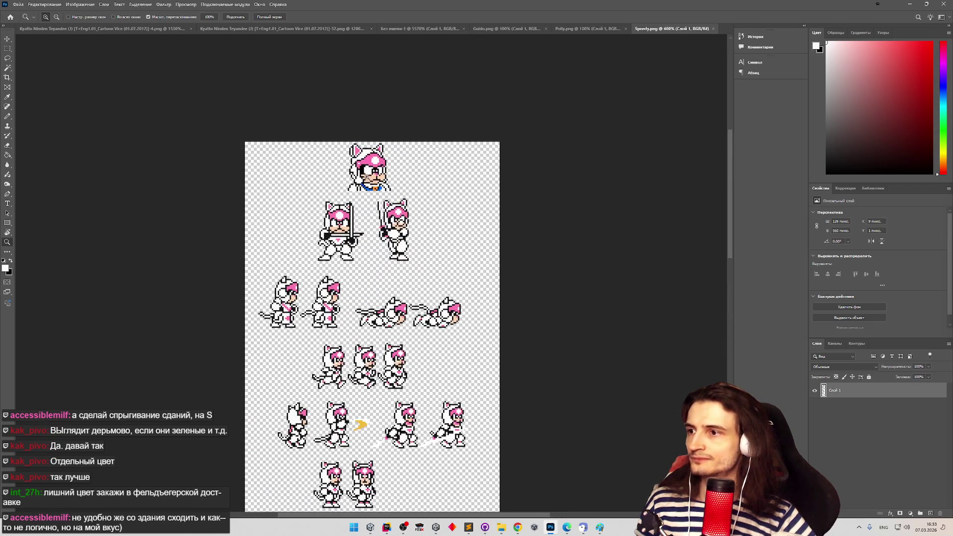
click(379, 202)
key(i)
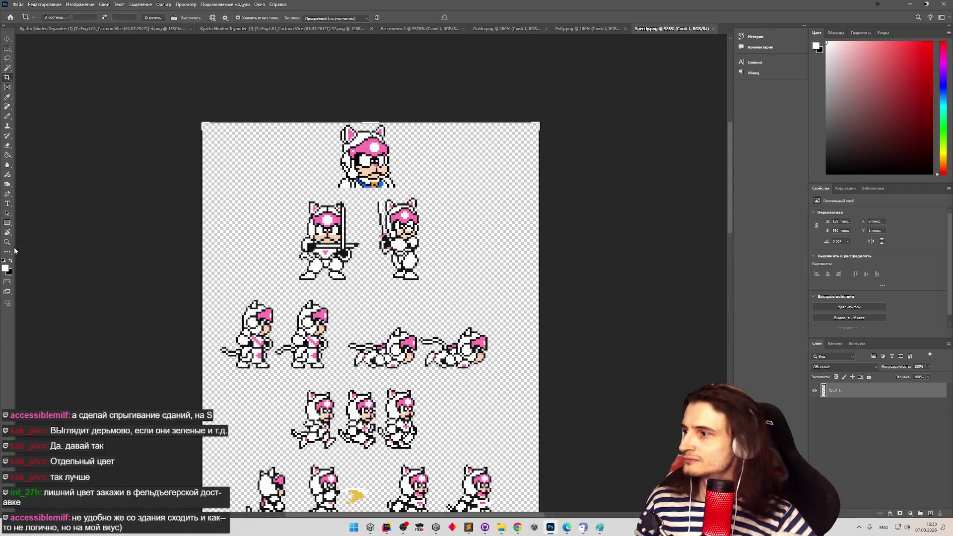
click(6, 268)
text(000000)
drag(119, 157, 31, 112)
click(211, 110)
Zoom in on the top sprite and Magic Wand-select every white area, Contiguous off
key(z)
mouse_move(188, 124)
mouse_down()
mouse_move(168, 135)
mouse_move(35, 79)
mouse_up()
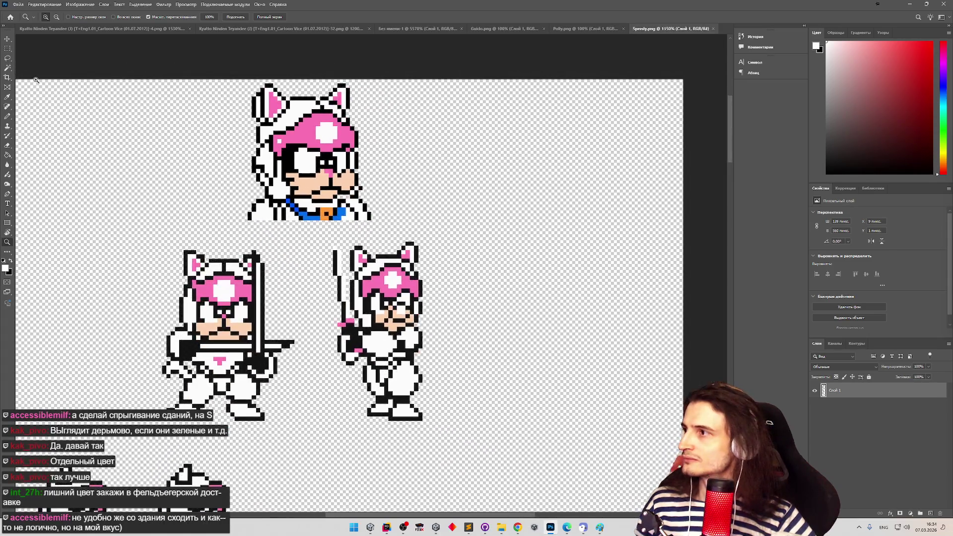
key(w)
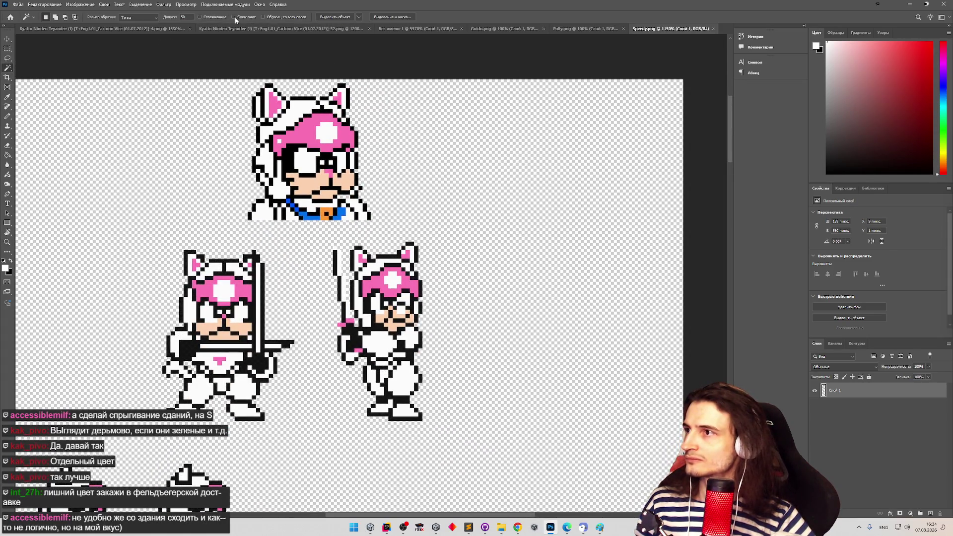
click(304, 160)
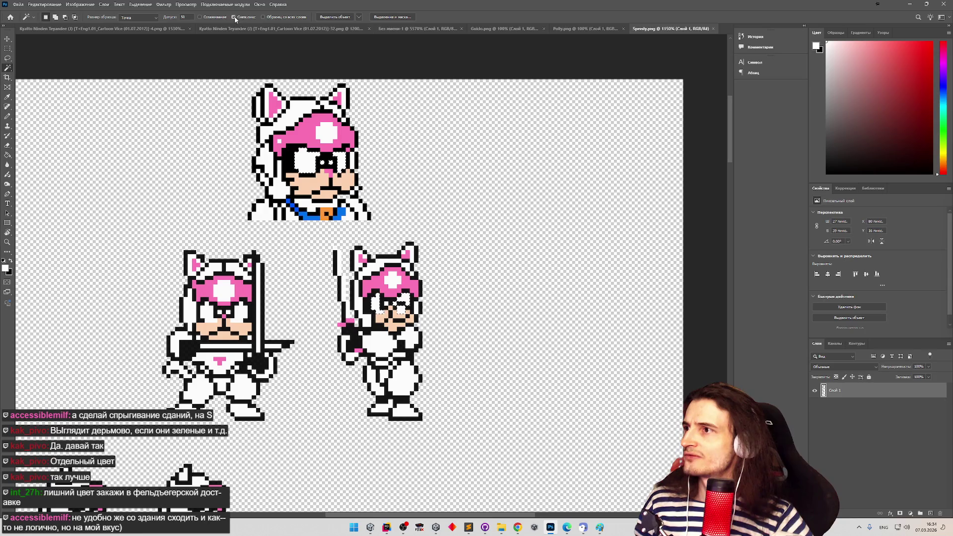
click(292, 117)
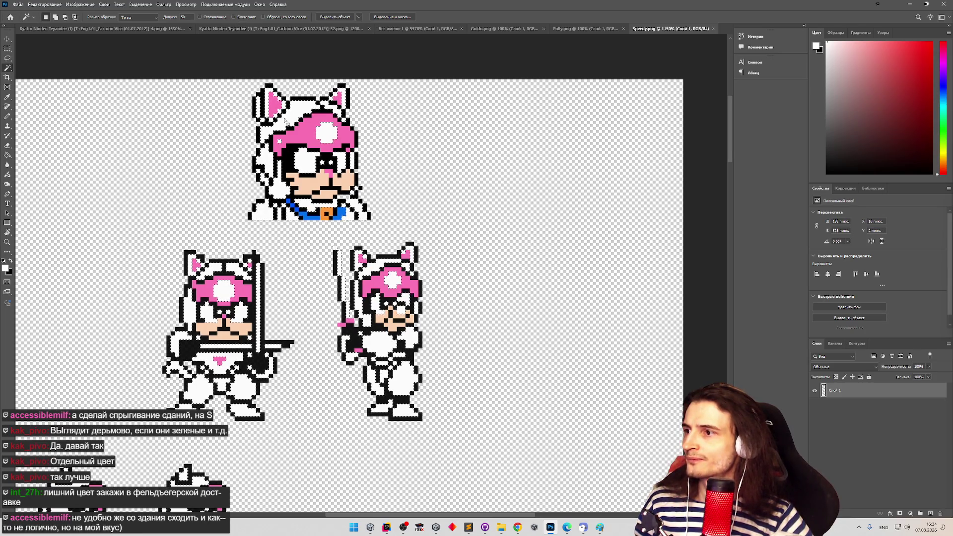
Copy the selected white areas to a new layer, Слой 2, and toggle its visibility to check it
key(z)
mouse_move(256, 177)
mouse_down()
mouse_move(238, 170)
mouse_move(257, 178)
mouse_up()
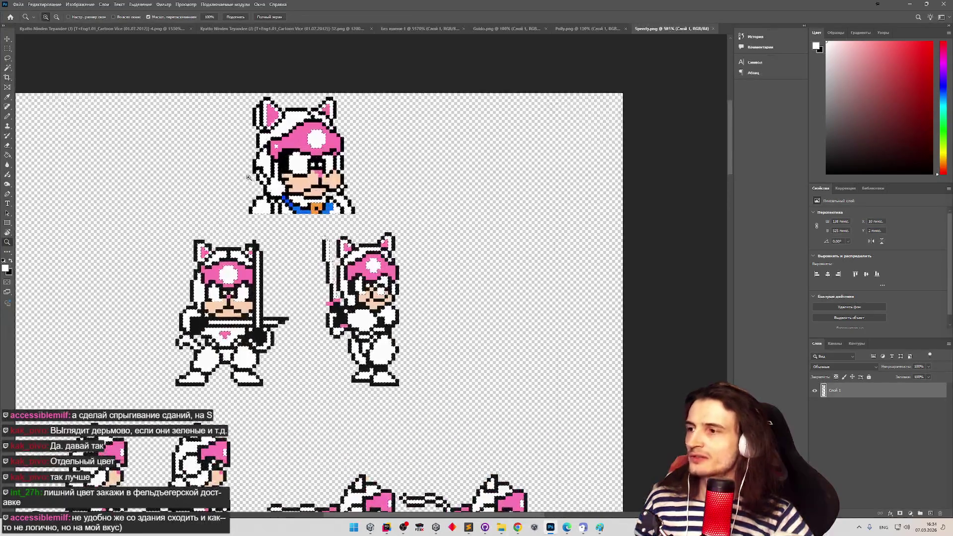
key(w)
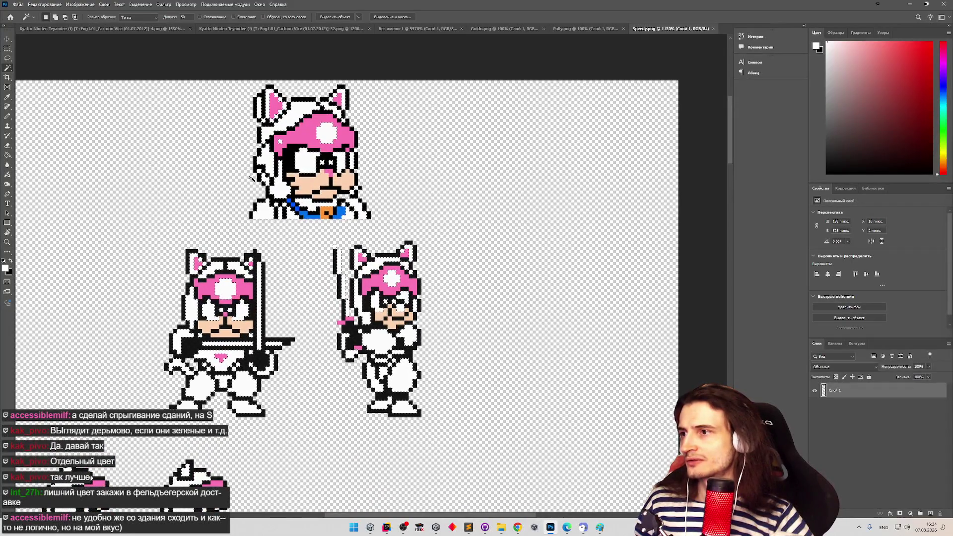
click(7, 58)
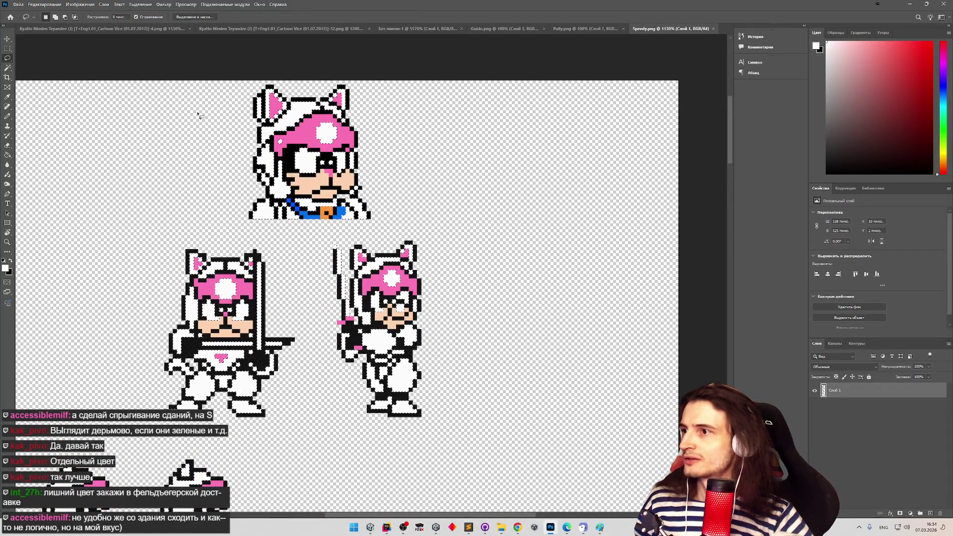
key(alt)
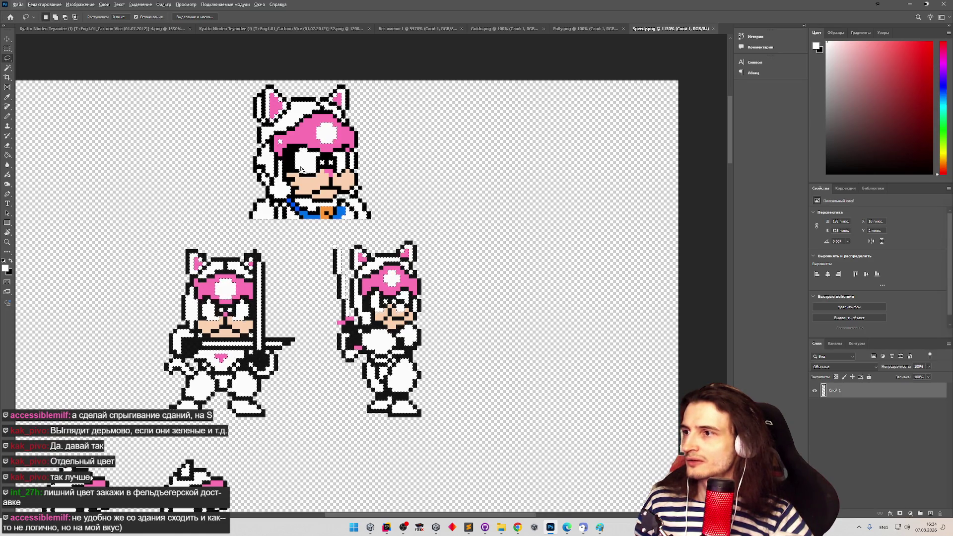
key(shift)
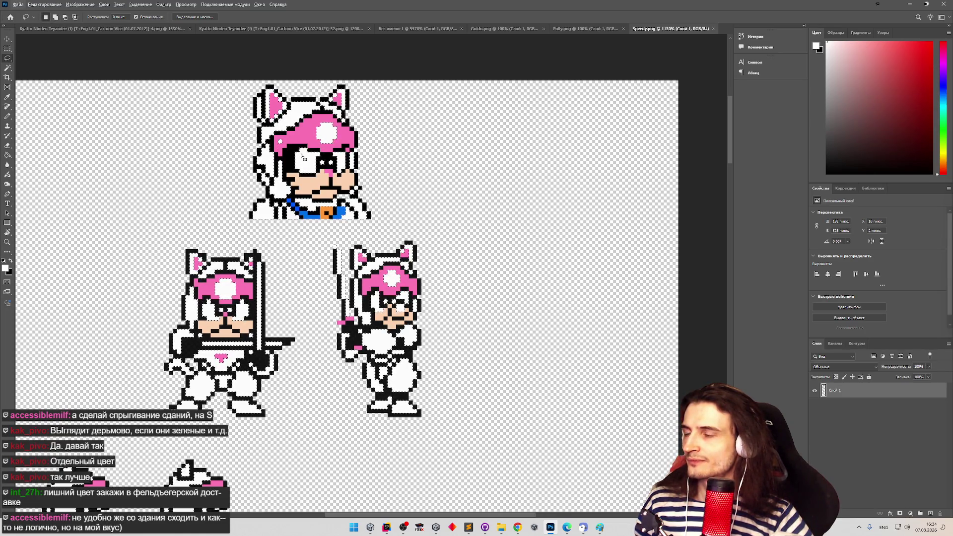
right_click(845, 388)
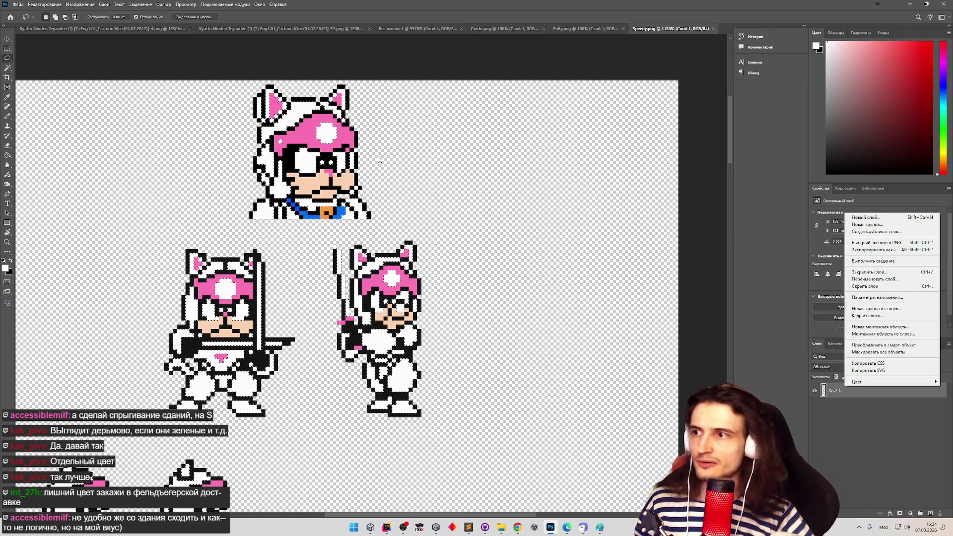
right_click(314, 162)
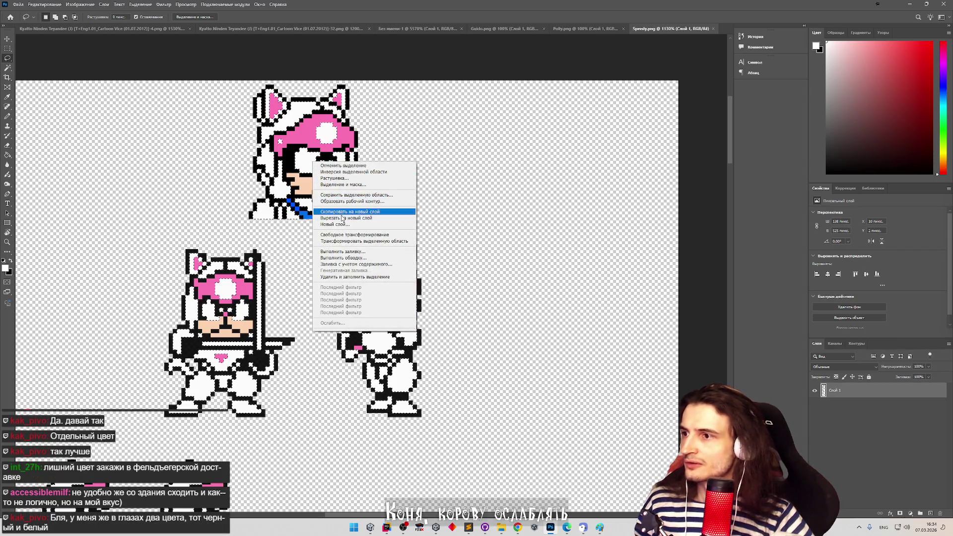
click(409, 212)
click(815, 390)
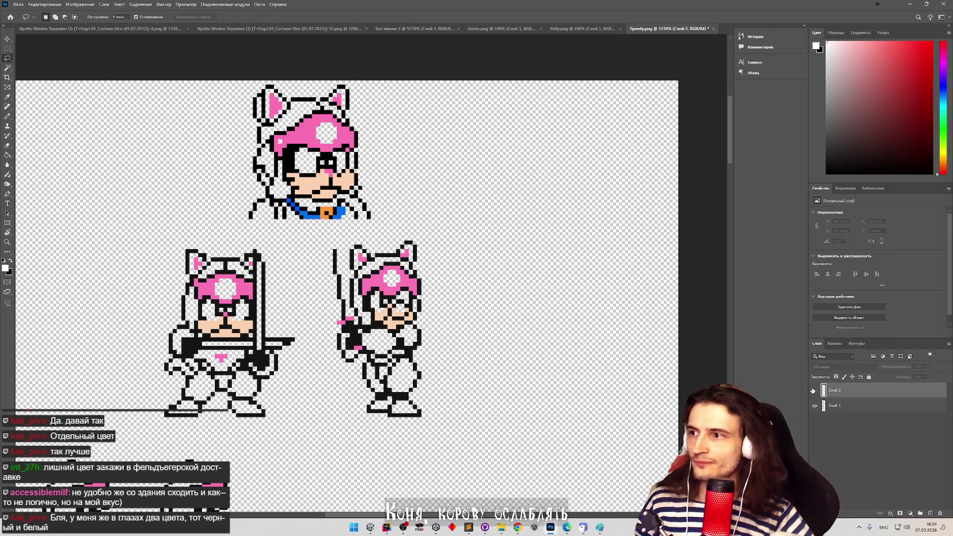
click(815, 391)
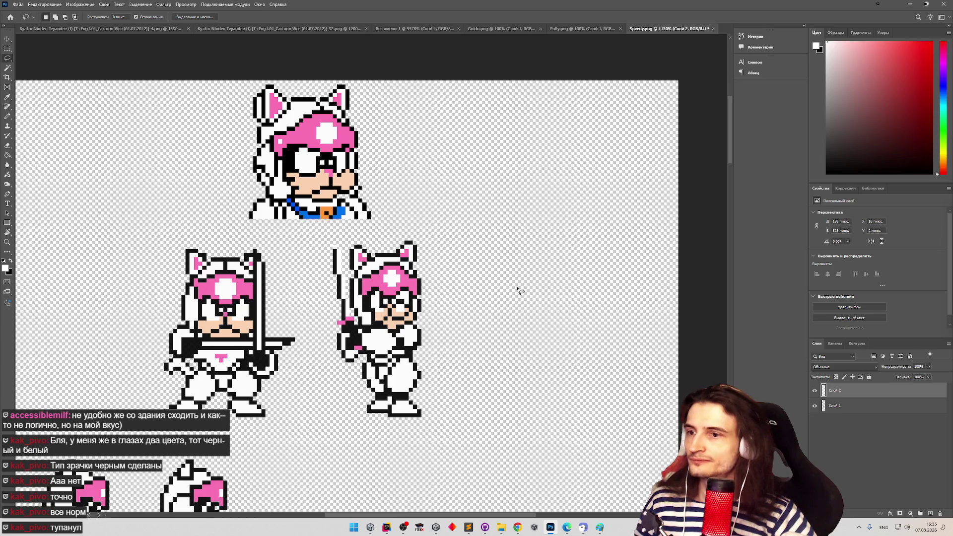
Shift-lasso the faces of the top, lower-right, lower-left, first, second and crouching sprites
mouse_move(292, 152)
mouse_down()
mouse_move(347, 147)
mouse_move(353, 168)
mouse_move(327, 185)
mouse_move(295, 177)
mouse_move(290, 152)
mouse_up()
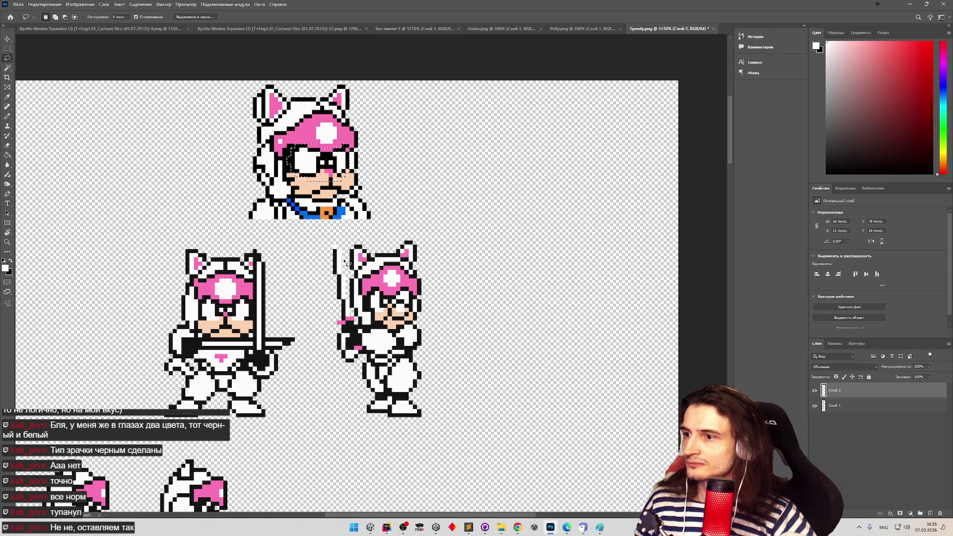
key(shift)
mouse_move(392, 317)
mouse_down()
mouse_move(376, 319)
mouse_move(368, 301)
mouse_move(393, 281)
mouse_move(416, 295)
mouse_move(414, 310)
mouse_move(397, 325)
mouse_move(392, 319)
mouse_up()
mouse_move(252, 329)
mouse_down()
mouse_move(254, 314)
mouse_move(235, 292)
mouse_move(203, 299)
mouse_move(201, 319)
mouse_move(227, 331)
mouse_up()
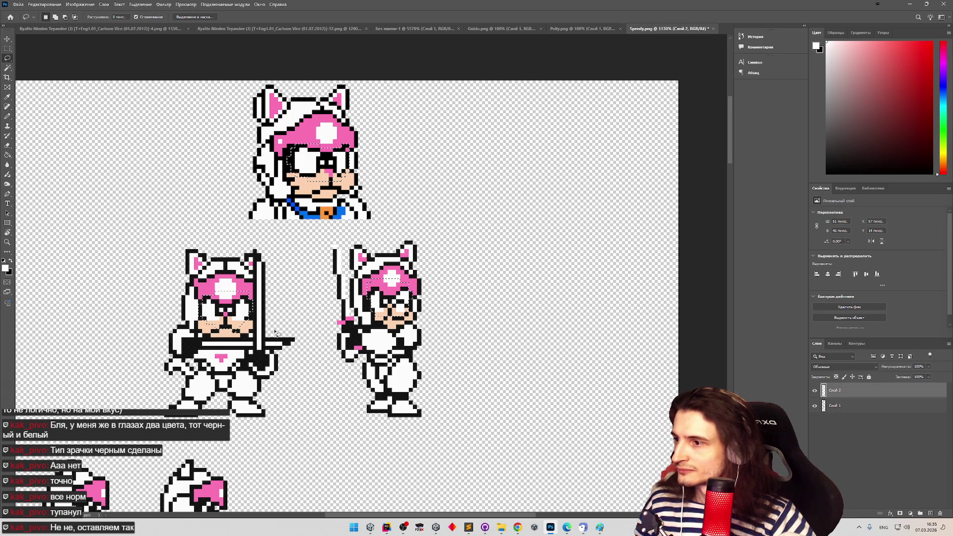
key(z)
mouse_move(314, 357)
mouse_down()
mouse_move(275, 351)
mouse_move(290, 345)
mouse_move(304, 362)
mouse_move(298, 350)
mouse_up()
key(l)
key(shift)
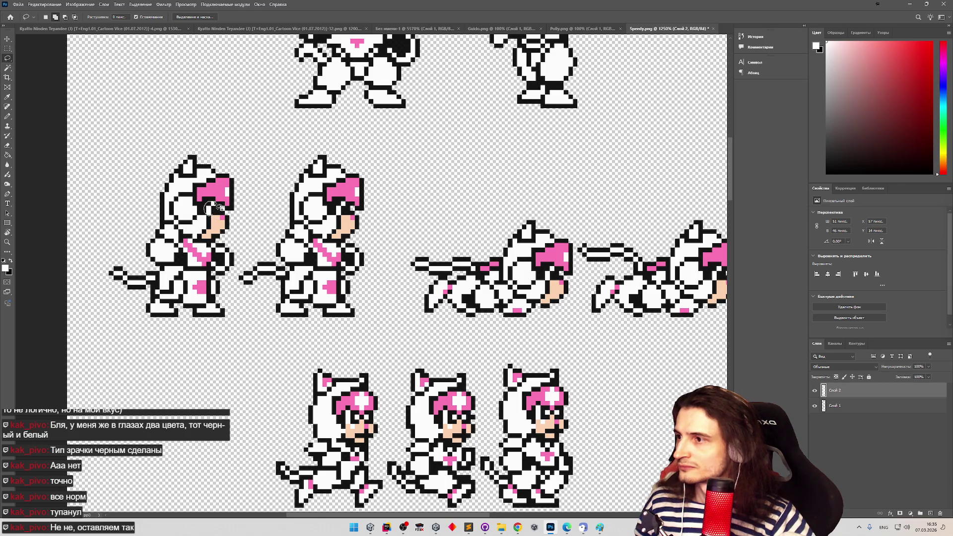
drag(211, 208, 213, 211)
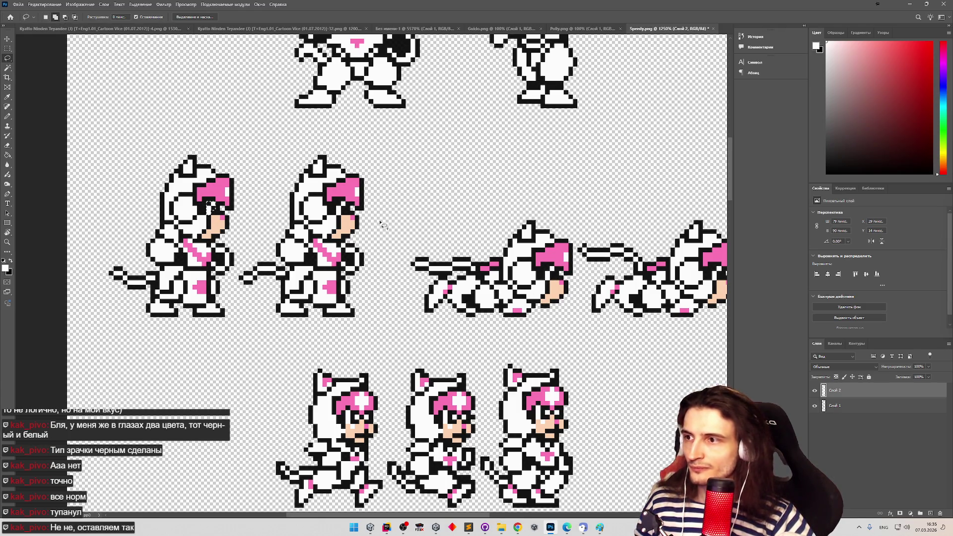
drag(350, 209, 342, 215)
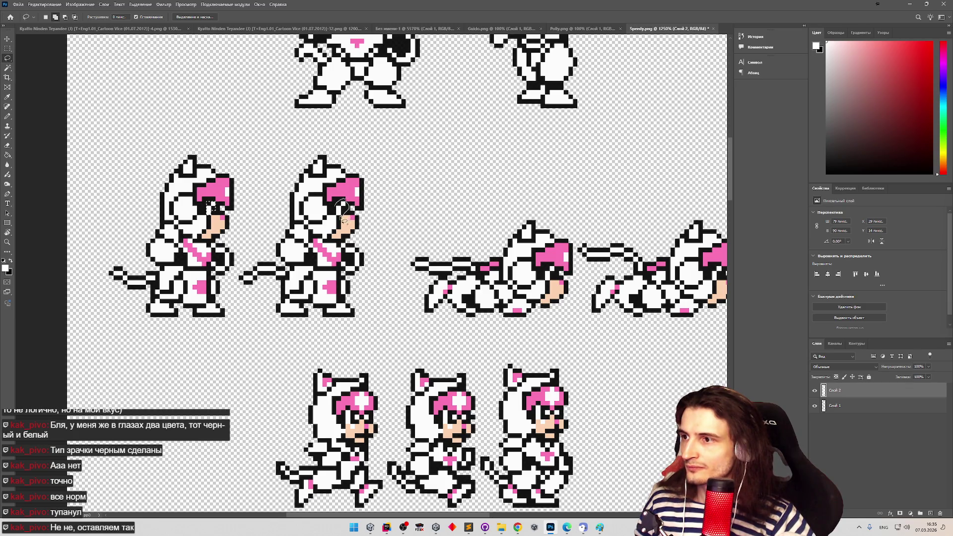
mouse_move(549, 268)
mouse_down()
mouse_move(561, 275)
mouse_move(553, 288)
mouse_move(541, 278)
mouse_move(548, 262)
mouse_up()
Lasso the eye areas of the running sprite and the middle sprite
key(z)
mouse_move(594, 301)
mouse_down()
mouse_move(520, 302)
mouse_move(499, 268)
mouse_move(500, 296)
mouse_move(489, 276)
mouse_move(499, 298)
mouse_up()
key(l)
key(z)
mouse_move(368, 383)
mouse_down()
mouse_move(230, 468)
mouse_move(317, 465)
mouse_up()
key(l)
mouse_move(266, 195)
mouse_down()
mouse_move(291, 221)
mouse_move(278, 235)
mouse_move(266, 195)
mouse_move(320, 211)
mouse_move(298, 224)
mouse_move(286, 205)
mouse_up()
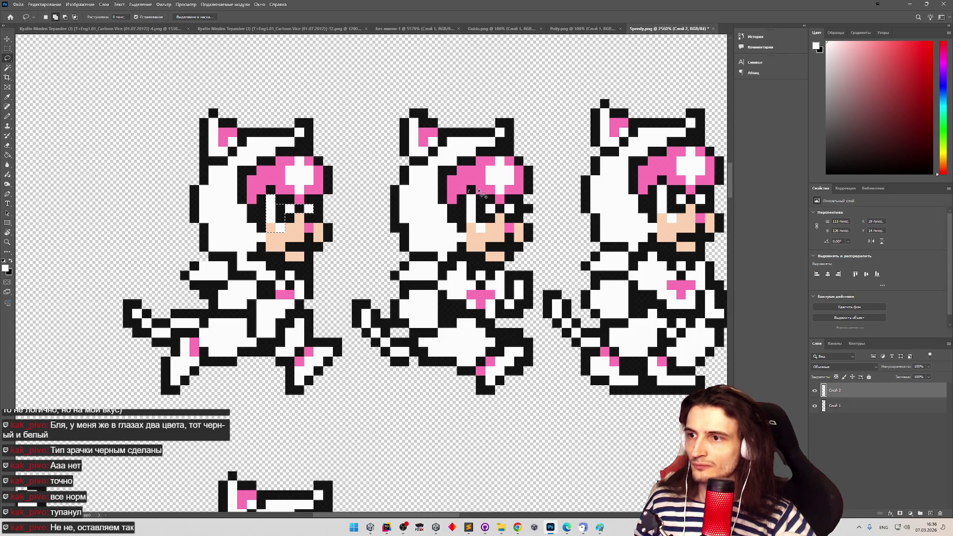
drag(468, 213, 466, 211)
Add the right sprite's eye area and another sprite's eye area to the selection
key(z)
mouse_move(599, 261)
mouse_down()
mouse_move(546, 261)
mouse_move(615, 261)
mouse_up()
key(l)
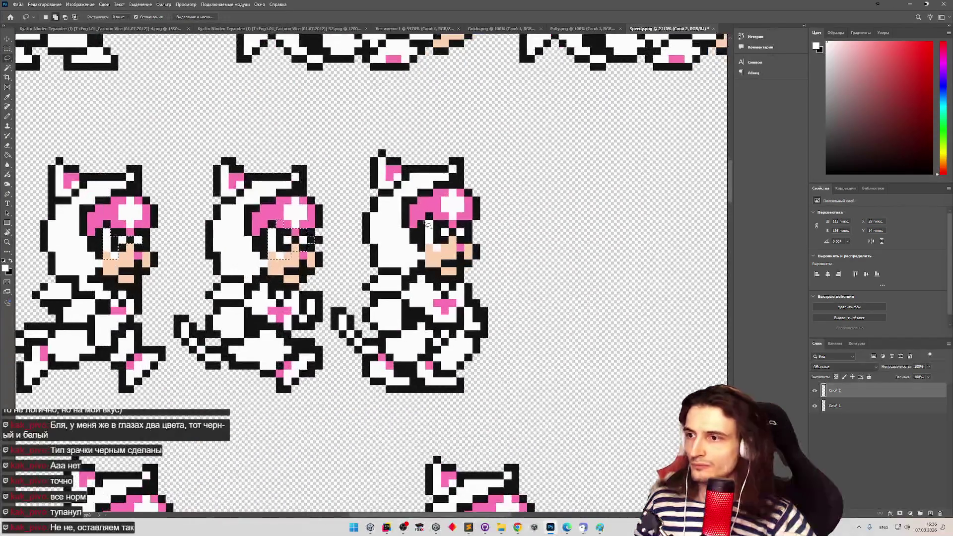
drag(427, 251, 426, 215)
key(z)
mouse_move(446, 468)
mouse_down()
mouse_move(319, 468)
mouse_move(377, 404)
mouse_move(319, 404)
mouse_move(492, 392)
mouse_up()
key(l)
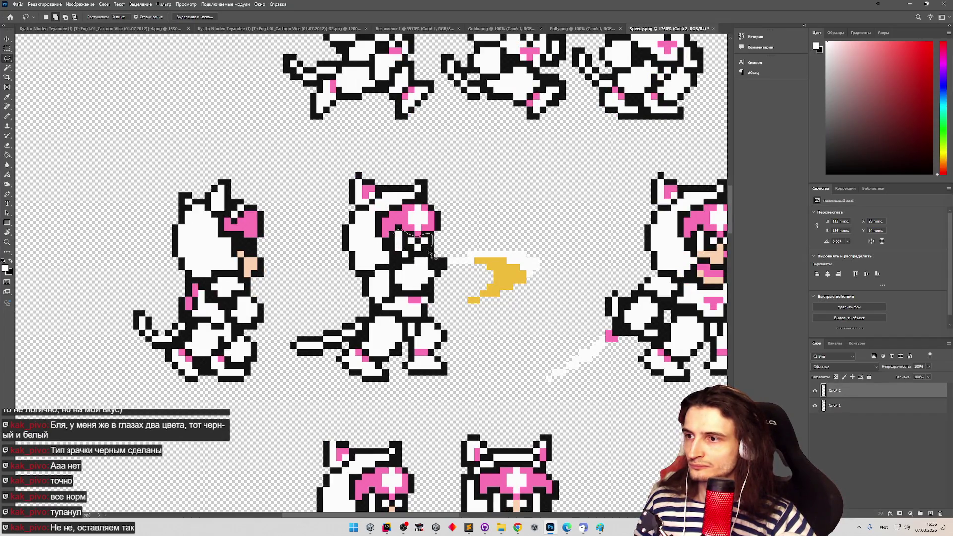
mouse_move(396, 242)
mouse_down()
mouse_move(322, 243)
mouse_move(442, 256)
mouse_up()
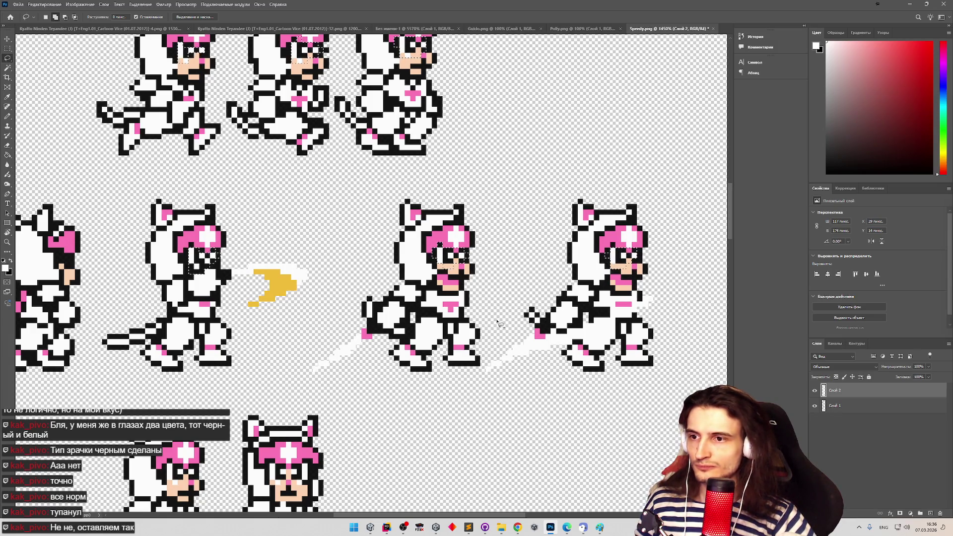
Lasso the eye areas of the left and right standing sprites, then adjust the zoom
key(z)
scroll(361, 442, down, 5)
scroll(362, 442, up, 3)
scroll(355, 347, up, 2)
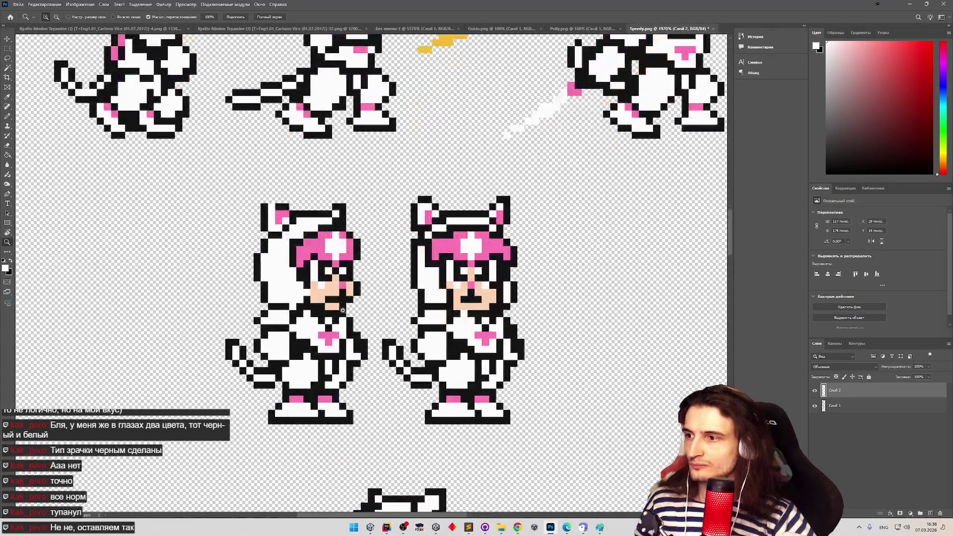
scroll(352, 322, down, 3)
scroll(351, 297, up, 4)
key(l)
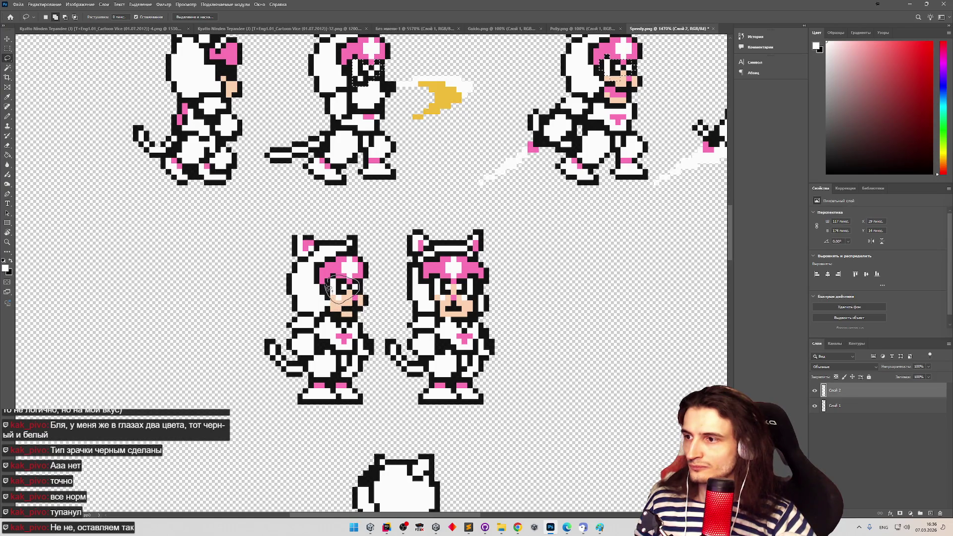
drag(331, 292, 329, 287)
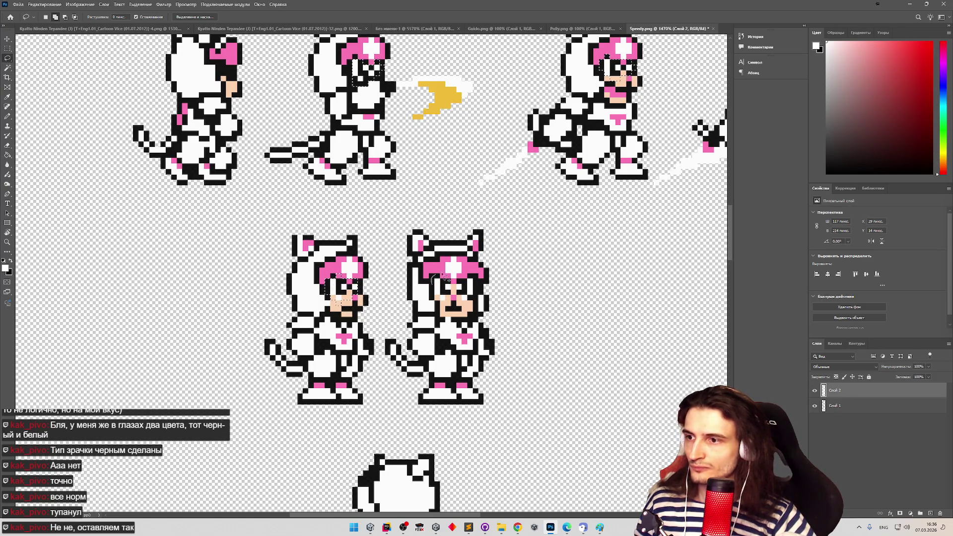
drag(439, 300, 435, 298)
key(z)
scroll(460, 475, down, 4)
scroll(460, 475, up, 1)
scroll(460, 475, down, 7)
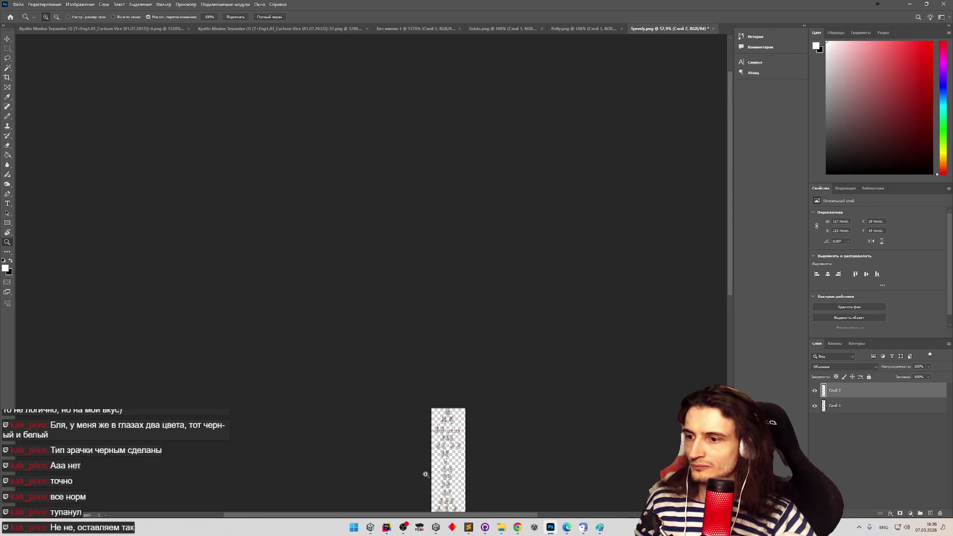
Add the left character's face to the selection and scroll through the sheet's rows
scroll(424, 469, up, 9)
key(l)
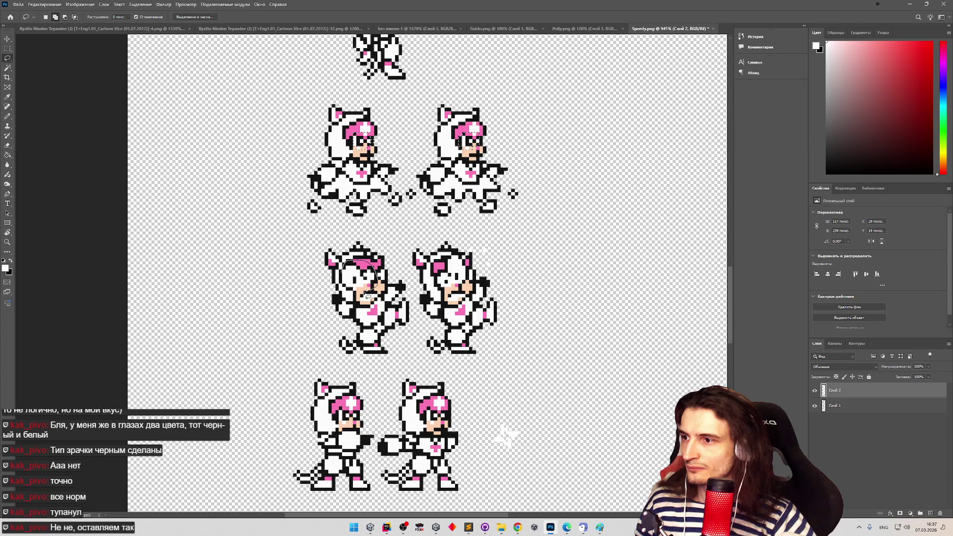
drag(343, 277, 343, 278)
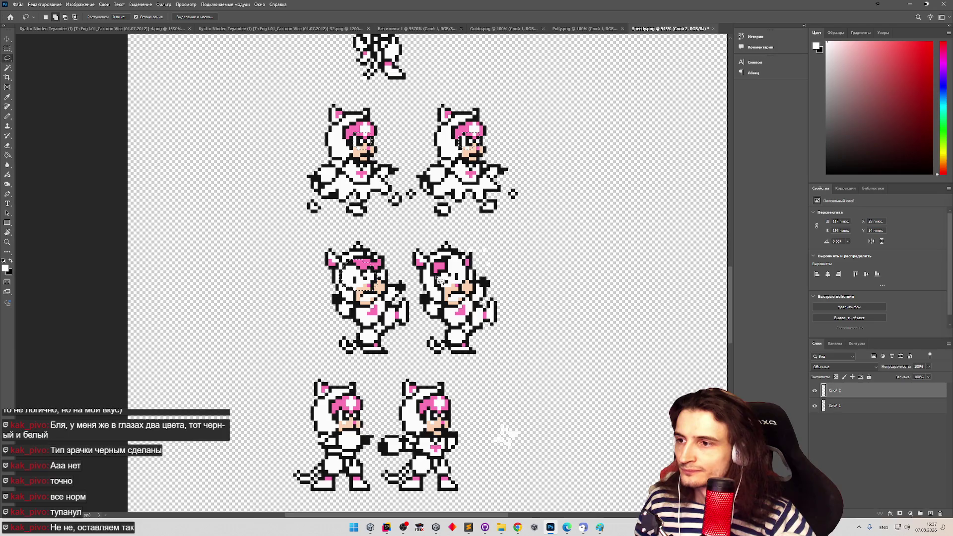
scroll(732, 320, down, 5)
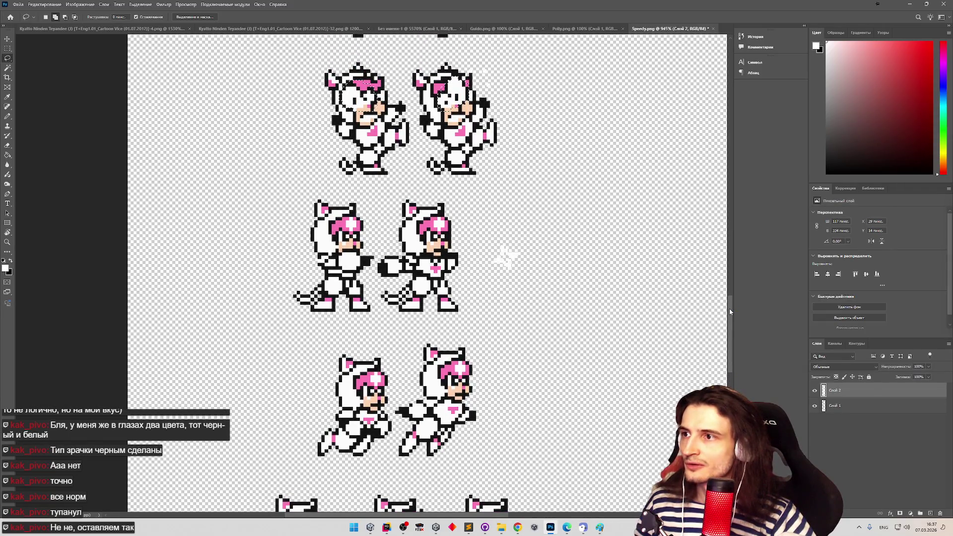
drag(730, 312, 728, 262)
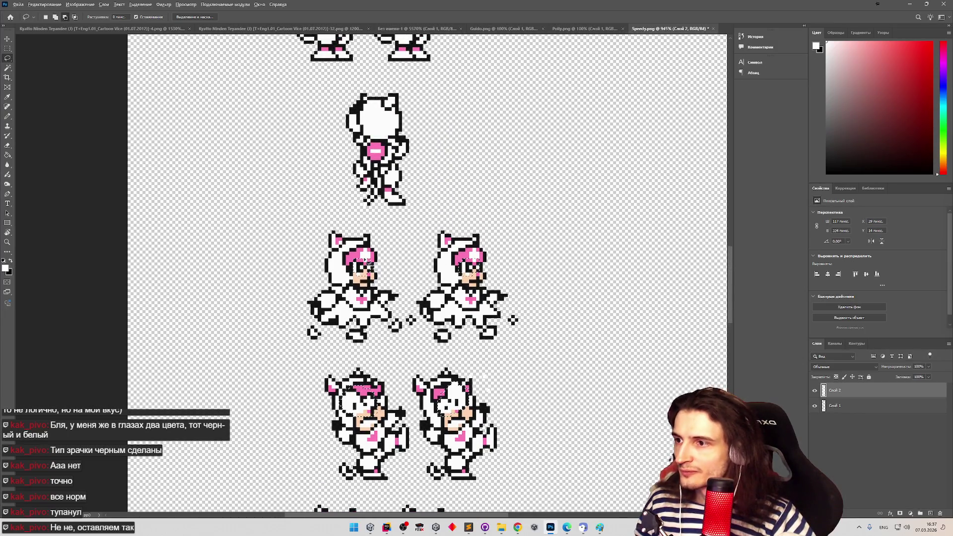
scroll(380, 256, up, 1)
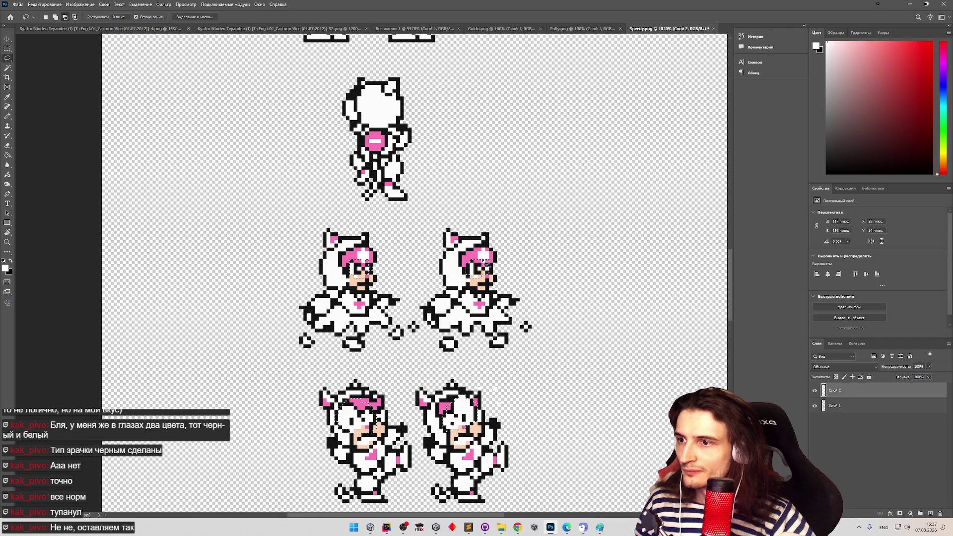
drag(730, 286, 730, 254)
scroll(583, 206, up, 1)
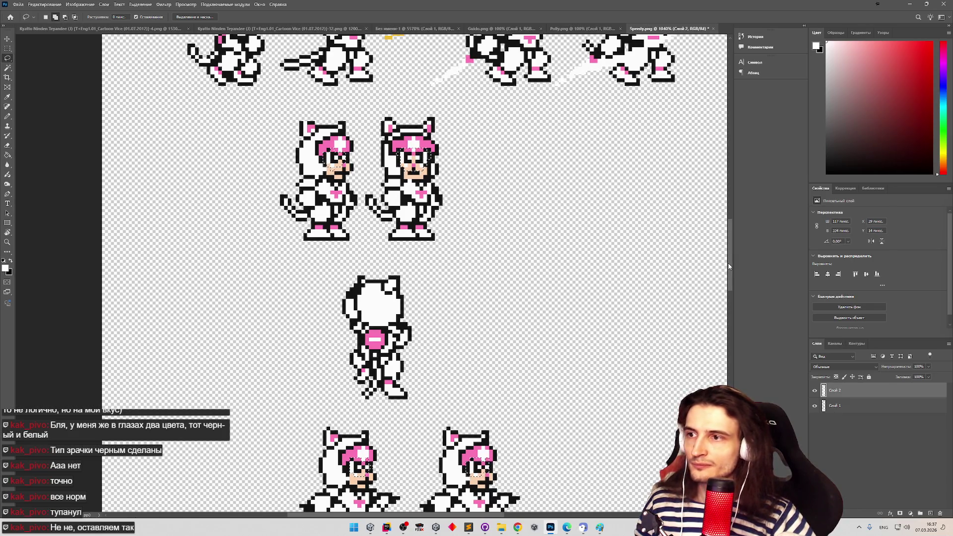
drag(729, 266, 728, 265)
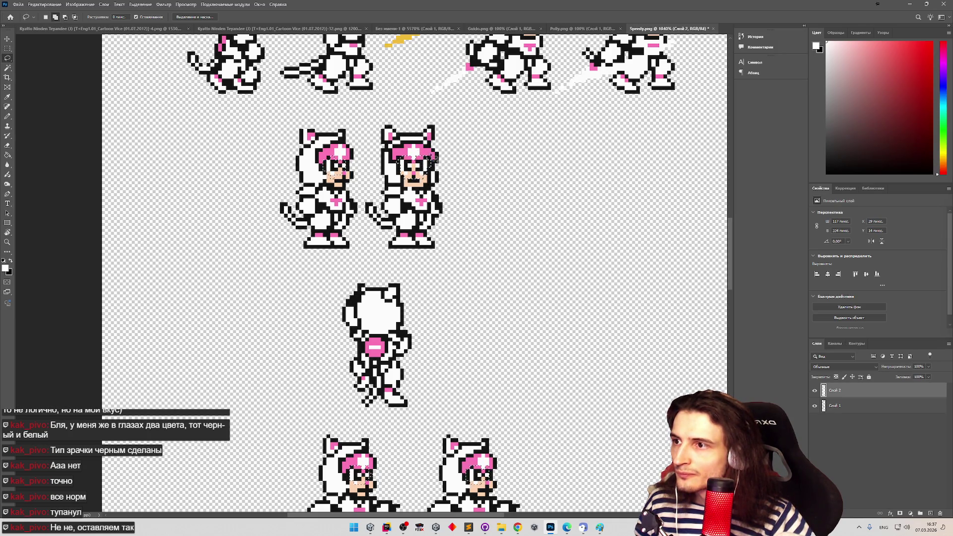
drag(732, 250, 729, 234)
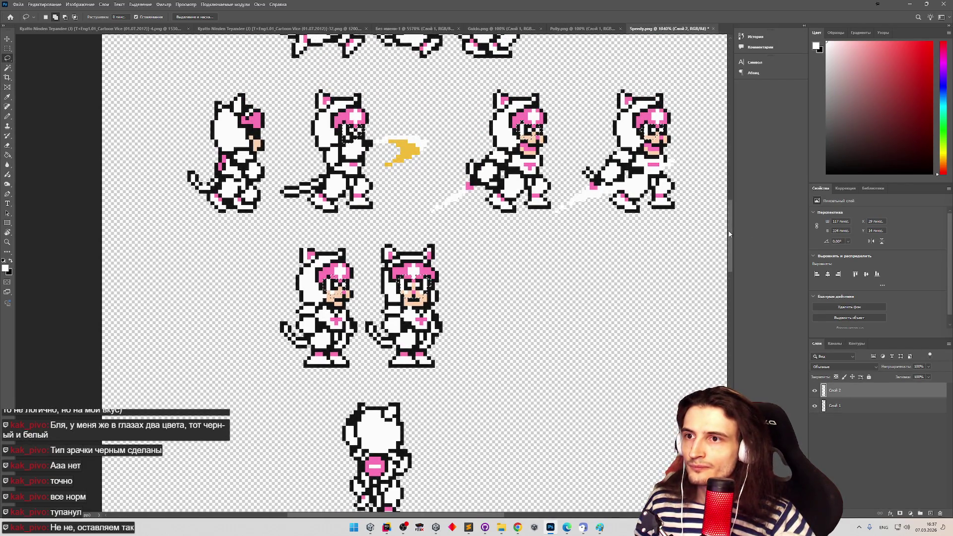
drag(729, 234, 720, 159)
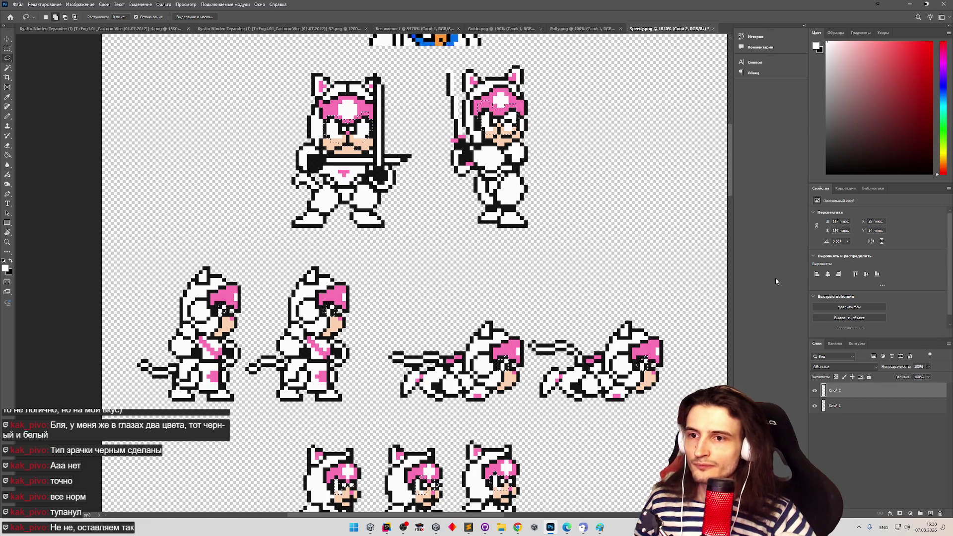
mouse_move(730, 189)
mouse_down()
mouse_move(729, 162)
mouse_move(725, 236)
mouse_move(701, 314)
mouse_up()
Add the right middle sprite's face to the selection and scroll further down the sheet
scroll(698, 321, down, 3)
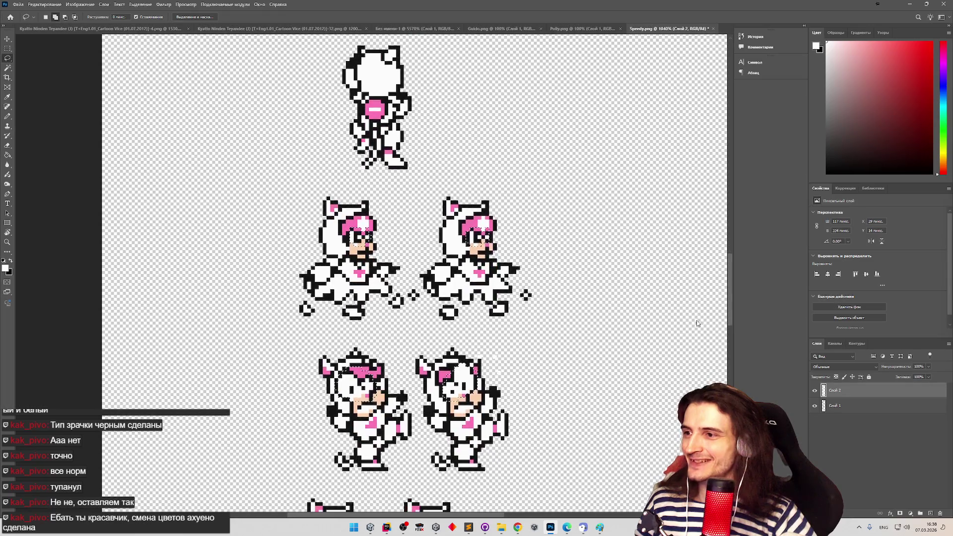
scroll(695, 324, down, 2)
scroll(695, 338, down, 8)
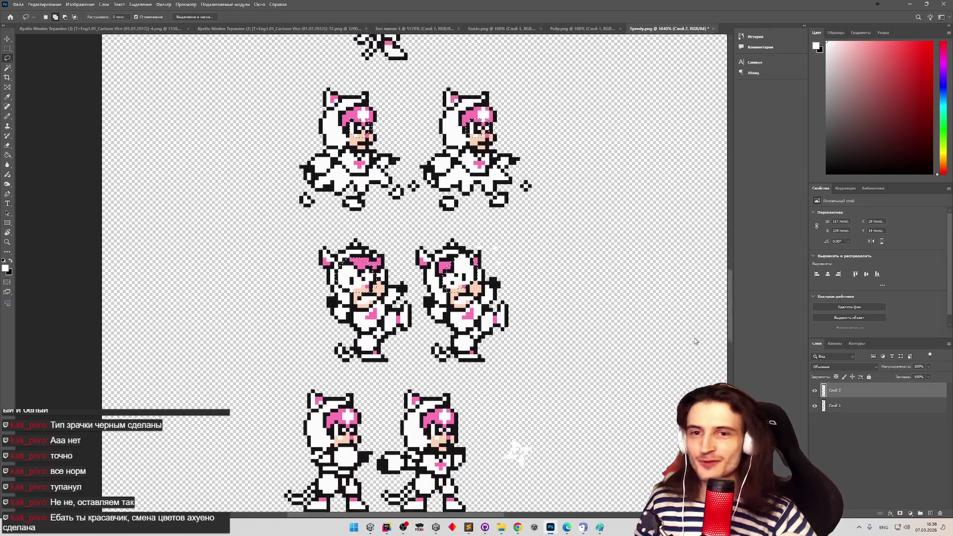
scroll(698, 347, up, 4)
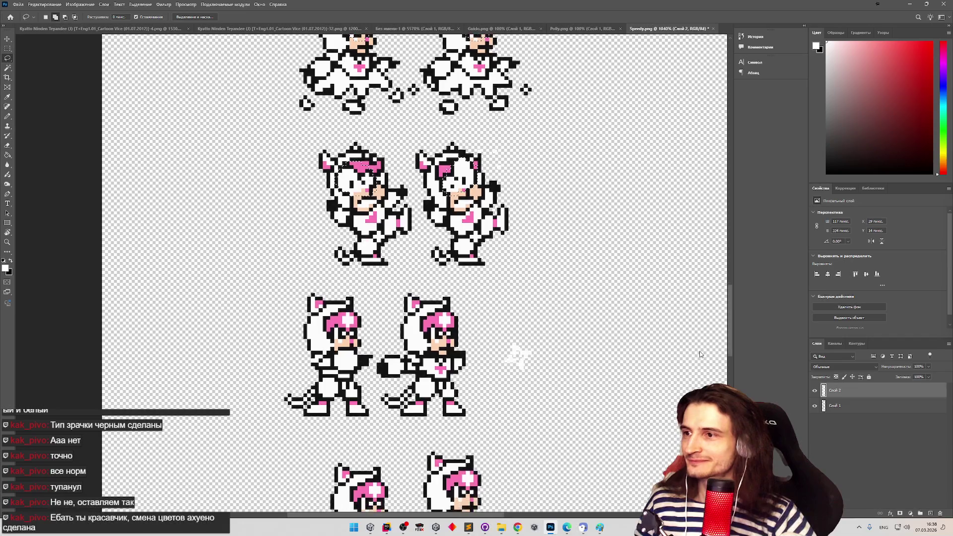
scroll(699, 353, down, 4)
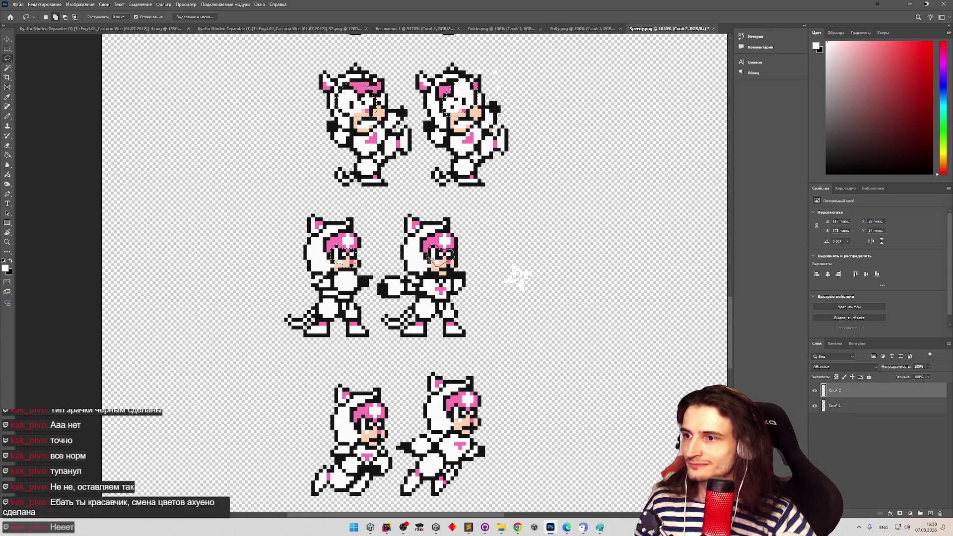
scroll(731, 312, down, 5)
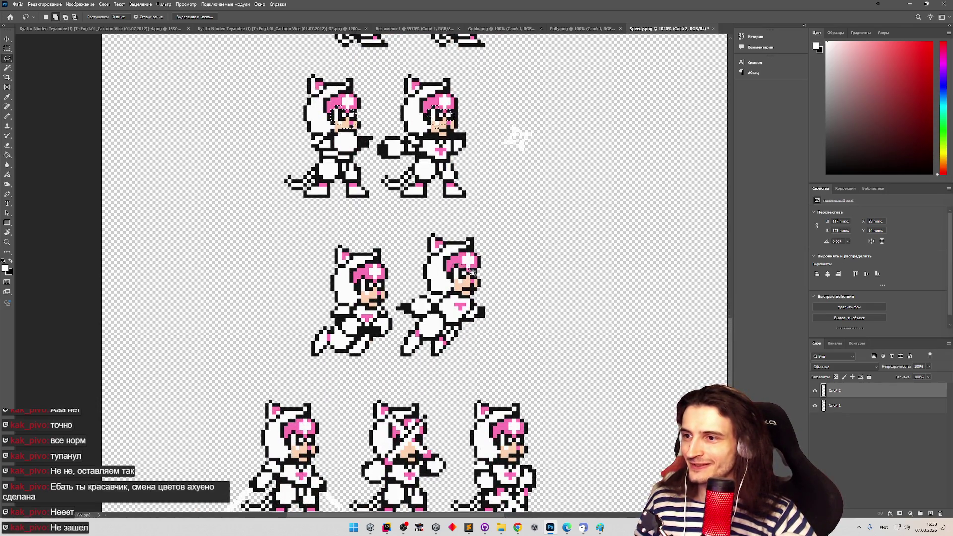
drag(467, 273, 478, 272)
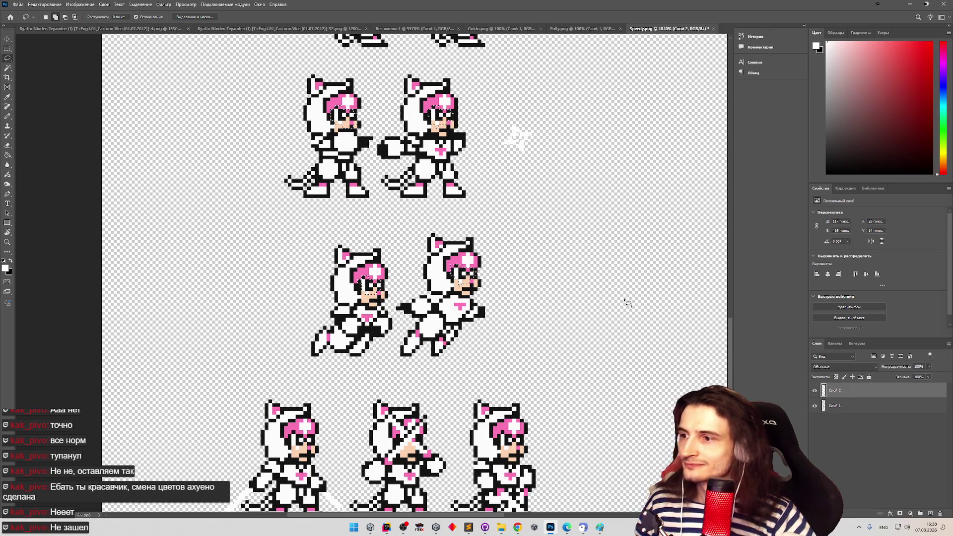
scroll(725, 342, down, 3)
scroll(724, 343, down, 5)
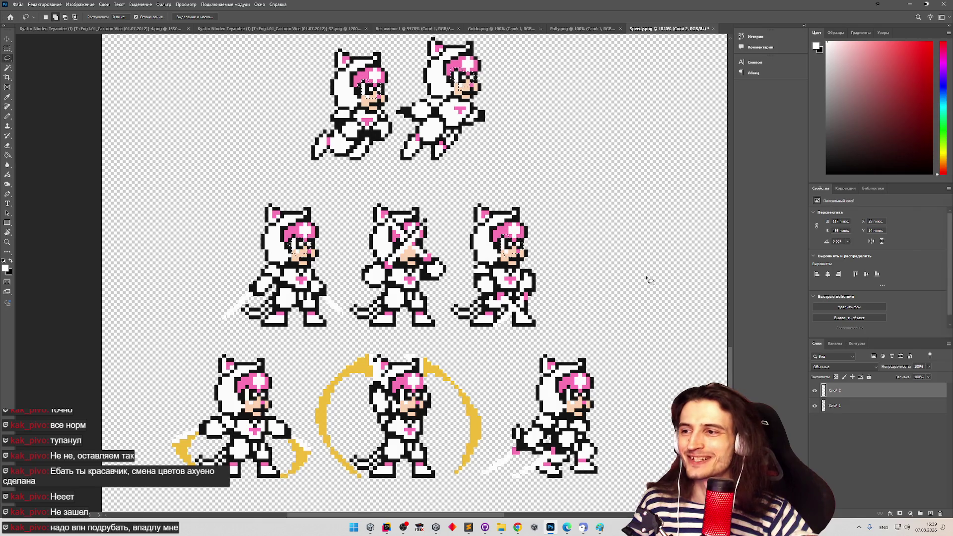
drag(730, 354, 700, 108)
scroll(699, 115, down, 5)
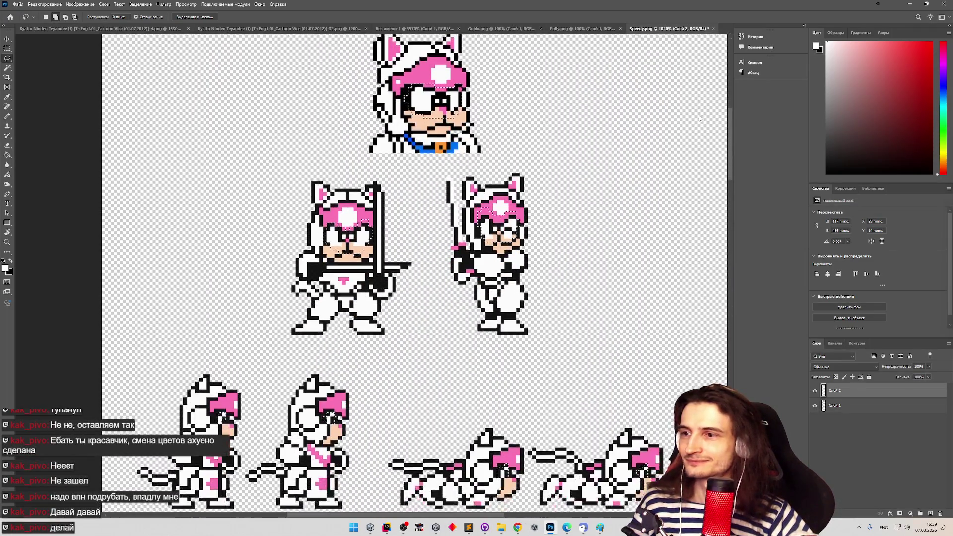
Add the first sword's guard and blade and the second sprite's raised sword to the selection
key(z)
click(361, 211)
key(l)
mouse_move(269, 203)
mouse_down()
mouse_move(440, 204)
mouse_move(325, 222)
mouse_move(262, 208)
mouse_up()
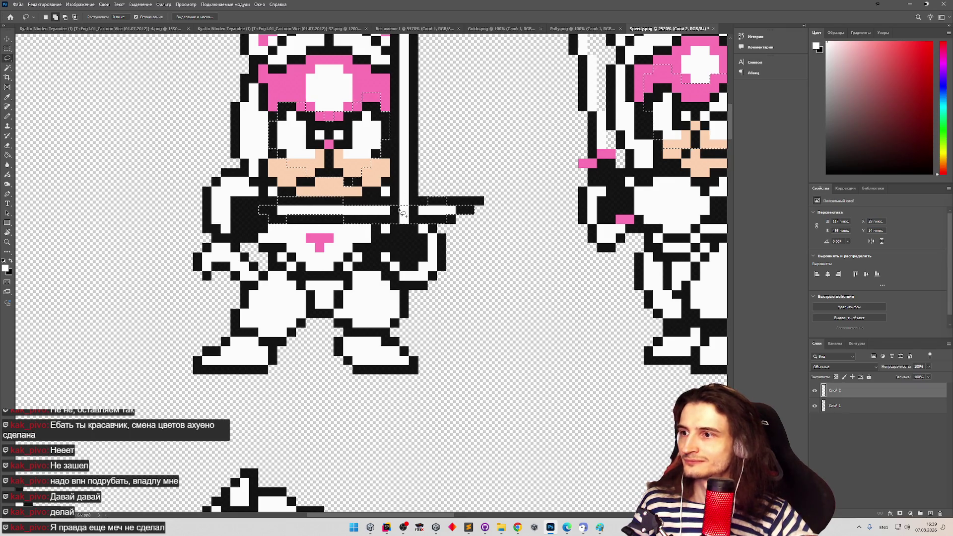
drag(728, 118, 731, 109)
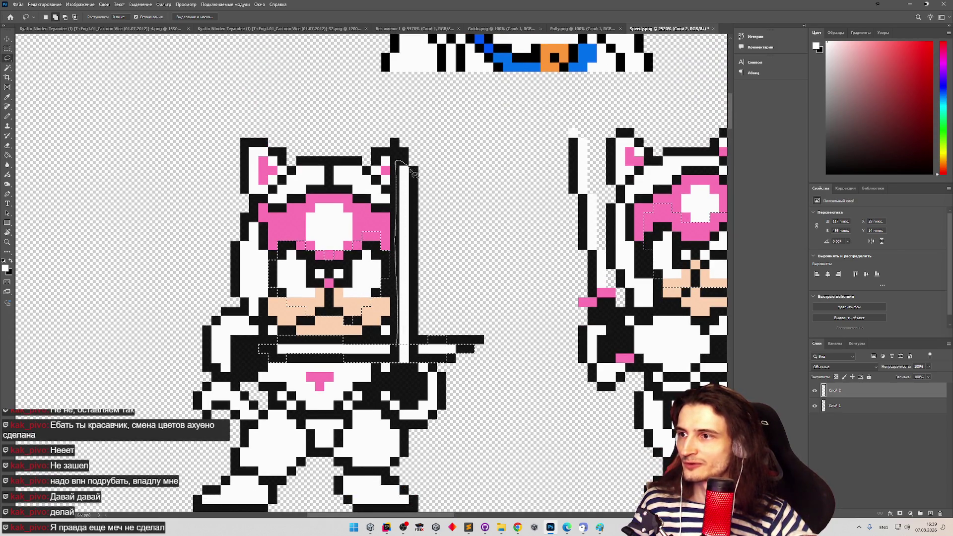
drag(403, 356, 403, 357)
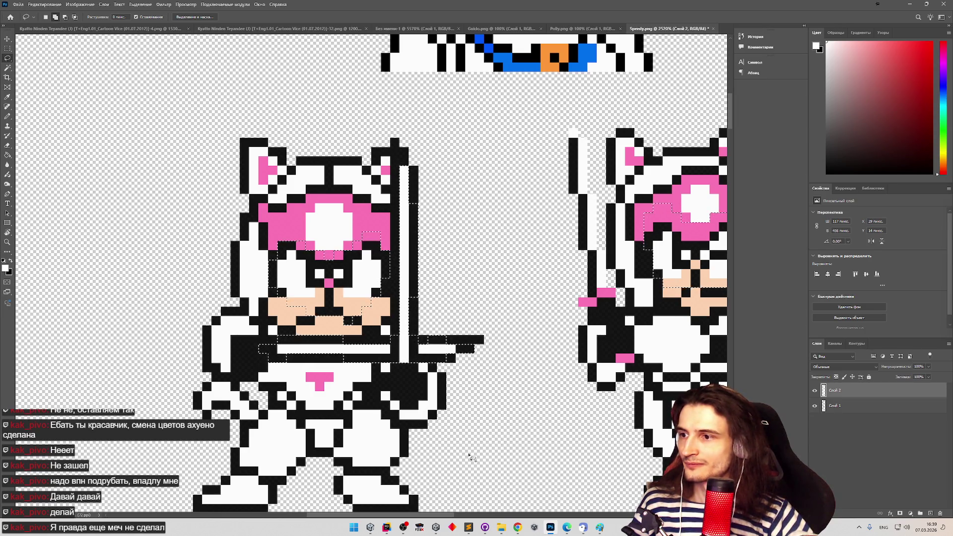
drag(447, 514, 490, 514)
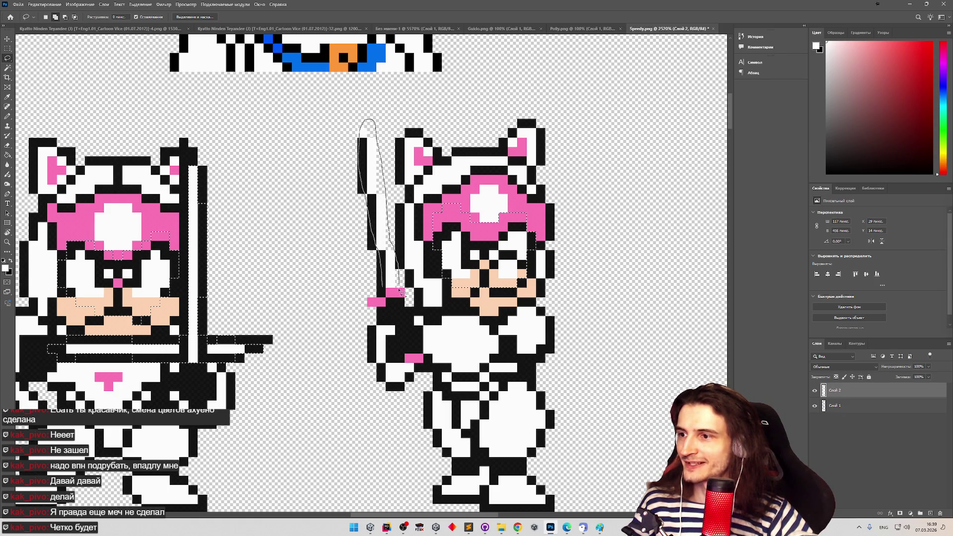
drag(391, 295, 392, 295)
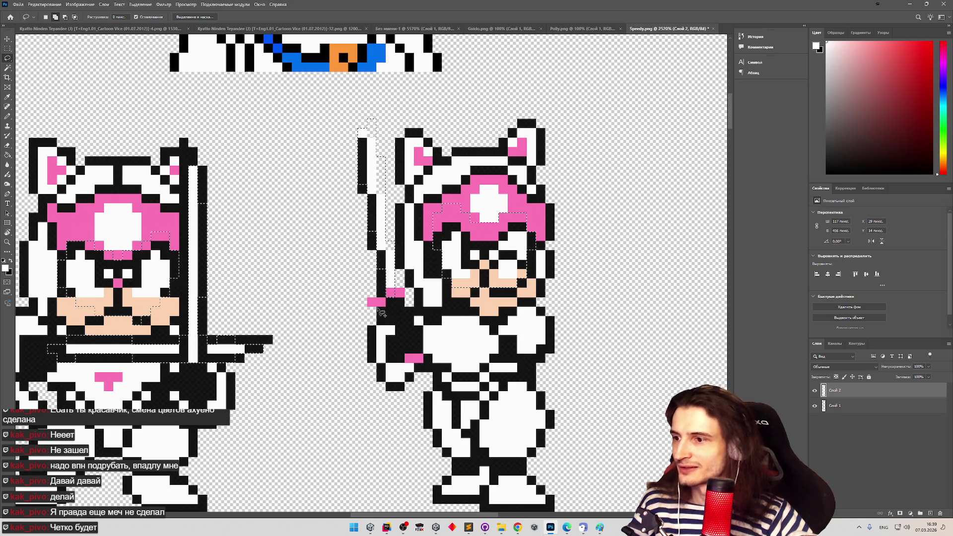
key(z)
mouse_move(435, 309)
mouse_down()
mouse_move(377, 318)
mouse_move(504, 426)
mouse_up()
scroll(419, 326, up, 3)
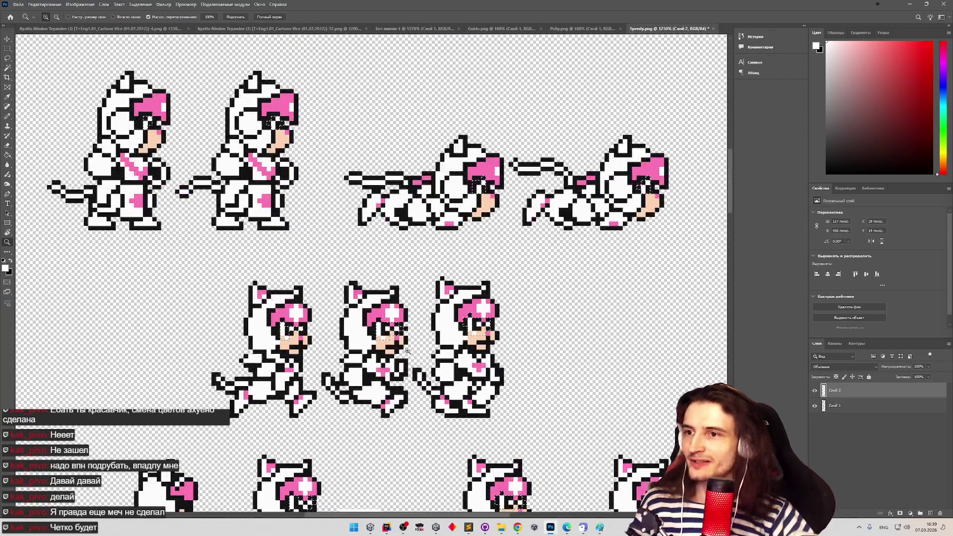
Zoom in on the attack sprites and add the yellow slash near the sword tip
scroll(422, 413, up, 2)
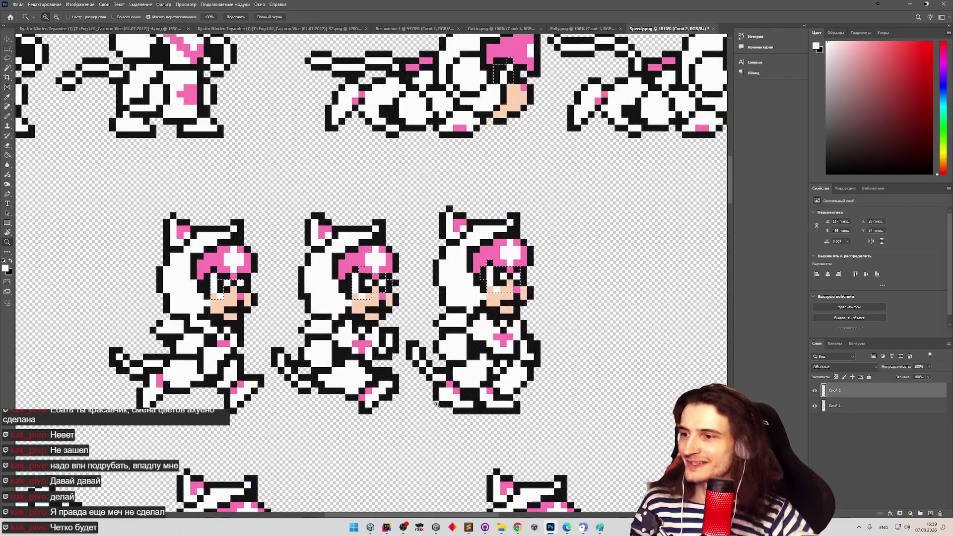
scroll(422, 413, down, 5)
mouse_move(456, 459)
mouse_down()
mouse_move(476, 460)
mouse_move(306, 463)
mouse_move(355, 423)
mouse_up()
key(l)
drag(325, 305, 362, 279)
drag(339, 326, 329, 312)
Add the slash effect around the next attack sprite's sword to the selection
key(z)
mouse_move(434, 398)
mouse_down()
mouse_move(397, 422)
mouse_move(610, 444)
mouse_up()
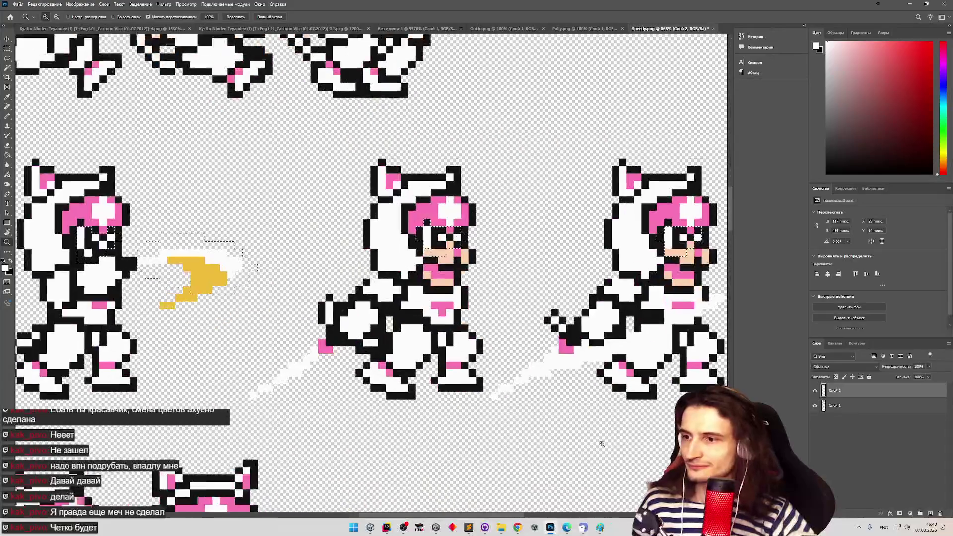
key(l)
drag(305, 368, 331, 350)
drag(278, 382, 277, 383)
Add the white slash trail to the selection, then start removing an area from it
key(z)
mouse_move(545, 397)
mouse_down()
mouse_move(465, 404)
mouse_move(556, 400)
mouse_up()
key(l)
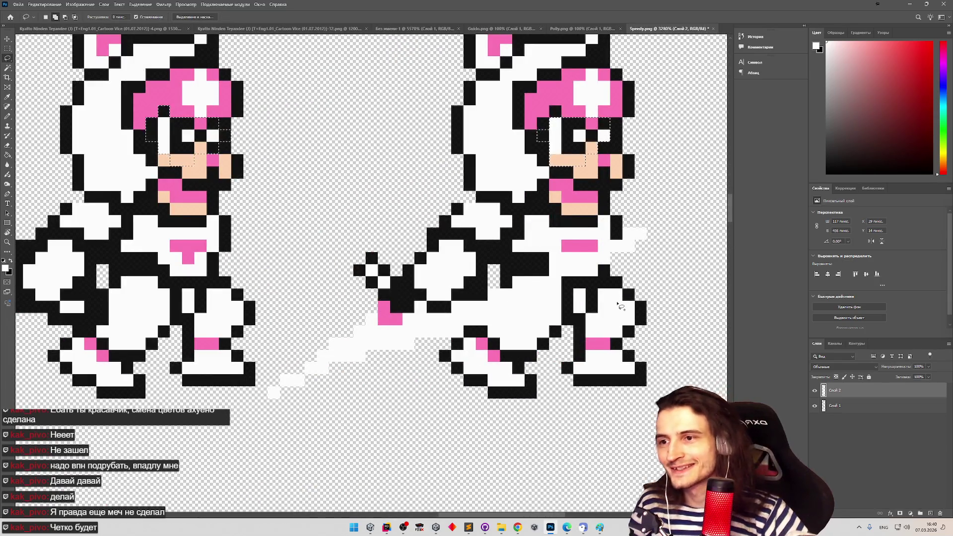
drag(369, 301, 338, 316)
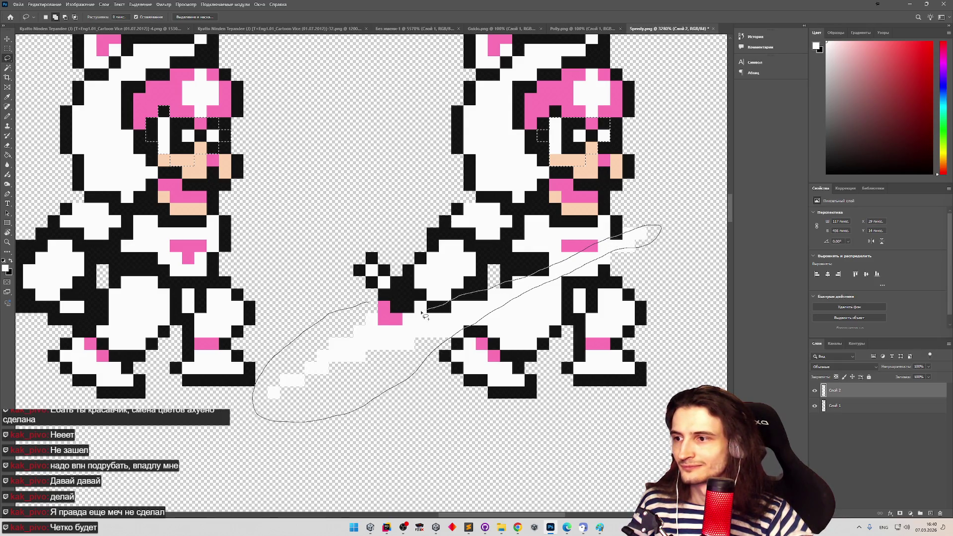
drag(394, 316, 397, 315)
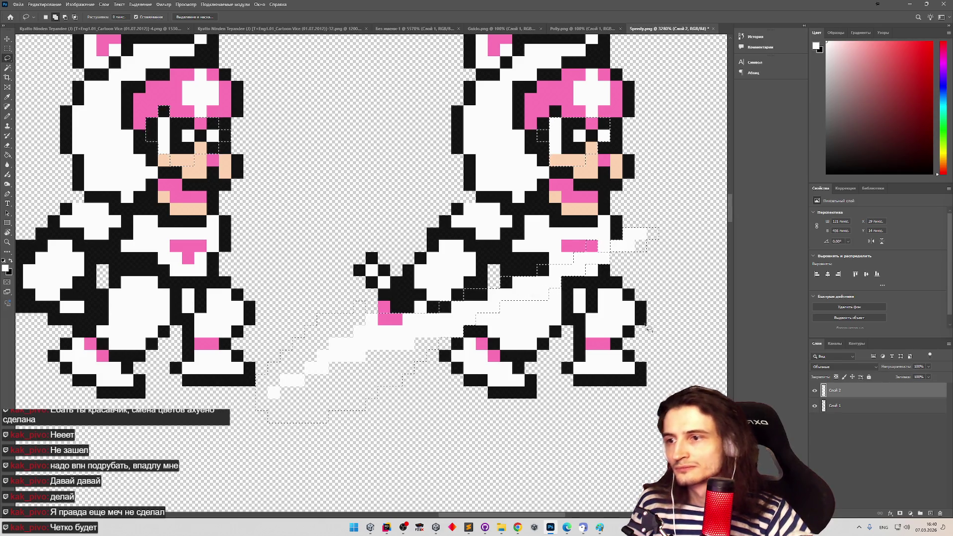
scroll(586, 367, down, 8)
scroll(512, 382, down, 2)
alt+click(601, 326)
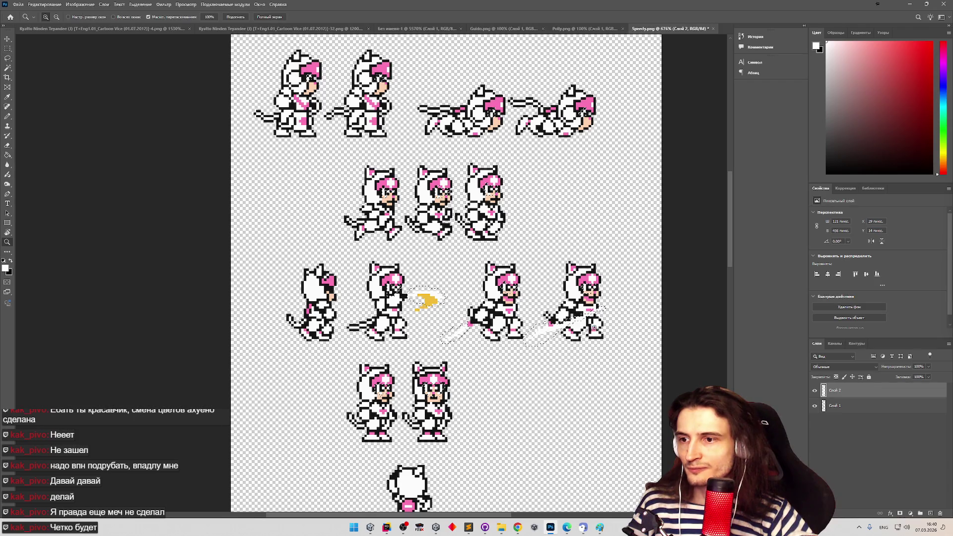
Lasso the white sword blade beside the right sprites, then zoom out to the whole sheet
scroll(588, 328, up, 5)
mouse_move(517, 297)
mouse_down()
mouse_move(543, 301)
mouse_move(527, 298)
mouse_move(541, 309)
mouse_up()
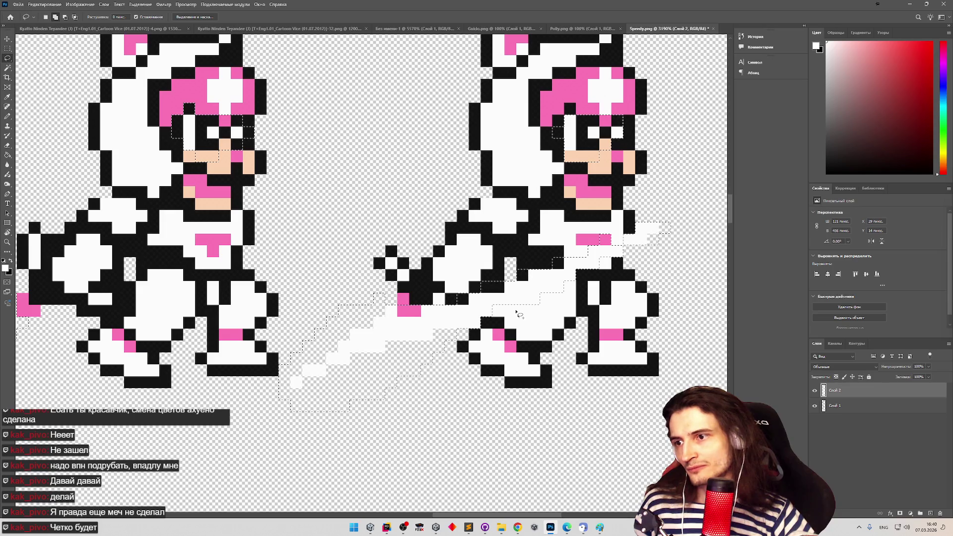
key(z)
alt+click(554, 359)
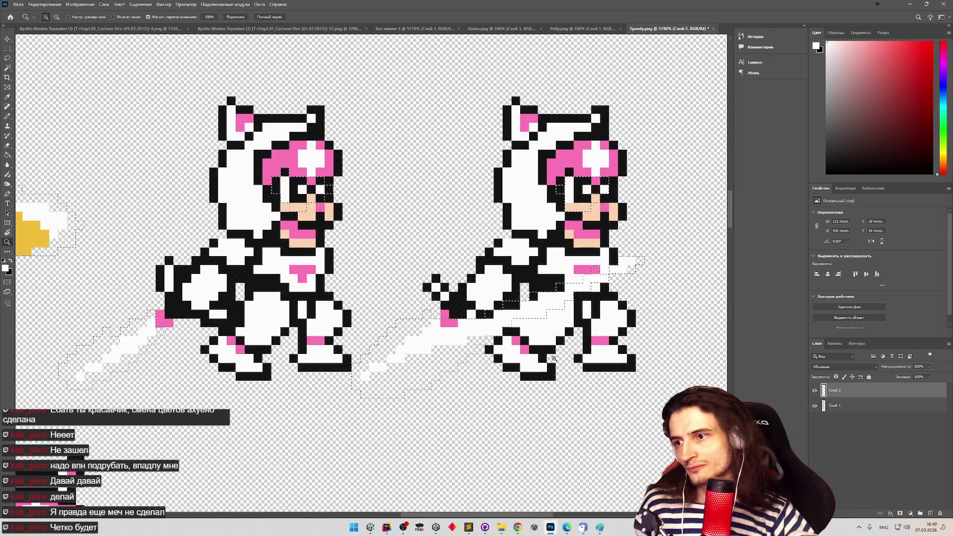
key(l)
key(z)
mouse_move(507, 353)
mouse_down()
mouse_move(437, 474)
mouse_move(551, 476)
mouse_move(516, 432)
mouse_move(483, 358)
mouse_up()
key(l)
Scroll down the sheet and zoom in on the middle attack sprite's diagonal blade
drag(730, 246, 730, 316)
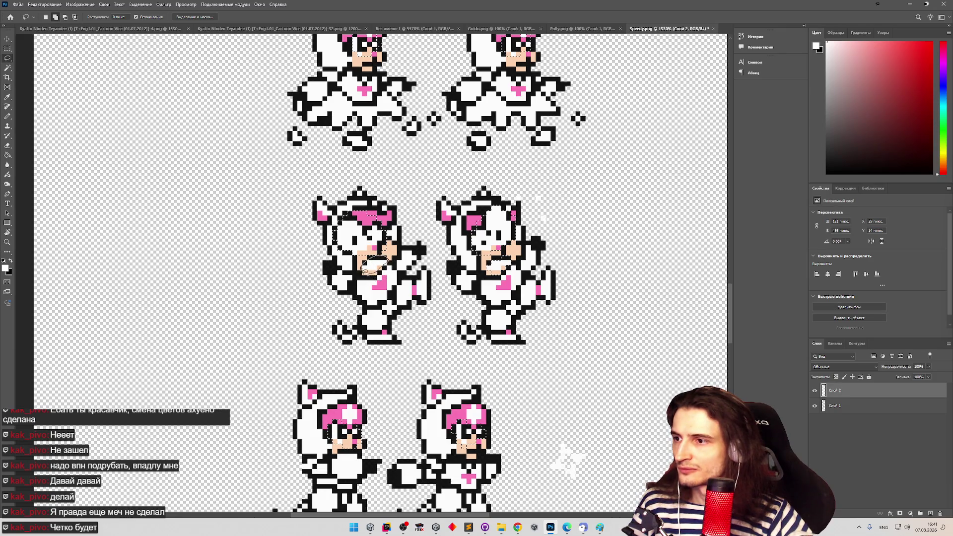
mouse_move(730, 316)
mouse_down()
mouse_move(730, 307)
mouse_move(724, 383)
mouse_up()
scroll(299, 332, down, 5)
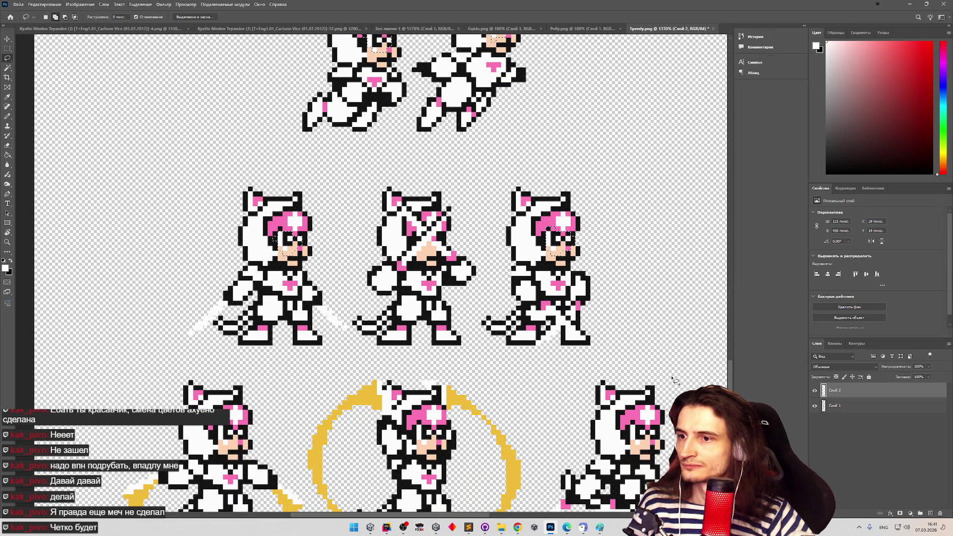
key(z)
drag(431, 247, 462, 246)
key(l)
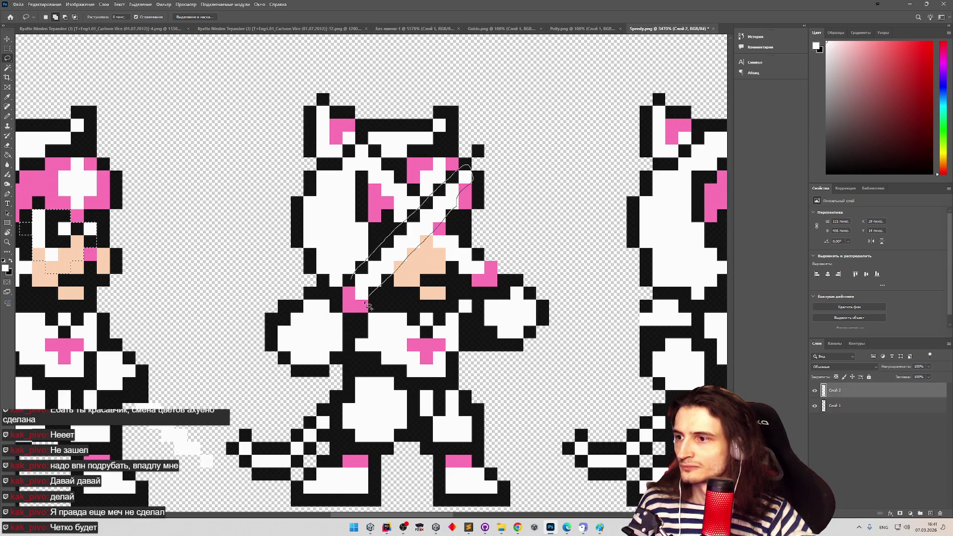
Lasso the diagonal blade across the middle sprite's face, the white area beside it, and the blade over its head
drag(350, 285, 351, 286)
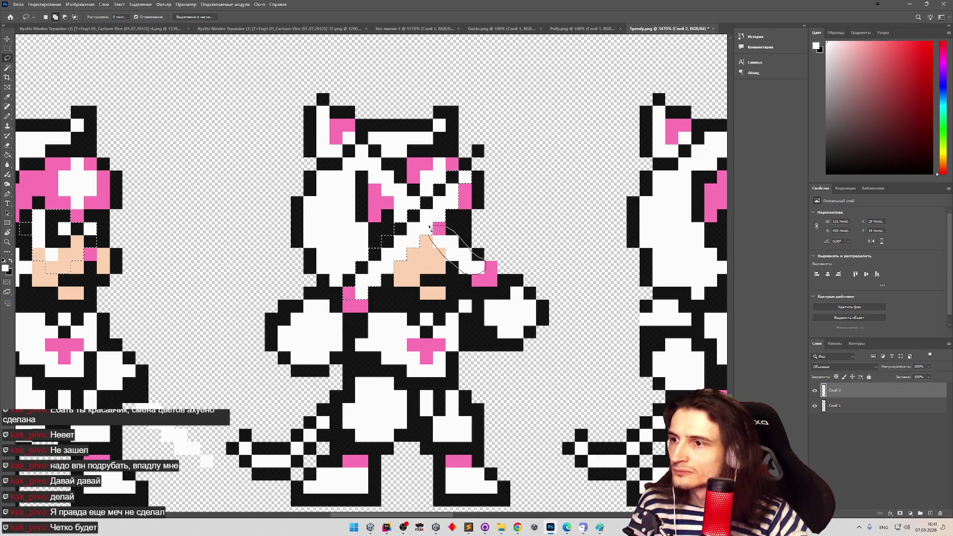
drag(431, 227, 429, 227)
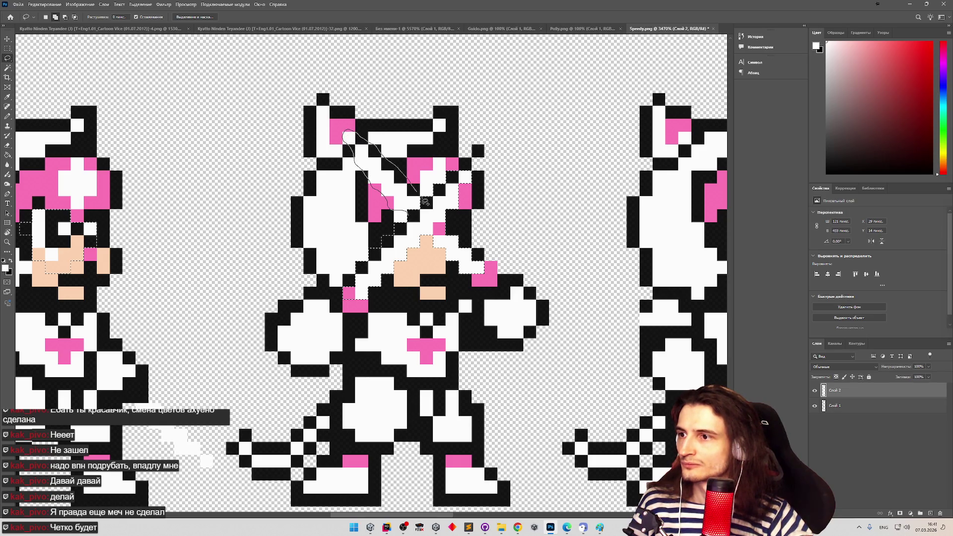
drag(412, 219, 416, 222)
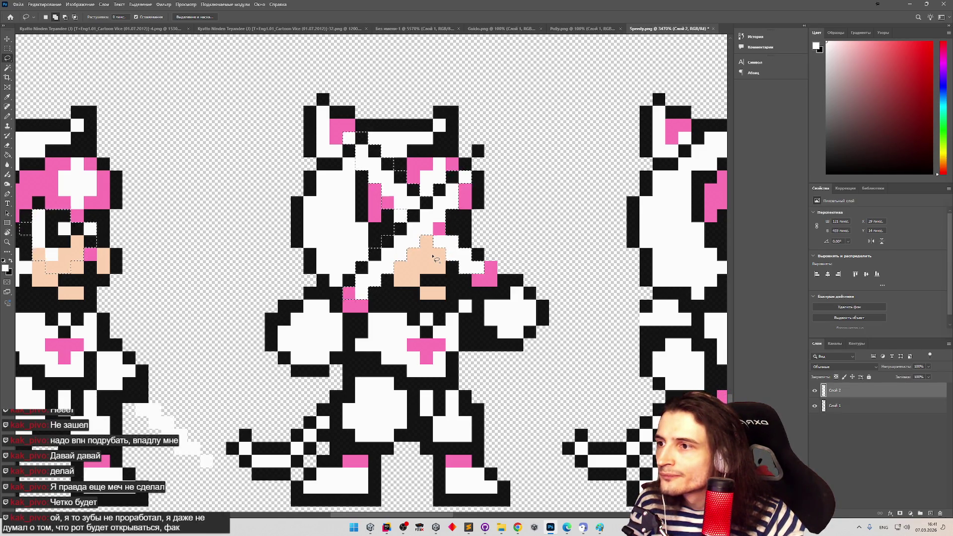
key(z)
scroll(497, 291, down, 2)
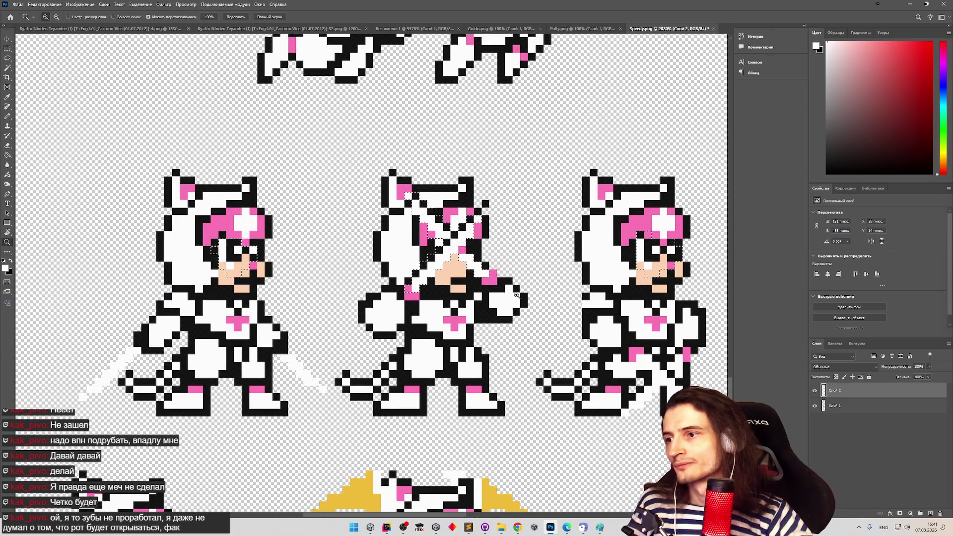
scroll(524, 298, down, 3)
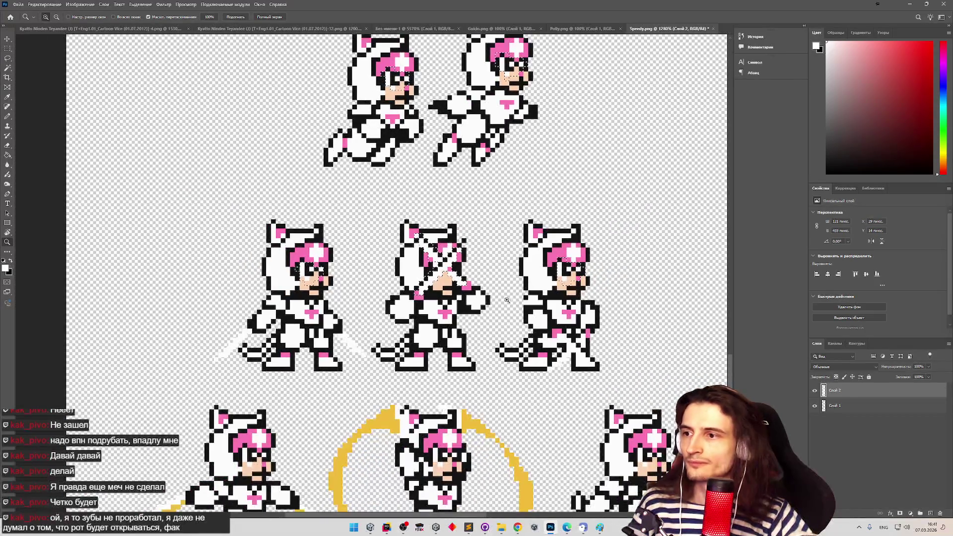
scroll(529, 299, up, 6)
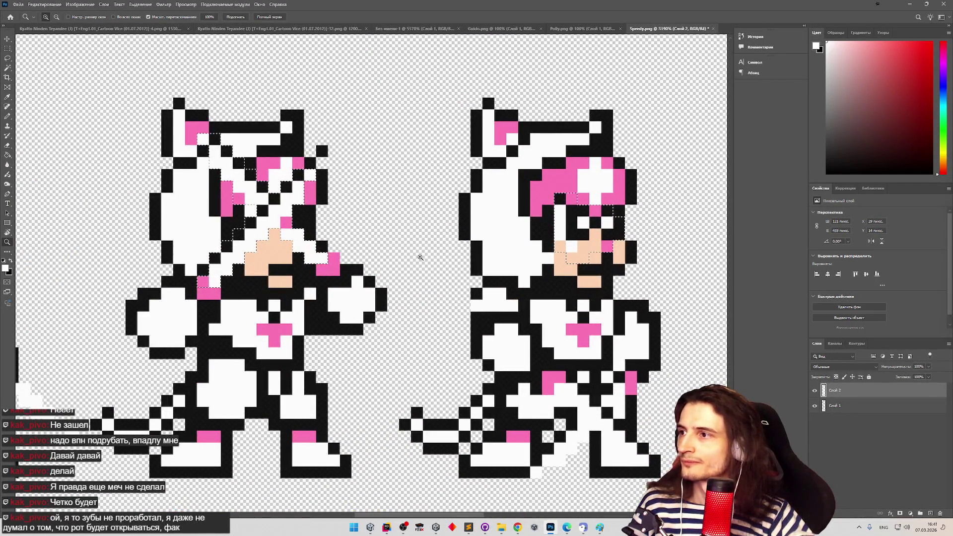
key(l)
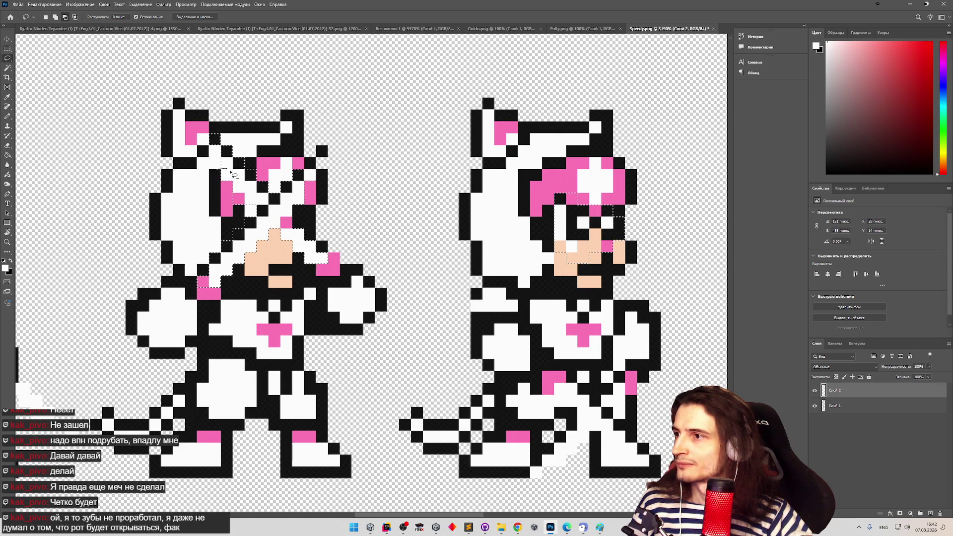
key(z)
scroll(364, 225, down, 3)
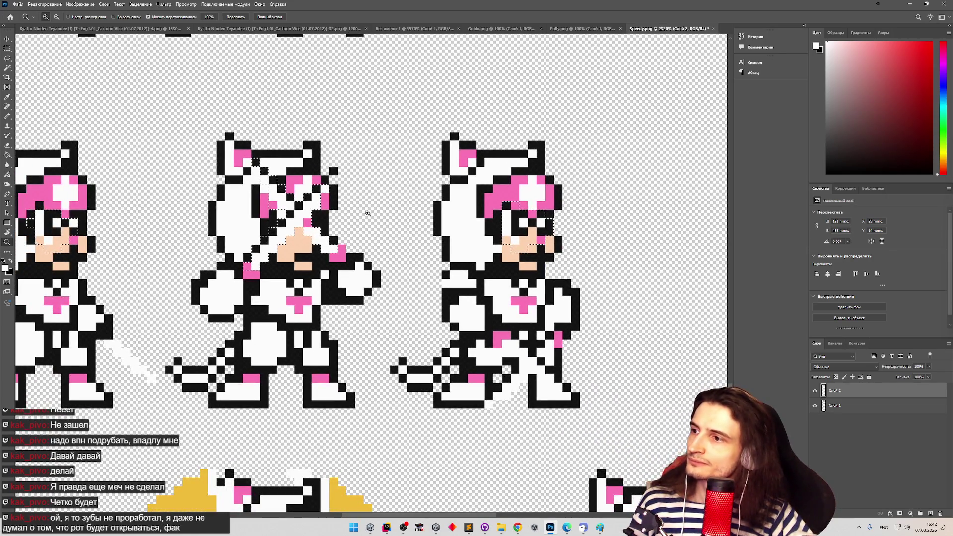
key(l)
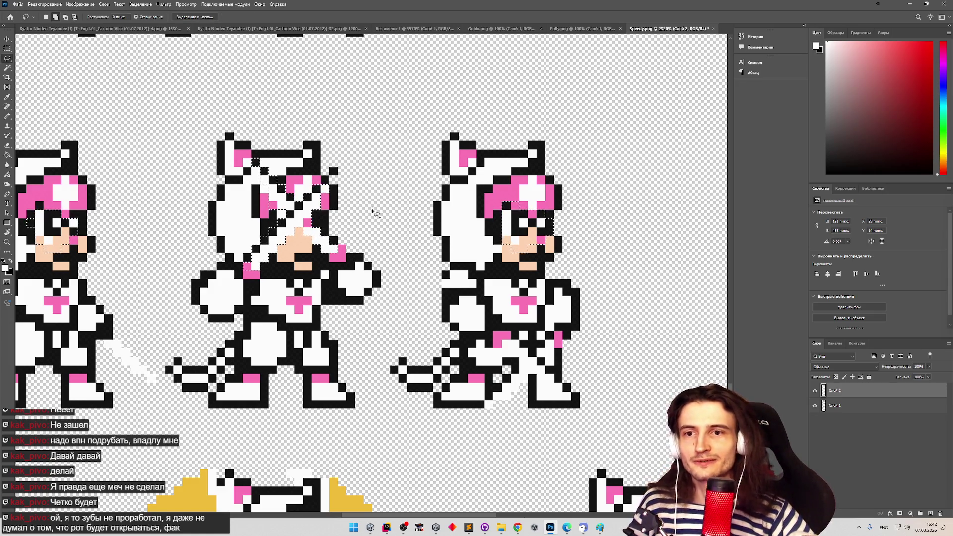
key(z)
scroll(470, 266, down, 2)
scroll(470, 266, up, 1)
scroll(496, 287, down, 3)
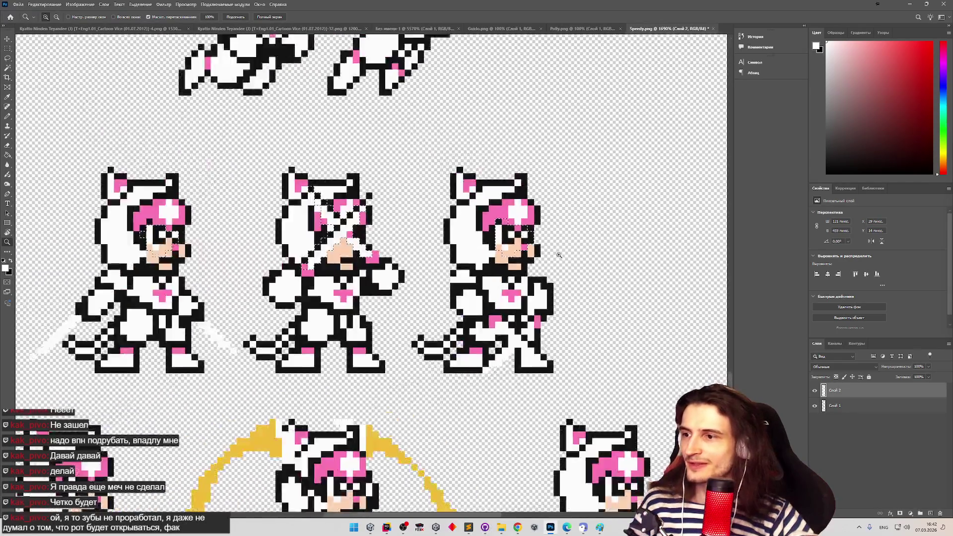
Add the white blade across the third sprite's leg and the lower-right leg area to the selection
scroll(558, 321, up, 4)
scroll(556, 308, up, 2)
key(l)
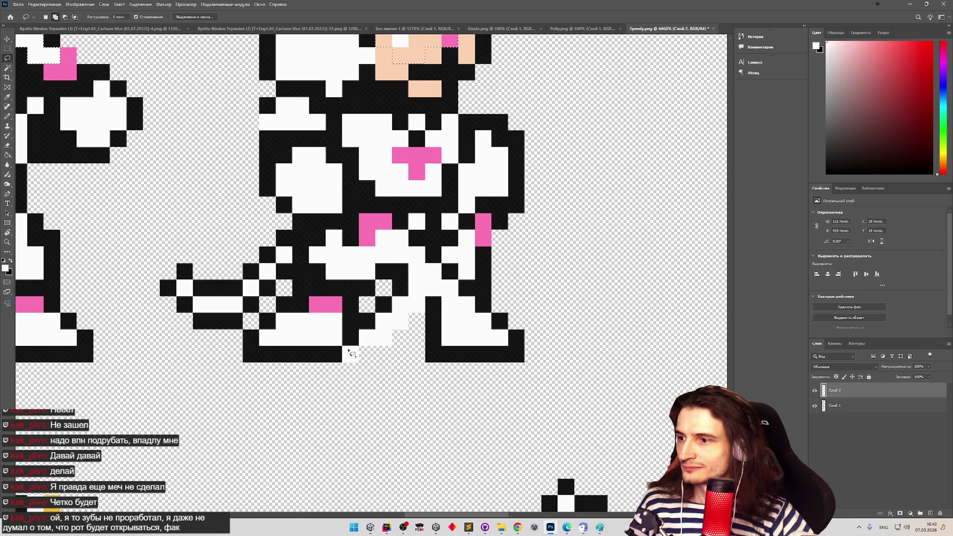
drag(346, 348, 364, 371)
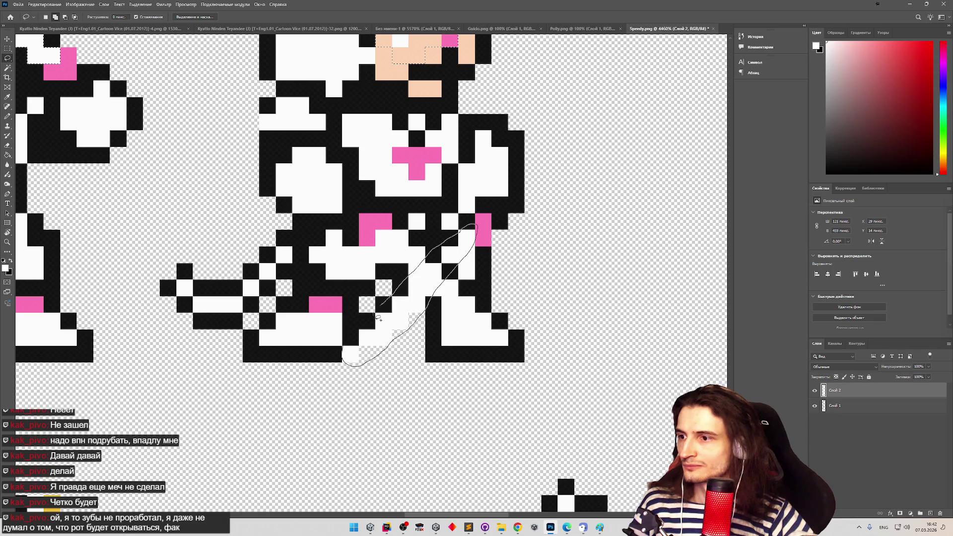
drag(342, 364, 342, 364)
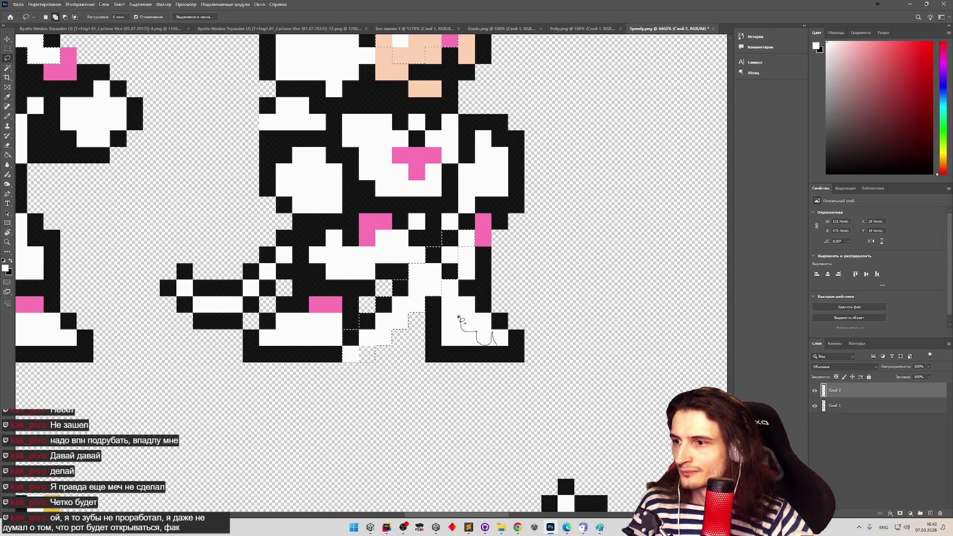
drag(512, 318, 514, 346)
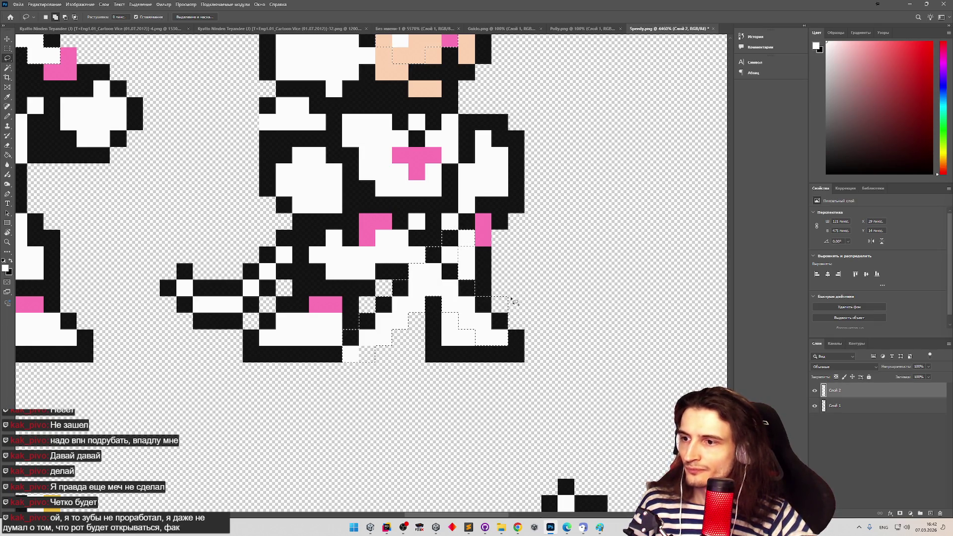
Add two more small blade spots on the sprite to the selection
key(z)
scroll(510, 298, down, 3)
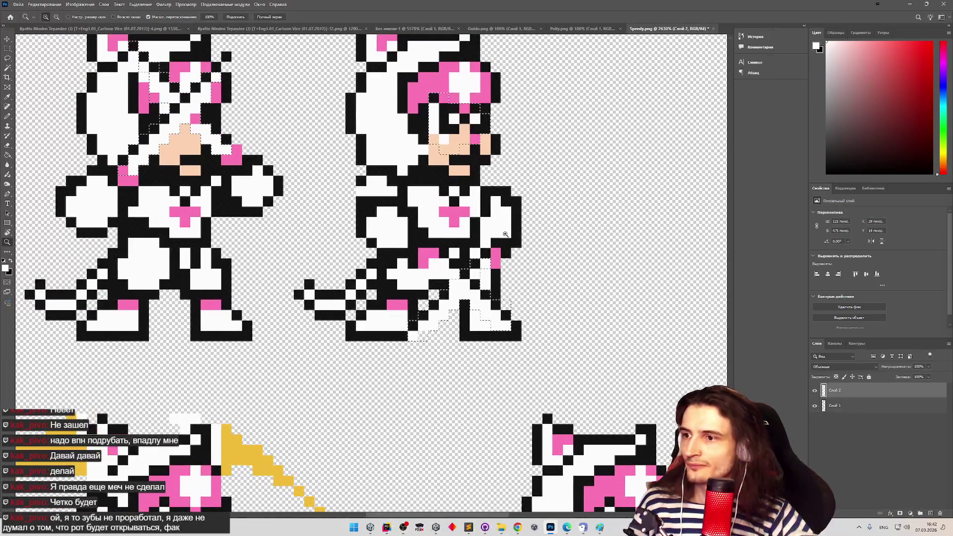
scroll(449, 250, up, 3)
key(l)
mouse_move(406, 262)
mouse_down()
mouse_move(421, 284)
mouse_move(408, 279)
mouse_up()
drag(481, 308, 479, 306)
key(z)
scroll(459, 270, down, 3)
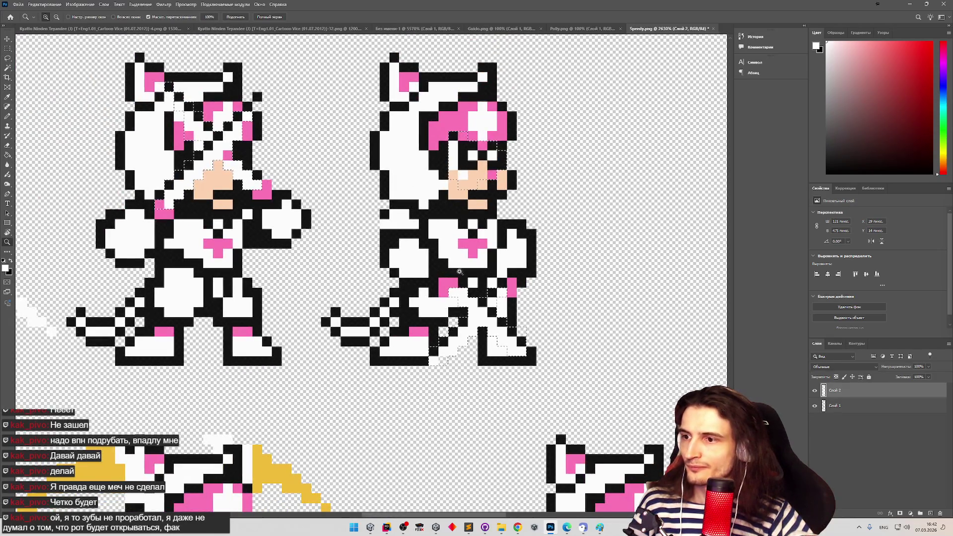
scroll(459, 271, down, 2)
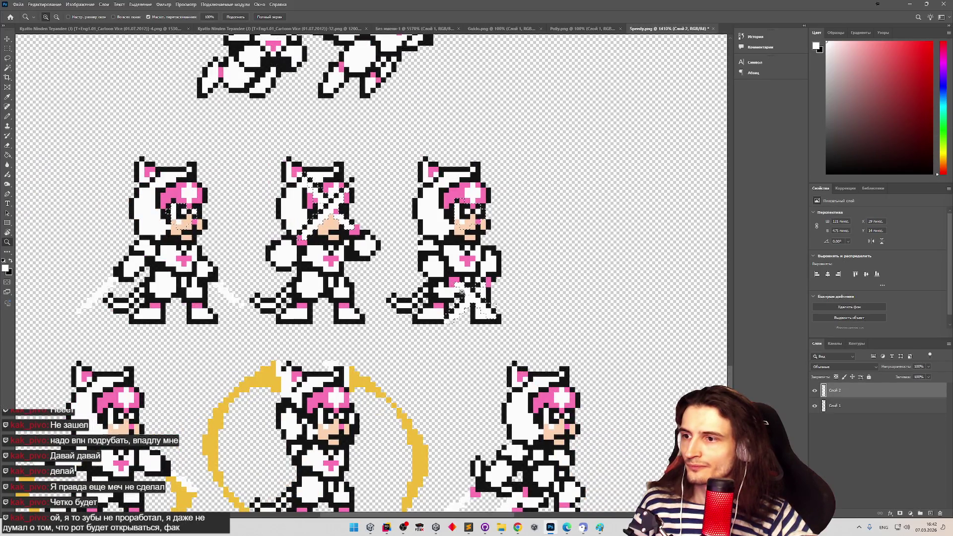
scroll(459, 292, down, 2)
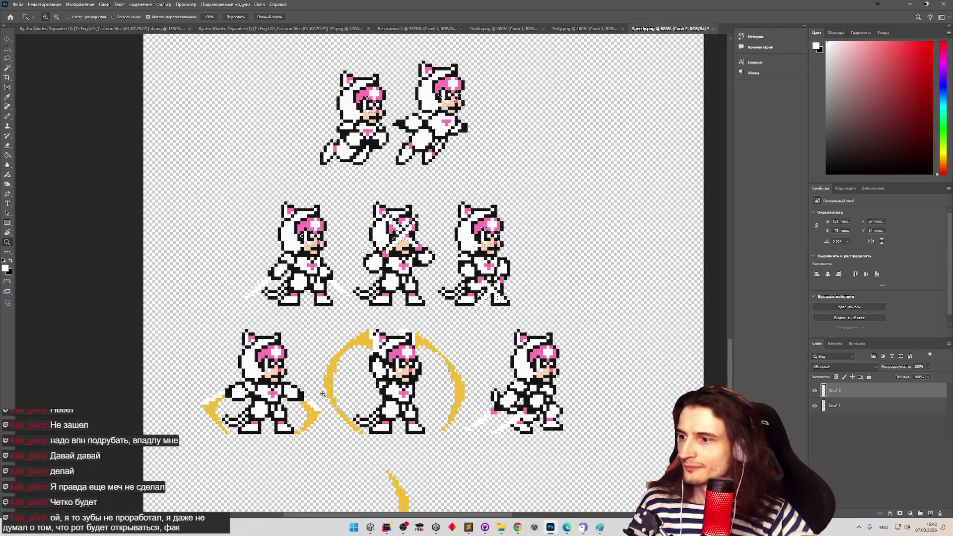
scroll(323, 394, up, 4)
scroll(265, 336, down, 3)
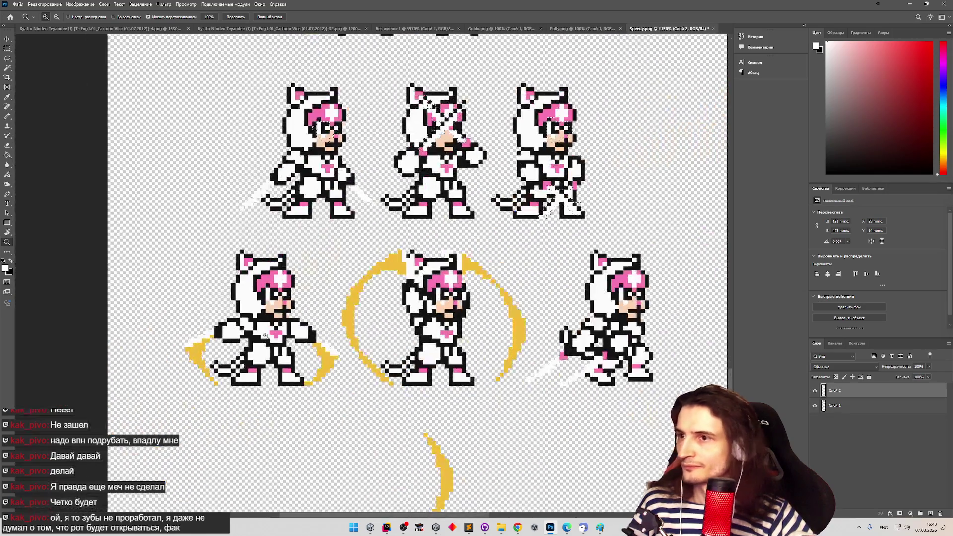
scroll(211, 320, up, 4)
key(l)
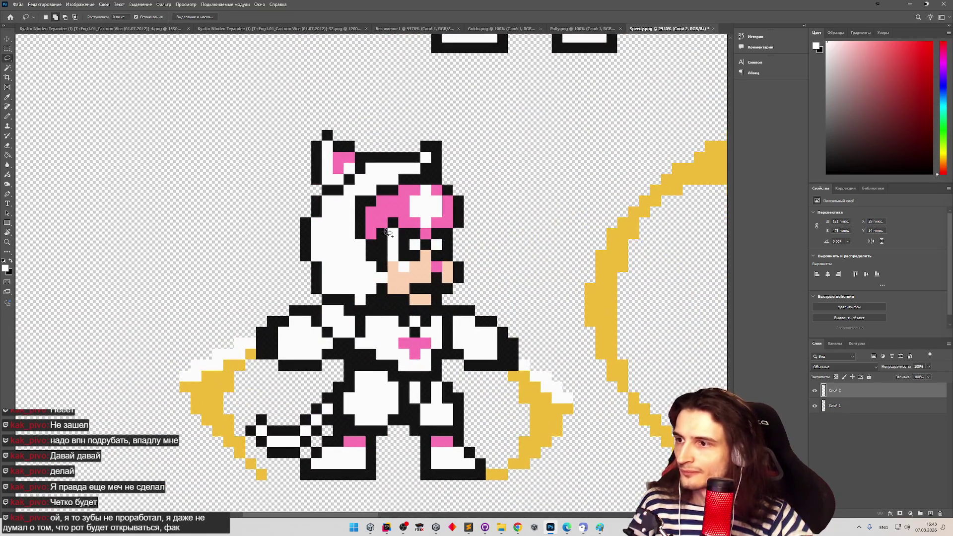
Add the bottom-left sprite's eyes and face plus its left and right sword tips
drag(390, 259, 367, 264)
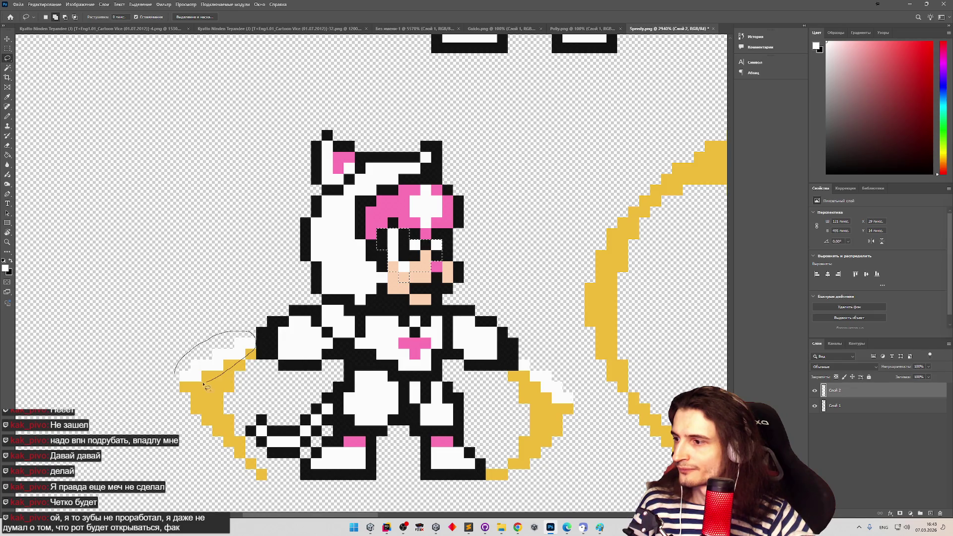
drag(194, 357, 197, 357)
drag(519, 356, 582, 397)
key(z)
mouse_move(559, 347)
mouse_down()
mouse_move(496, 328)
mouse_move(307, 308)
mouse_move(437, 303)
mouse_up()
key(l)
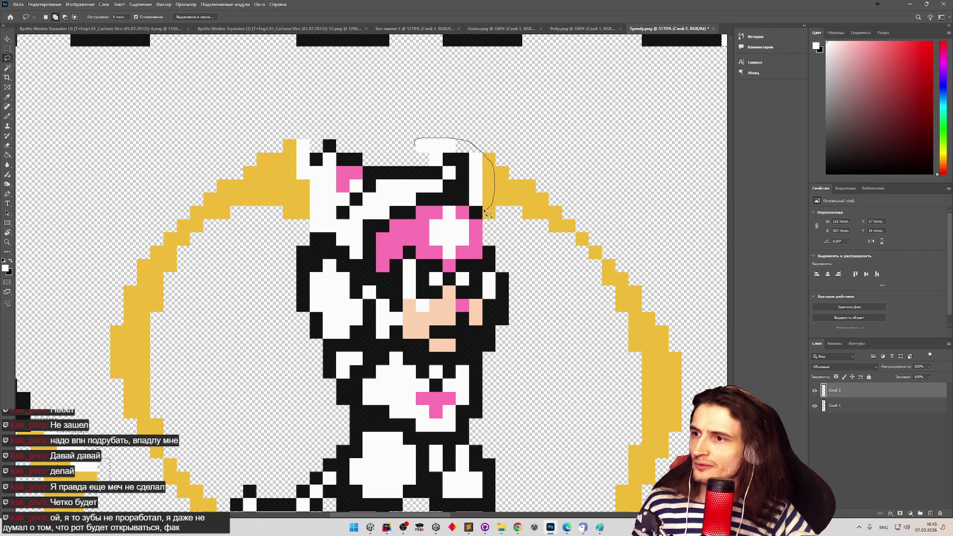
Add the haloed sprite's right and left ear areas to the selection
drag(411, 149, 413, 148)
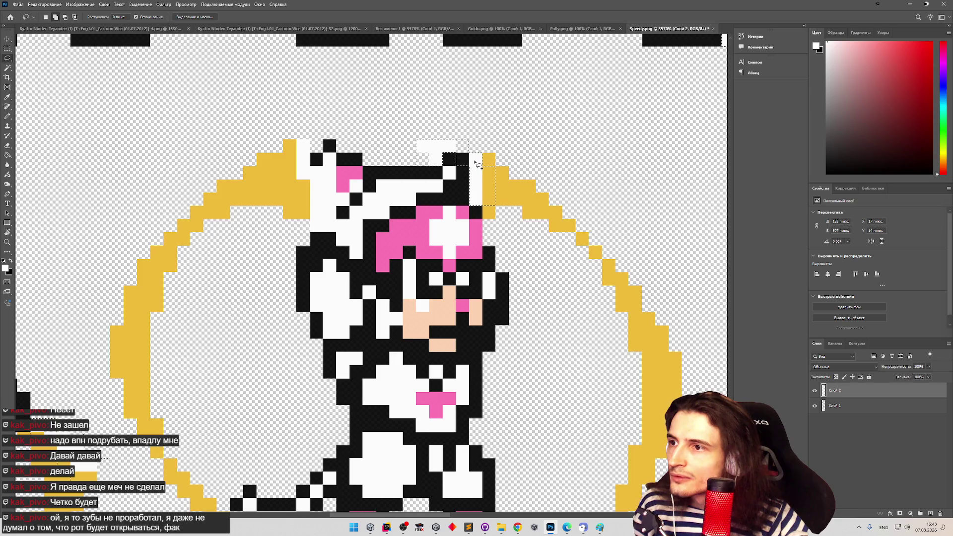
drag(287, 136, 327, 137)
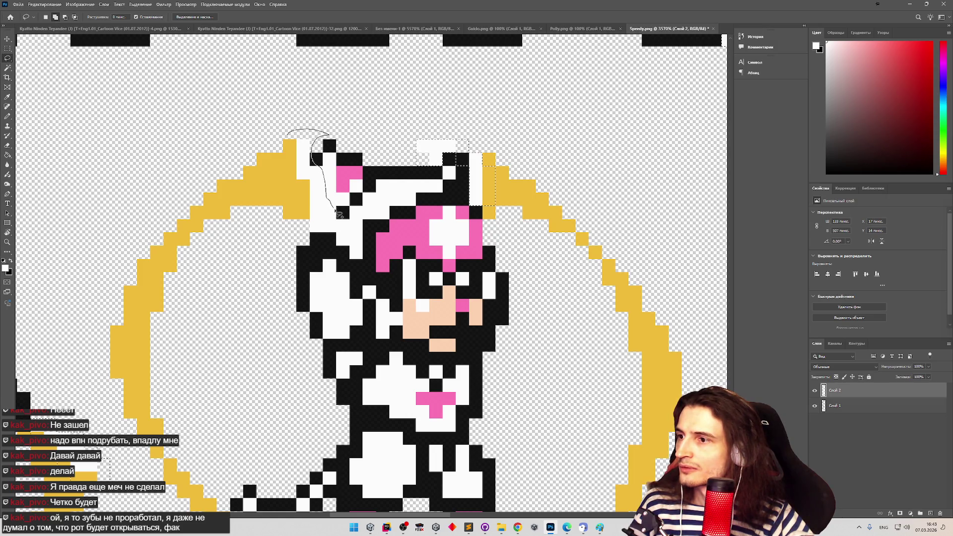
drag(314, 240, 298, 117)
key(z)
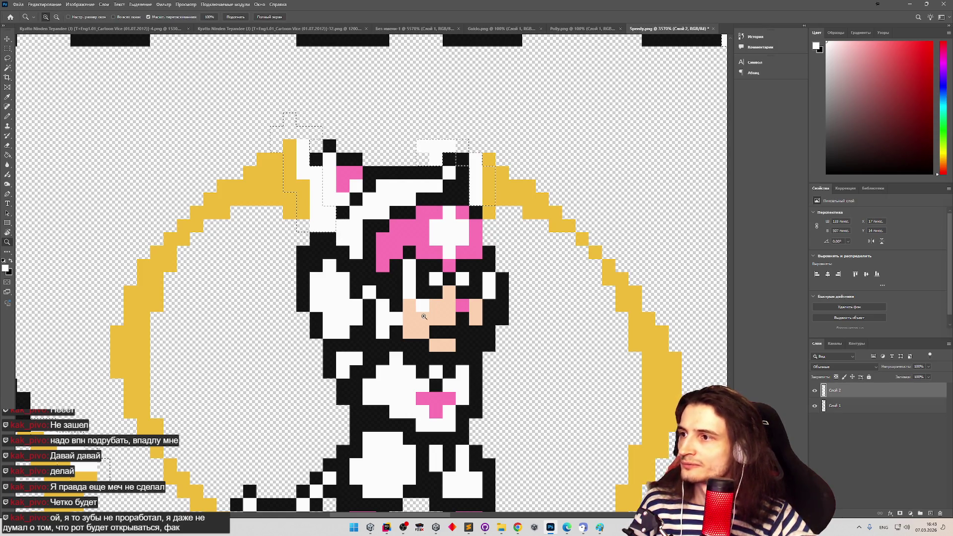
scroll(422, 317, down, 4)
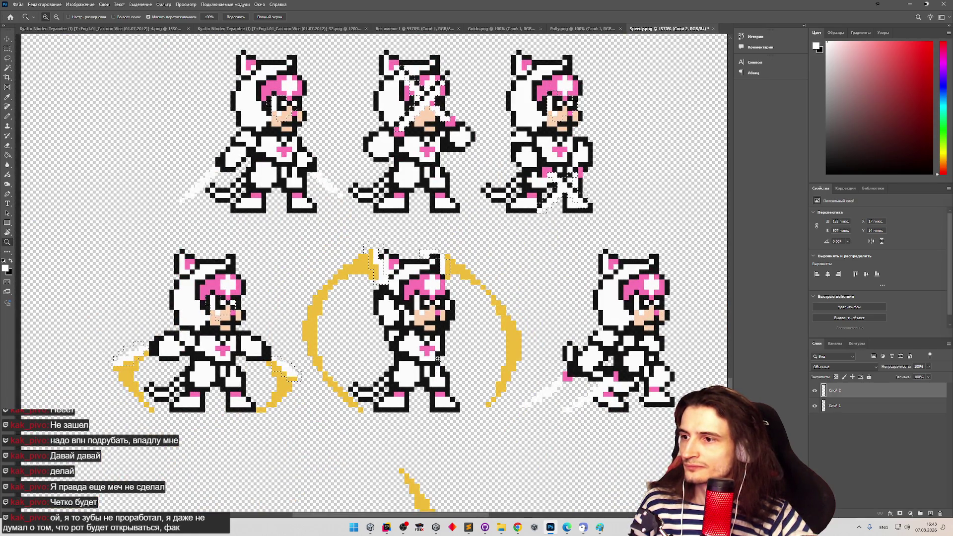
Lasso the right attack sprite's face into the selection
scroll(442, 351, up, 2)
scroll(443, 351, up, 3)
key(l)
drag(418, 296, 400, 251)
scroll(400, 250, down, 5)
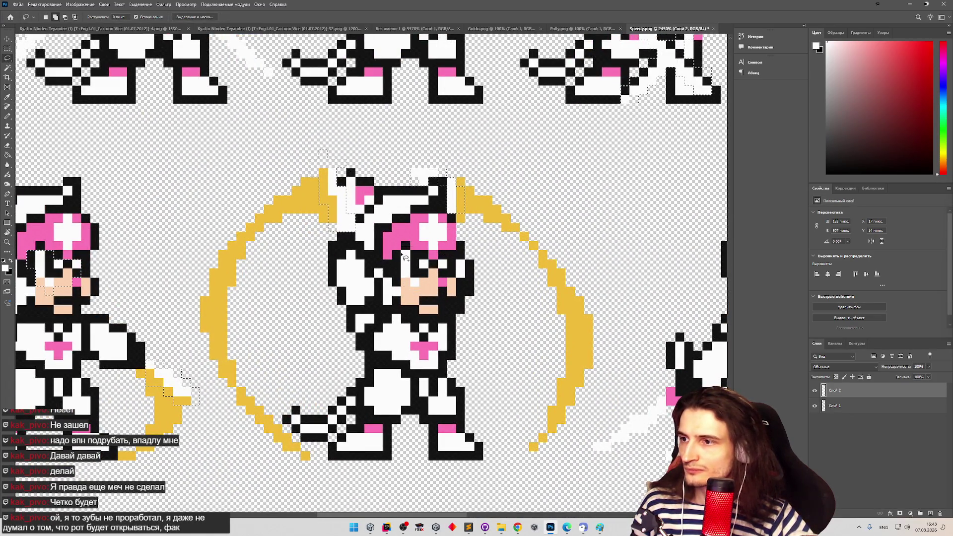
scroll(434, 253, up, 5)
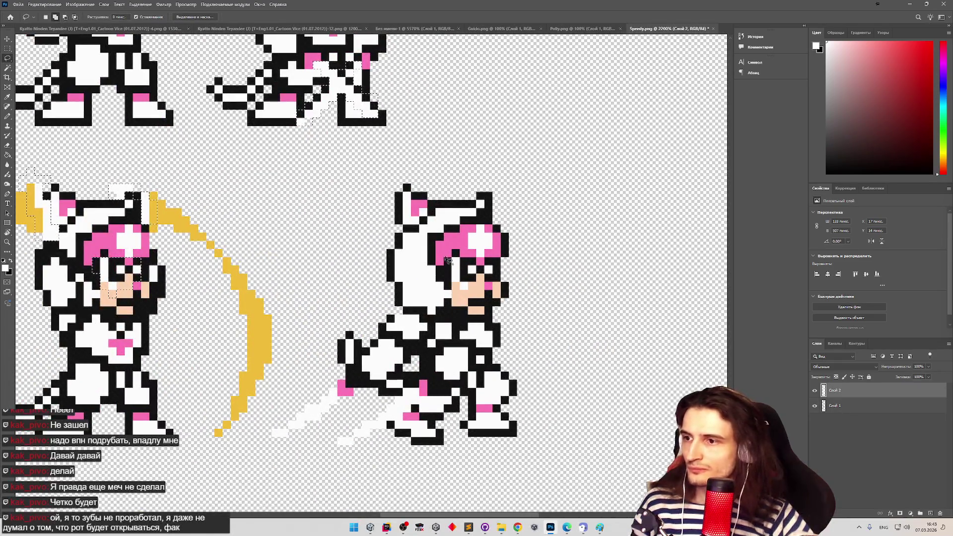
drag(456, 292, 455, 293)
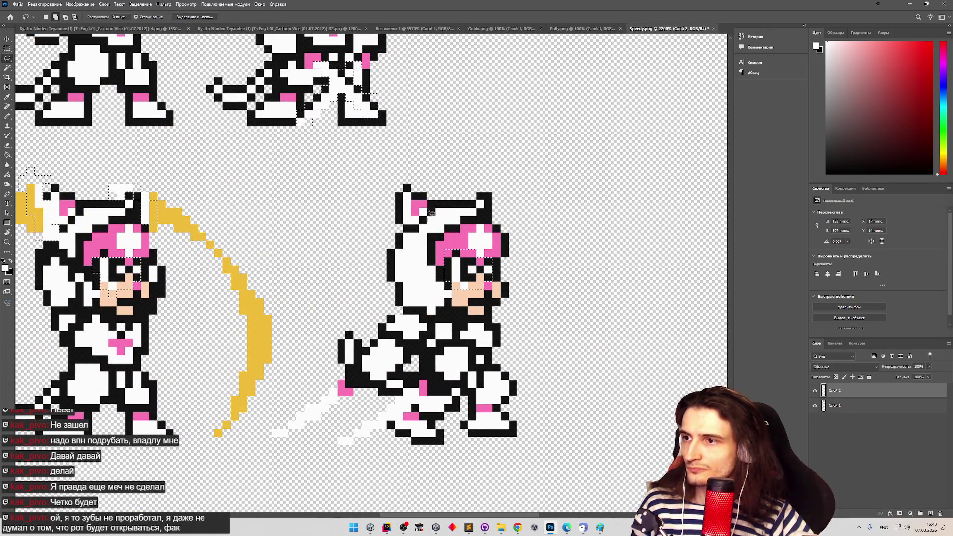
Add the white slash trail by the sprite's feet, then zoom back in on the sprite rows
mouse_move(266, 433)
mouse_down()
mouse_move(284, 408)
mouse_move(271, 439)
mouse_up()
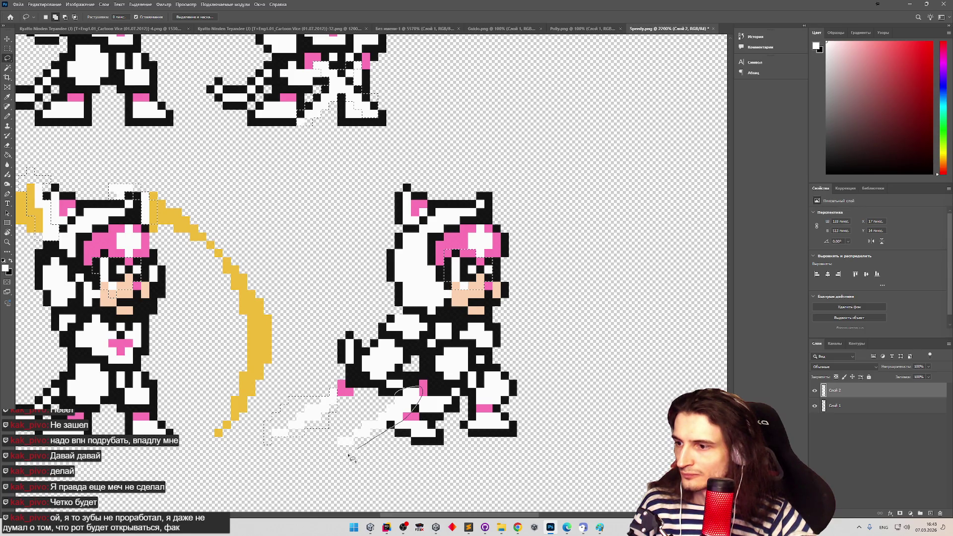
drag(397, 394, 397, 392)
key(z)
scroll(275, 371, down, 5)
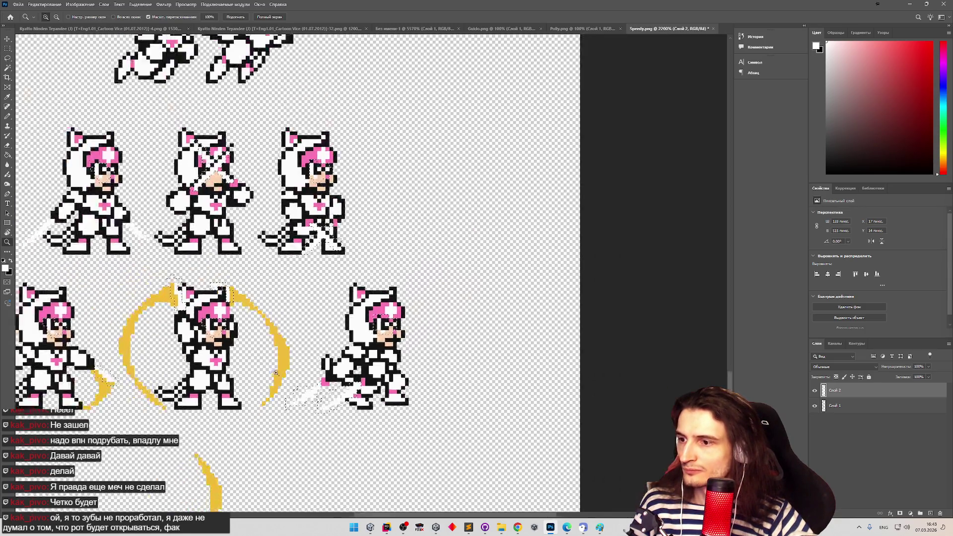
scroll(275, 371, up, 6)
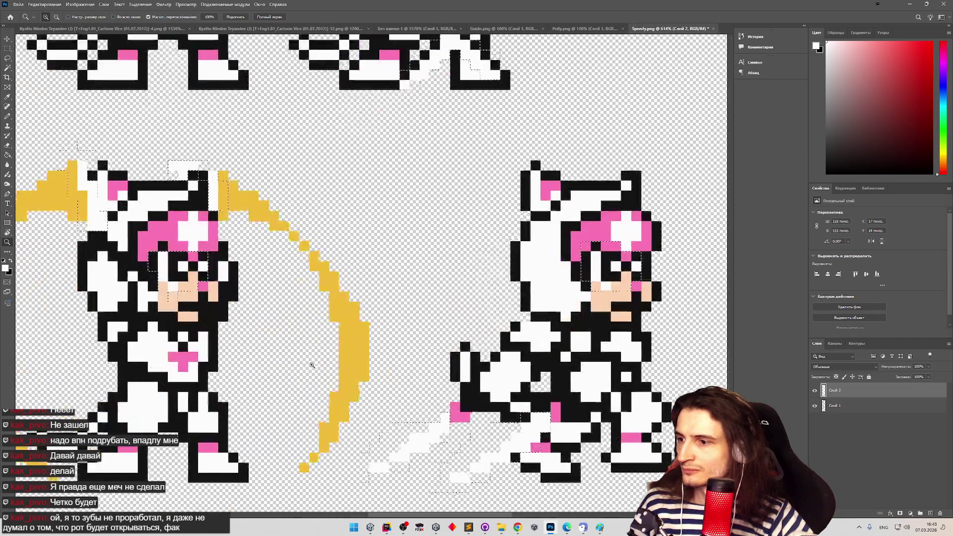
key(l)
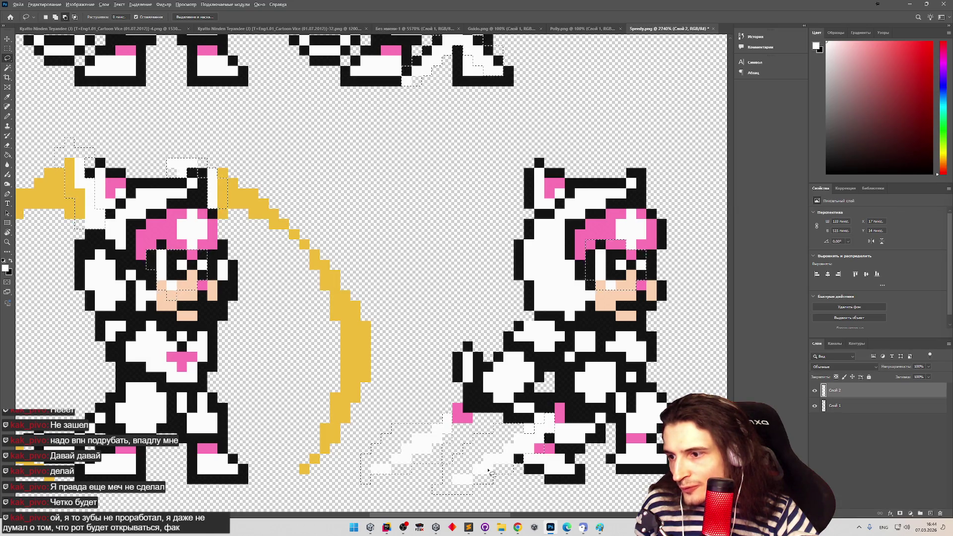
key(z)
drag(471, 481, 376, 321)
click(377, 318)
click(380, 311)
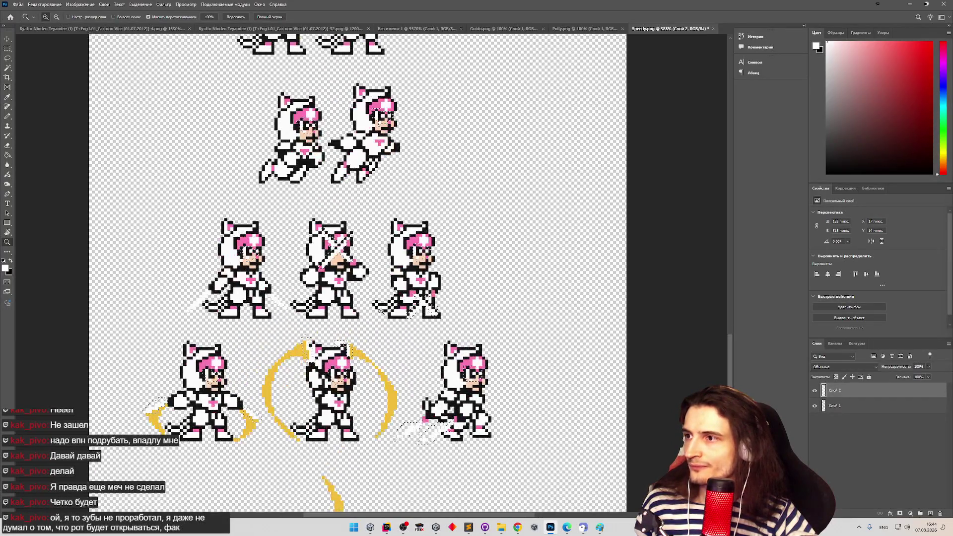
Copy the selected sprite pixels onto a new layer, Слой 3, with Layer via Copy
click(379, 312)
key(l)
right_click(329, 222)
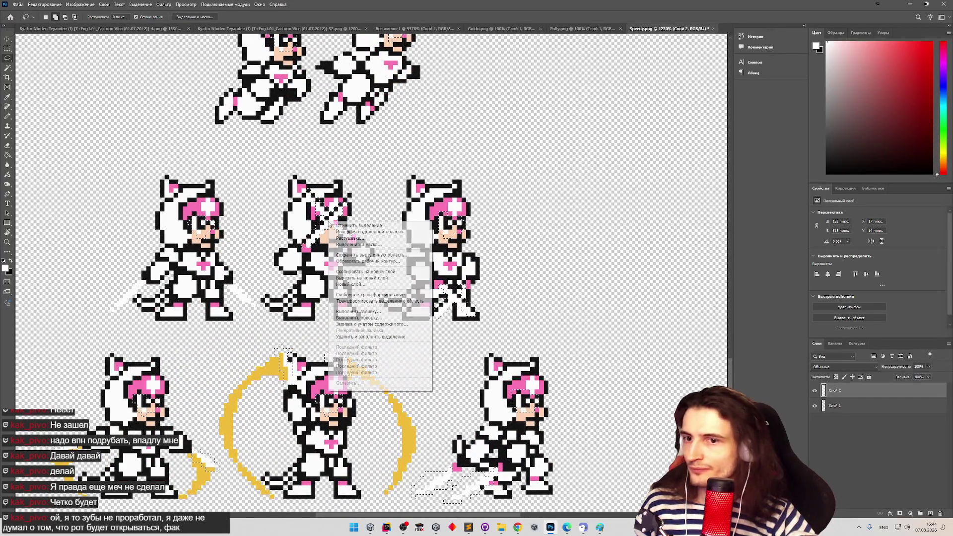
click(366, 272)
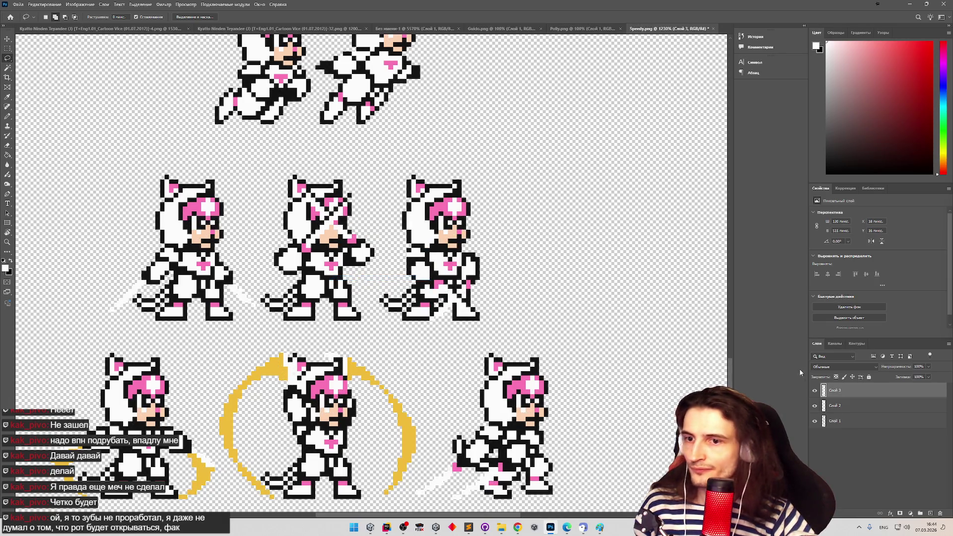
Toggle Слой 3's visibility repeatedly to compare, leaving it visible
click(814, 391)
click(815, 391)
click(815, 391)
click(815, 393)
click(815, 392)
click(815, 392)
click(815, 392)
click(815, 392)
click(814, 392)
click(815, 392)
click(815, 392)
click(815, 392)
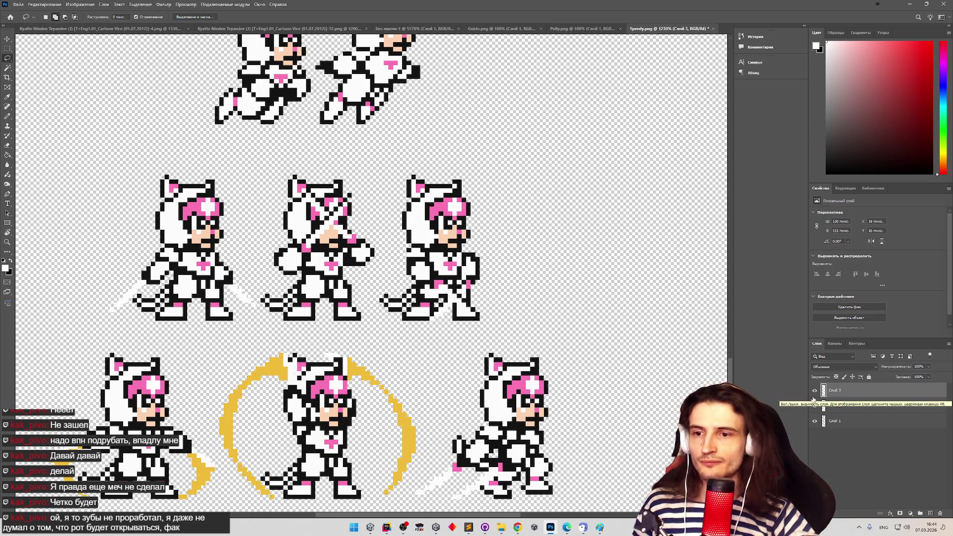
Try a Paint Bucket fill with black 000000 on the middle sprite, then undo it
click(7, 155)
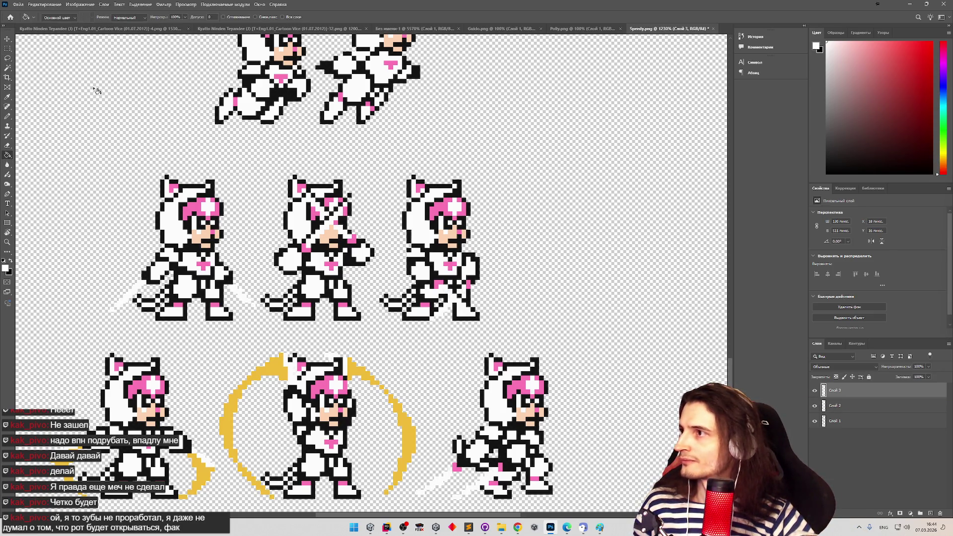
click(5, 268)
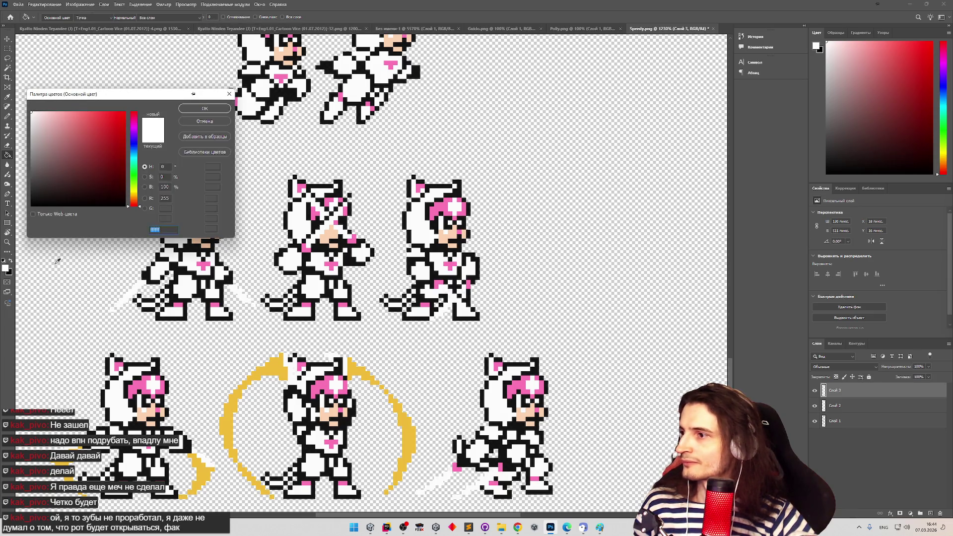
text(000000)
click(201, 110)
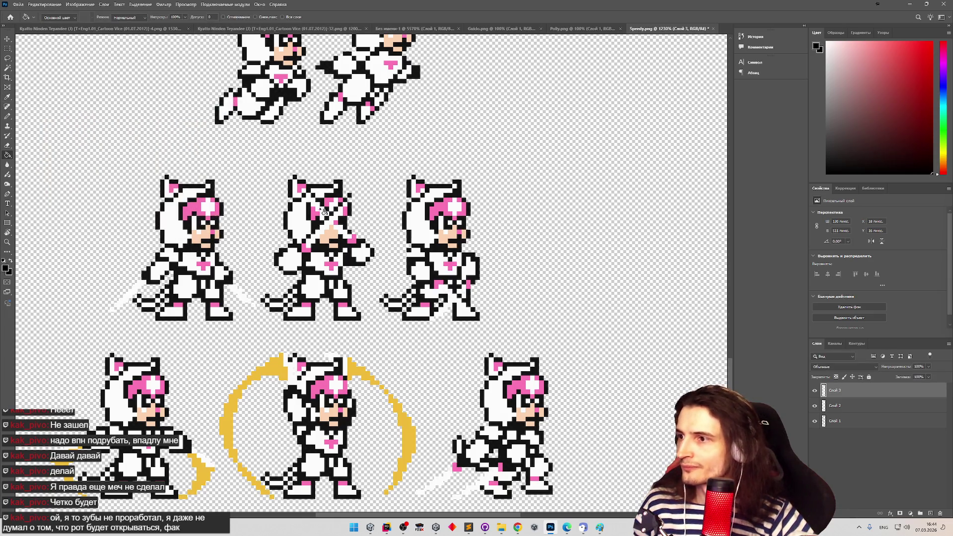
click(328, 231)
key(ctrl+z)
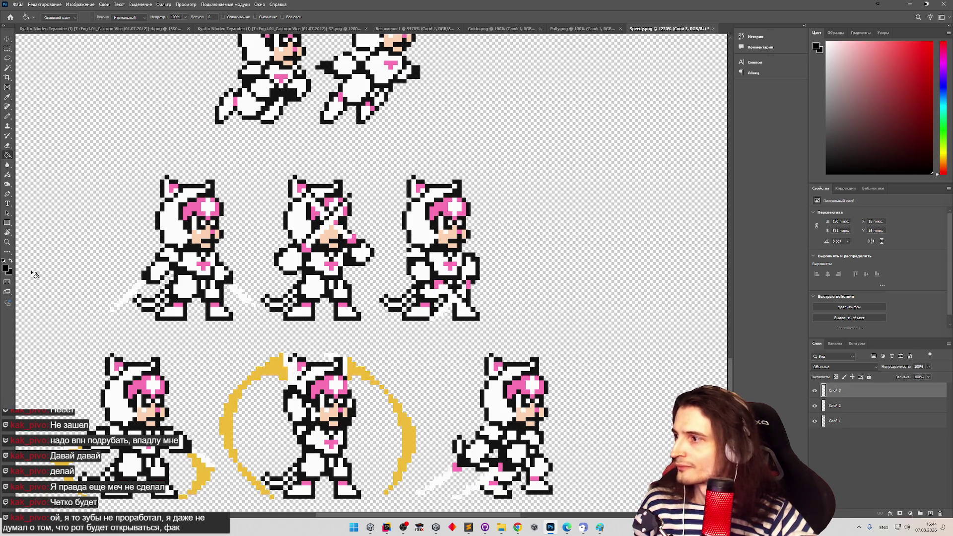
Set the foreground colour back to white
click(7, 269)
click(31, 112)
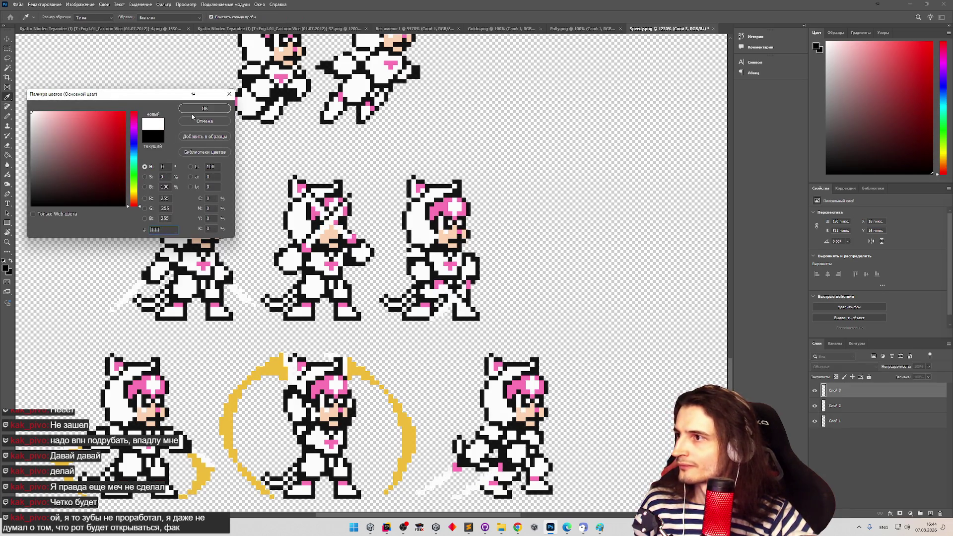
click(204, 108)
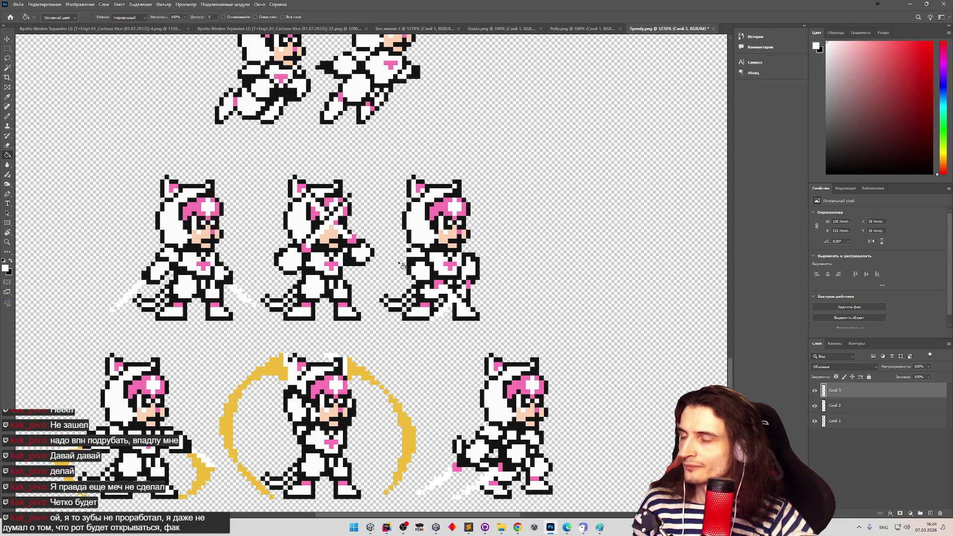
key(s)
scroll(388, 257, down, 5)
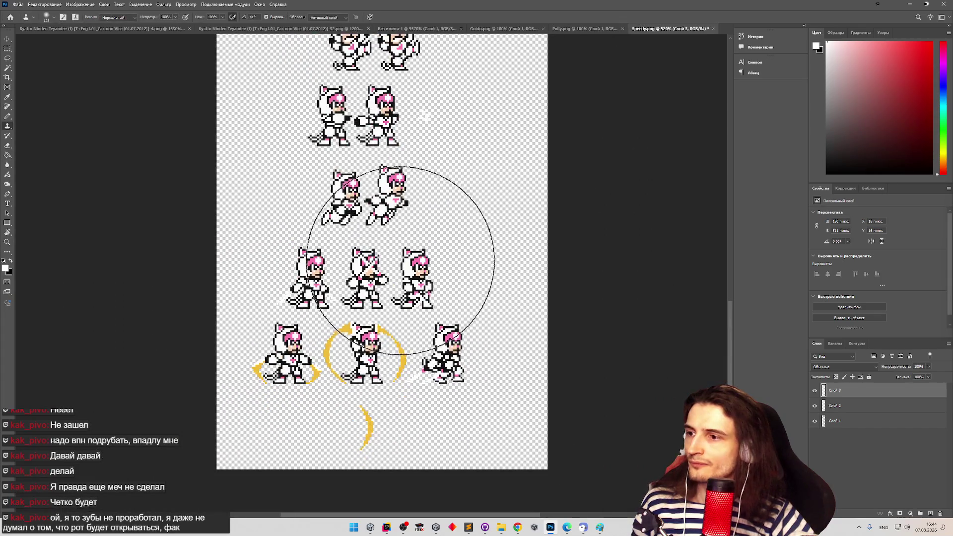
Quick Export the sheet as PNG over Speedy.png in Assets/Sprites/Characters, then return to Unity
key(z)
scroll(437, 252, down, 1)
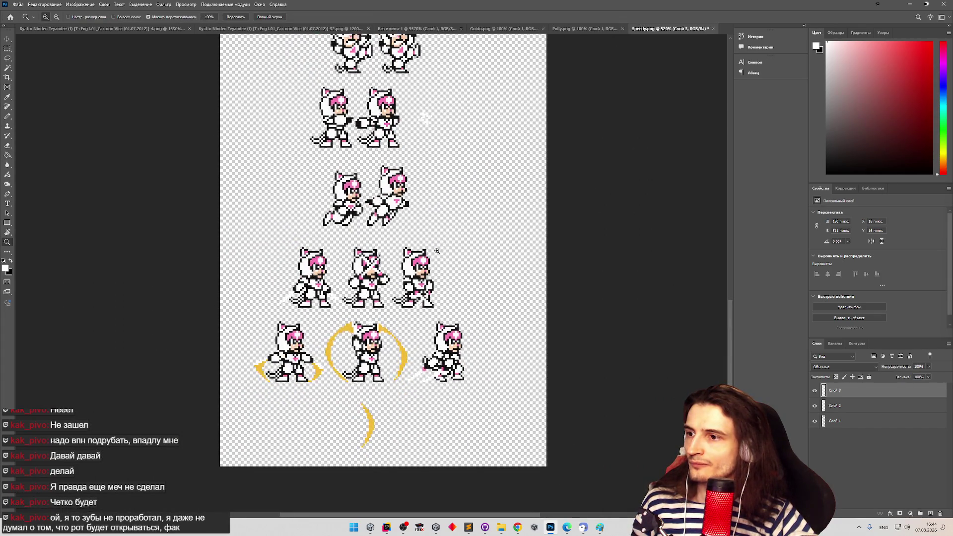
scroll(437, 251, up, 2)
key(s)
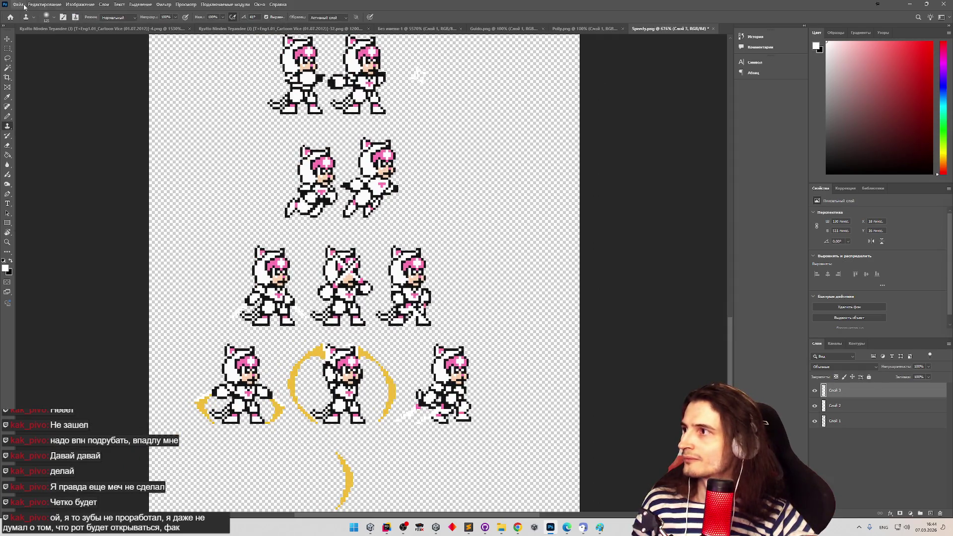
click(25, 7)
mouse_move(74, 111)
click(169, 123)
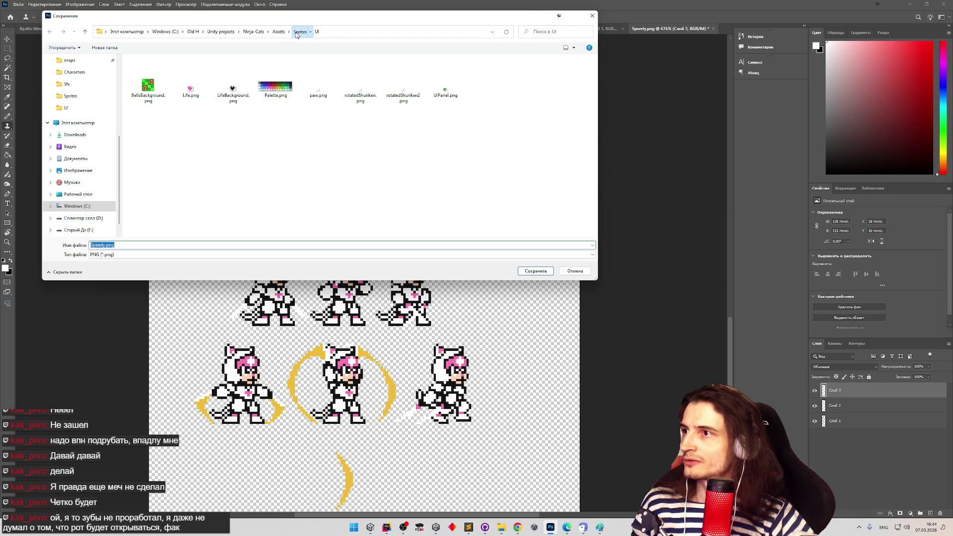
click(299, 31)
double_click(157, 76)
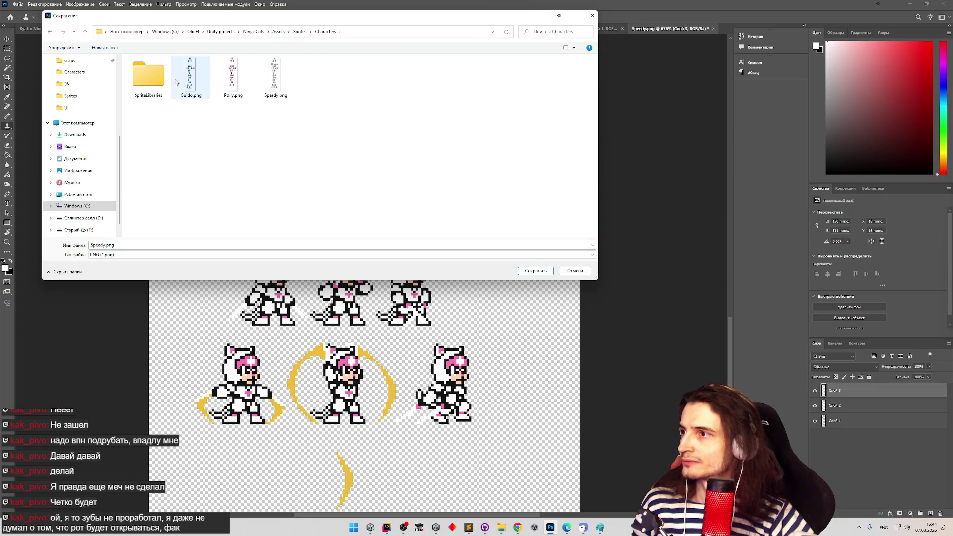
double_click(264, 82)
click(492, 260)
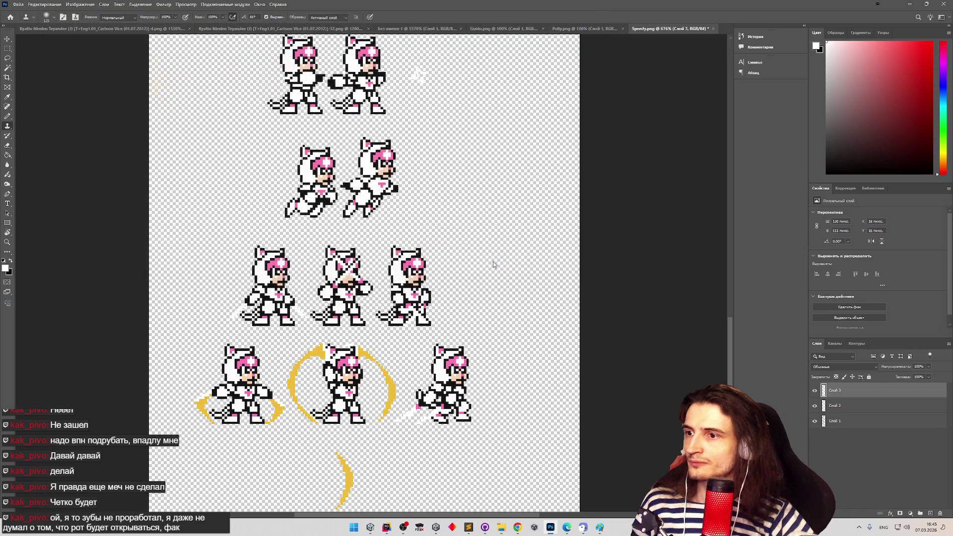
click(370, 527)
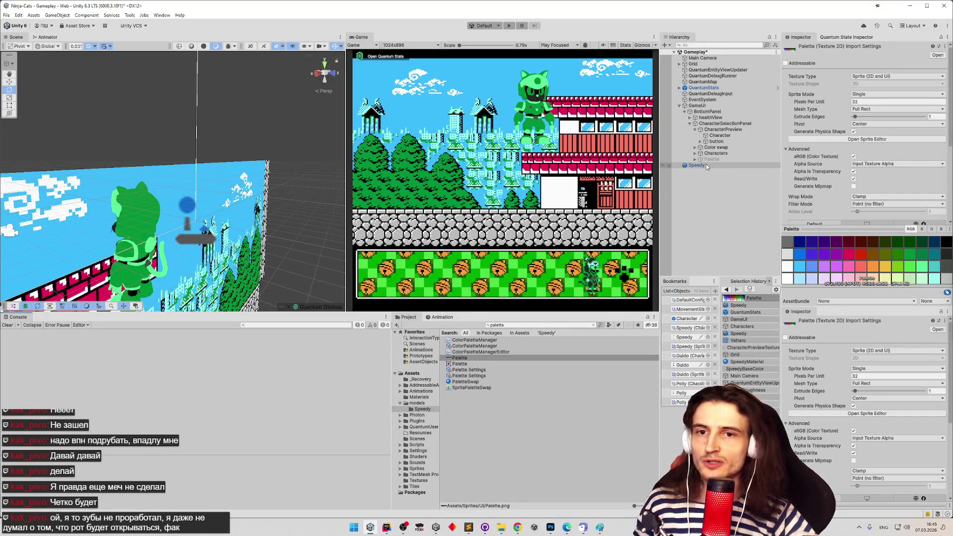
Select Speedy's Character Data asset and Bake it
click(707, 165)
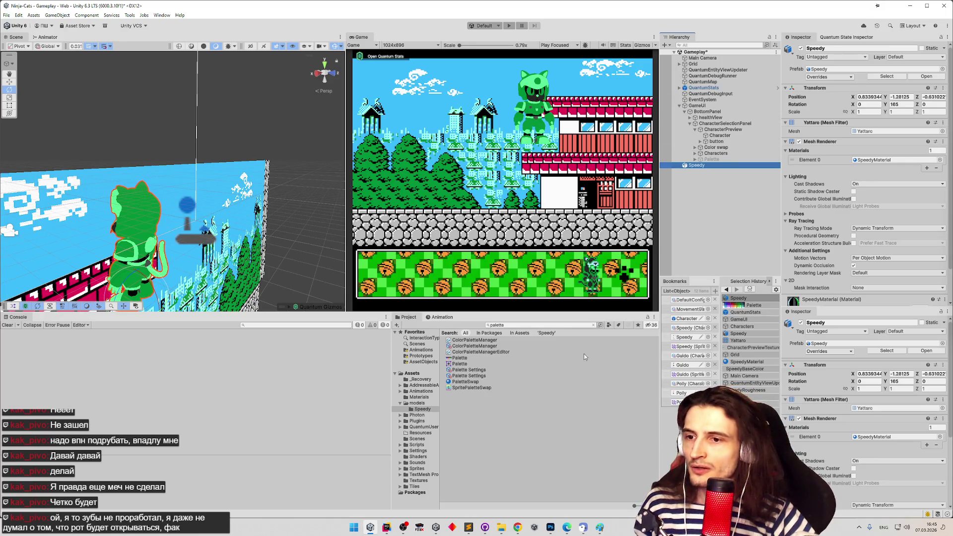
click(685, 328)
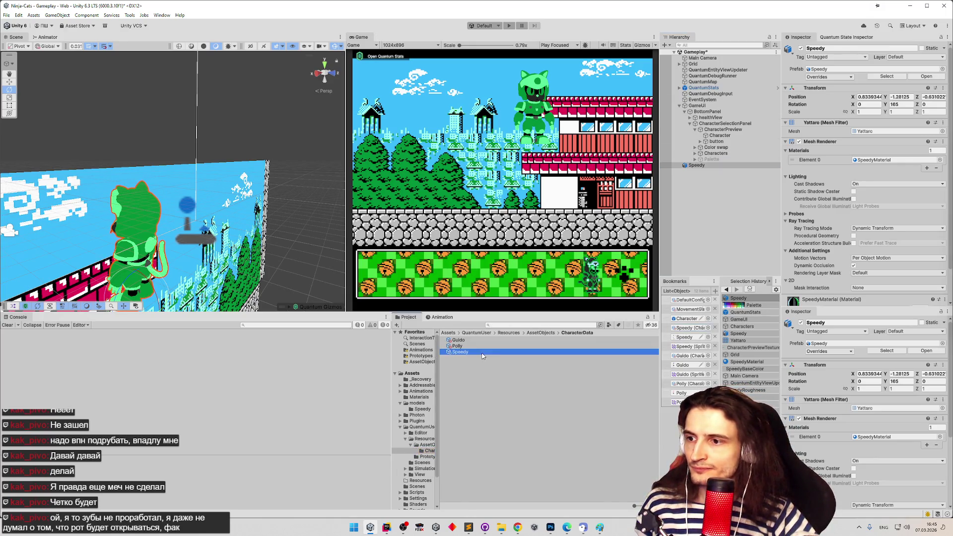
click(863, 167)
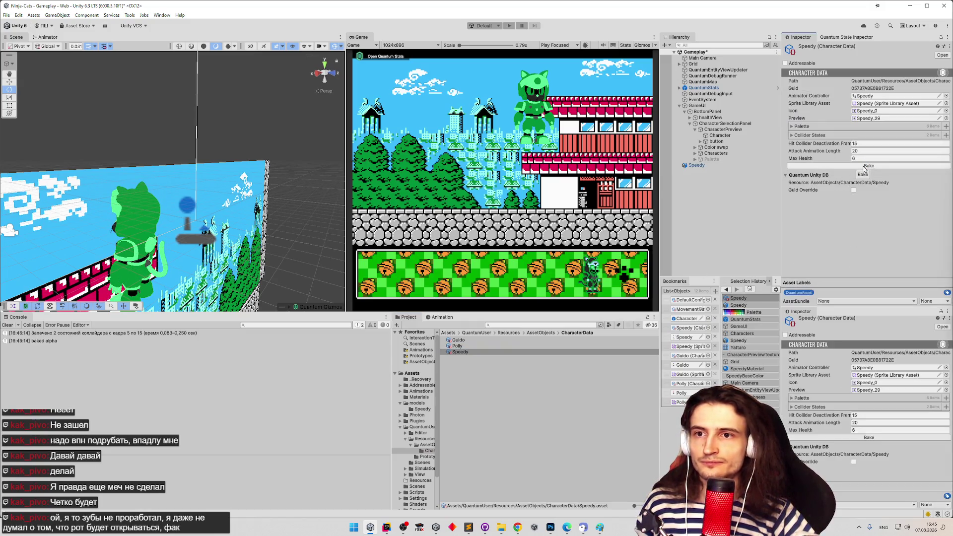
Expand the Palette and inspect the white and another colour swatch without changing them
click(802, 128)
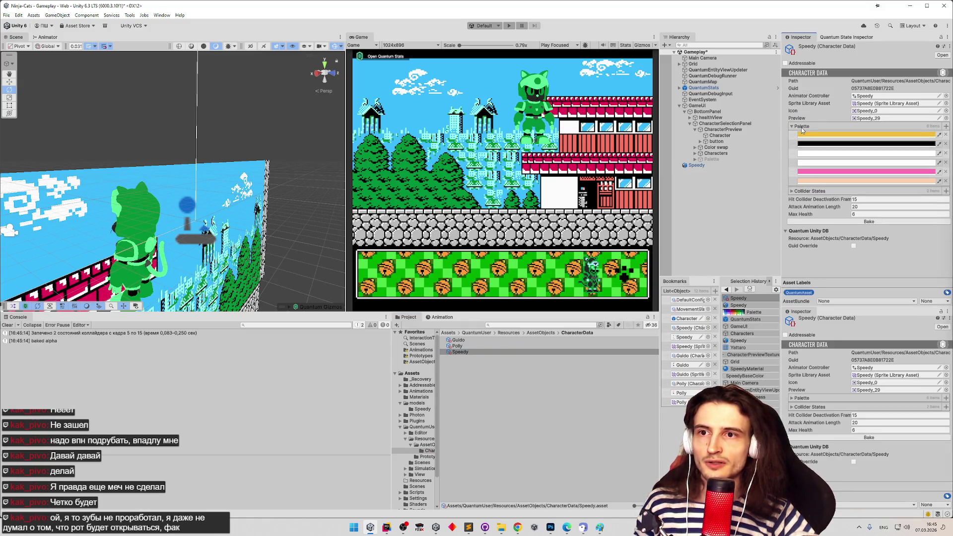
click(816, 154)
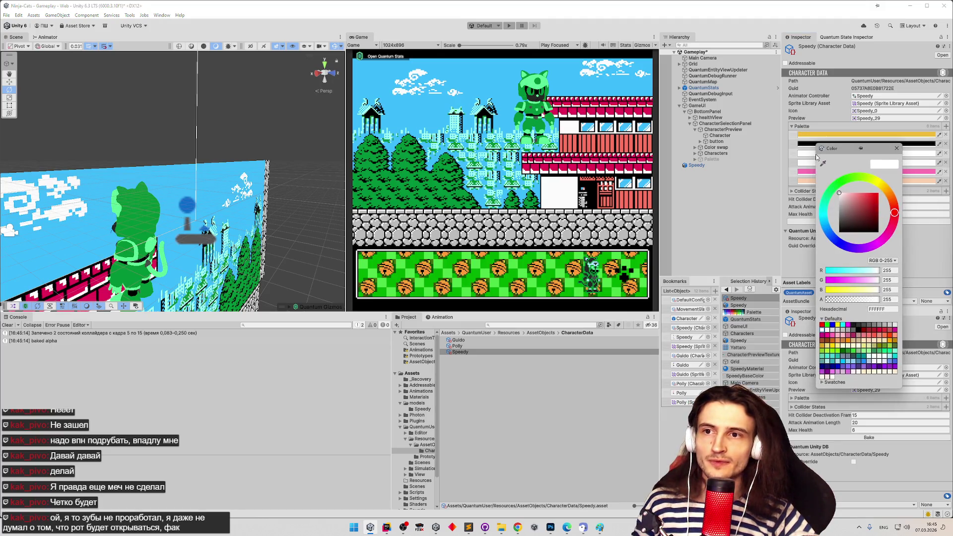
click(898, 150)
click(925, 162)
click(925, 162)
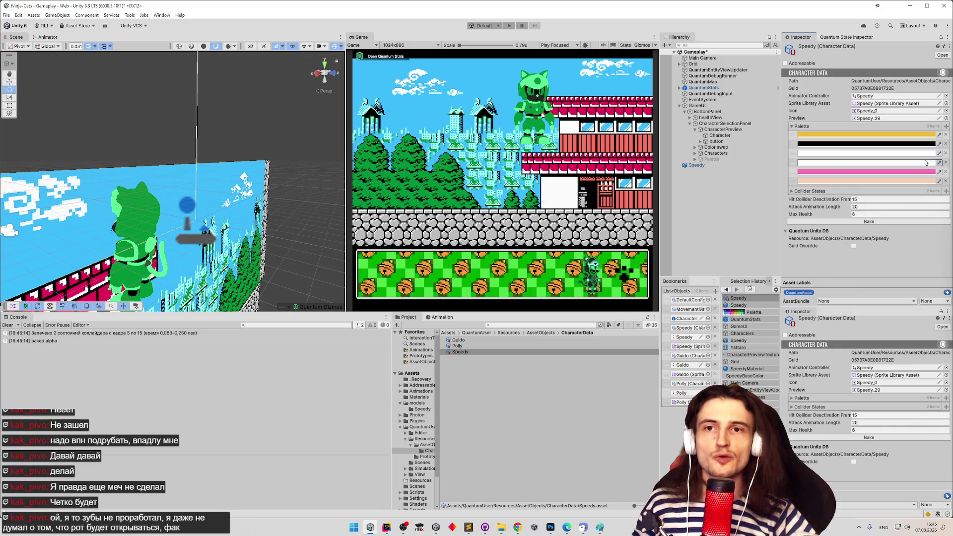
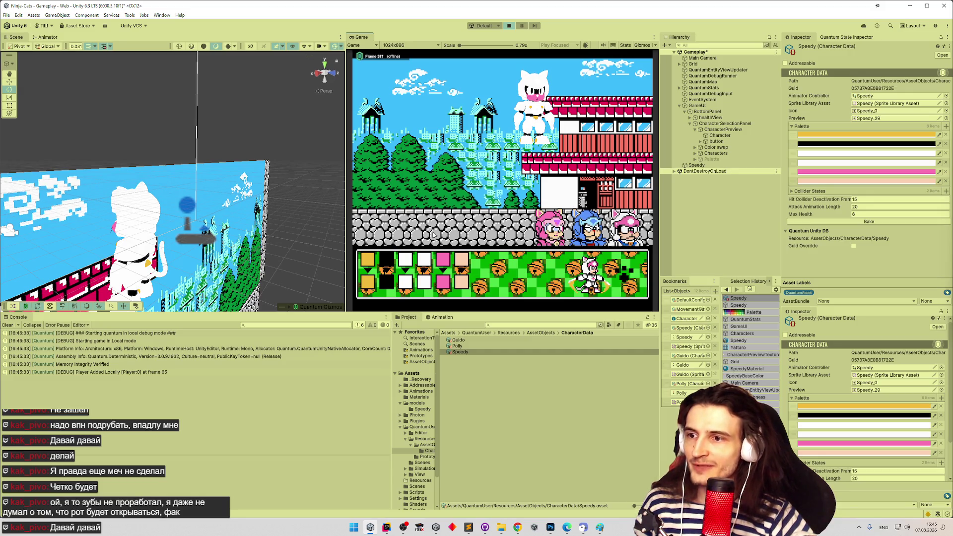
Try several colours on Speedy's white palette entries, settling the neighbouring white entry on green
click(408, 284)
click(442, 232)
click(465, 227)
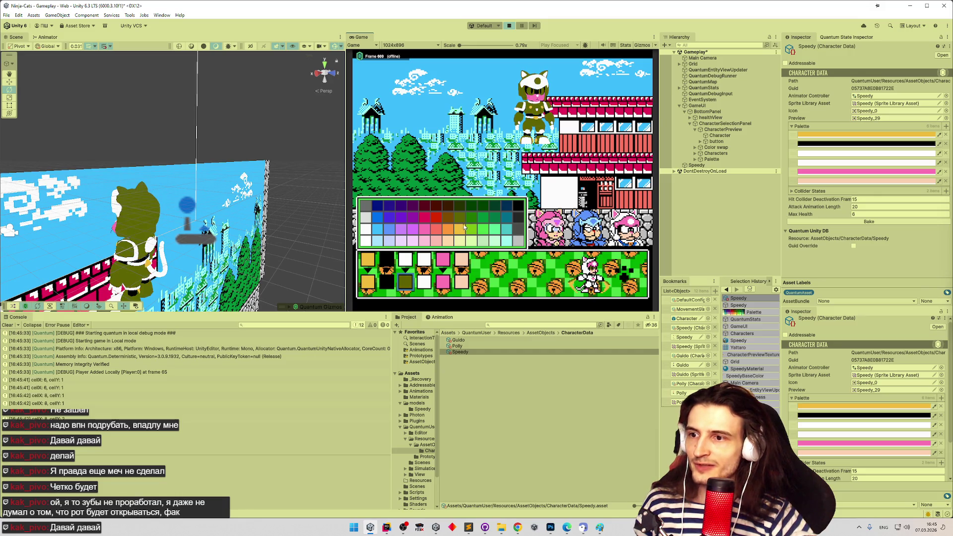
click(418, 214)
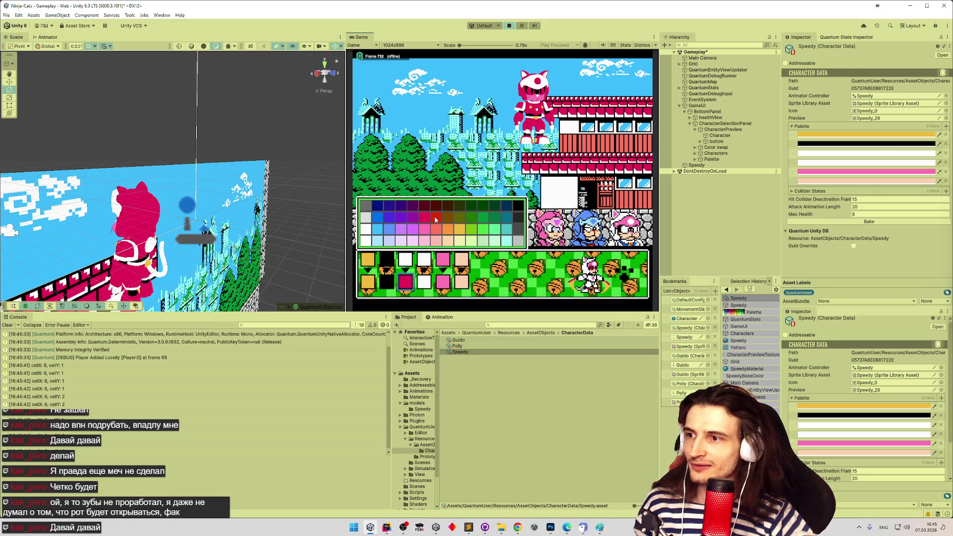
click(372, 240)
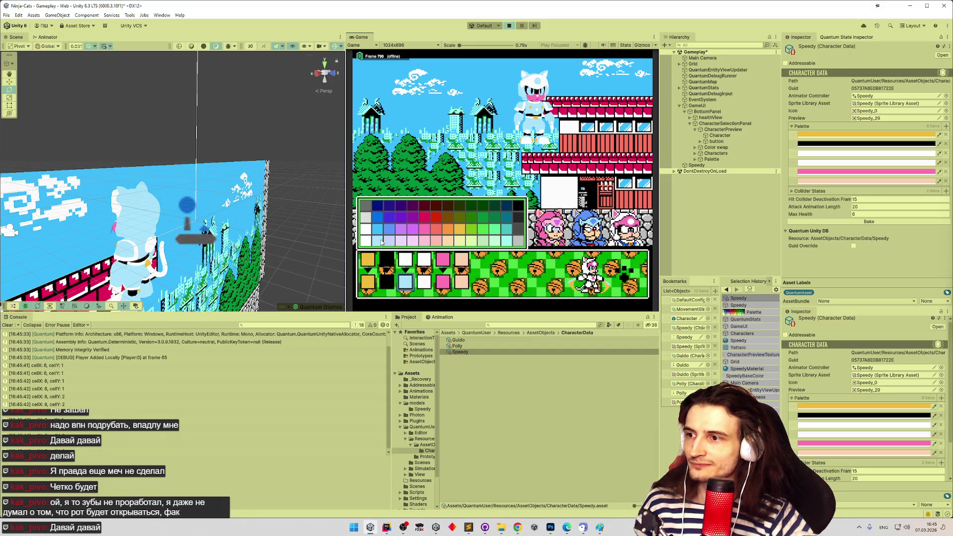
click(427, 290)
click(466, 226)
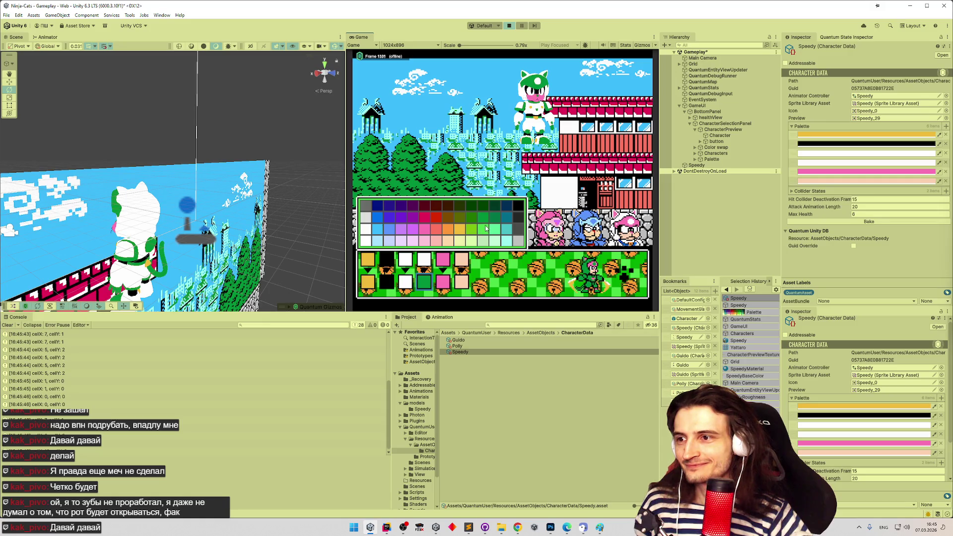
Recolour the yellow palette entry to dark teal and start playing
click(372, 281)
click(477, 220)
click(499, 230)
click(507, 220)
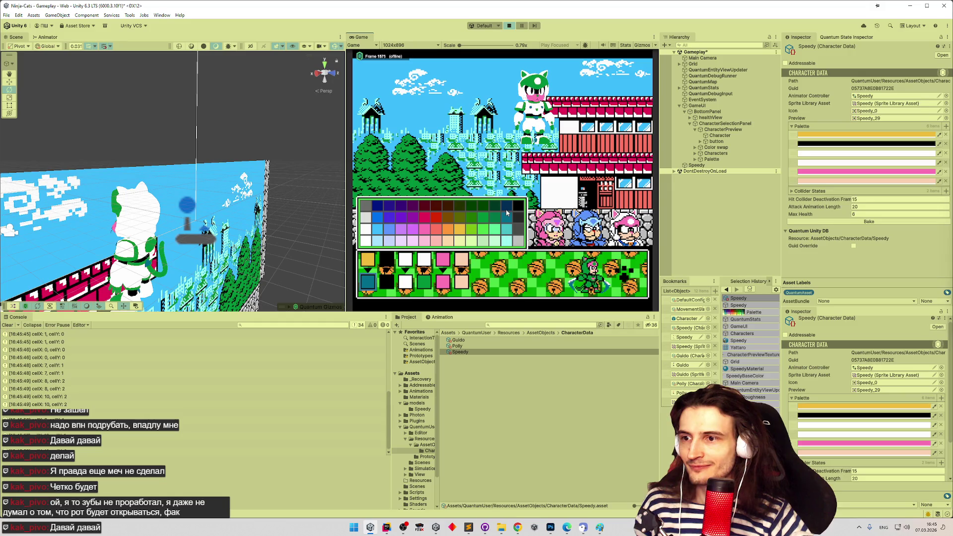
key(Return)
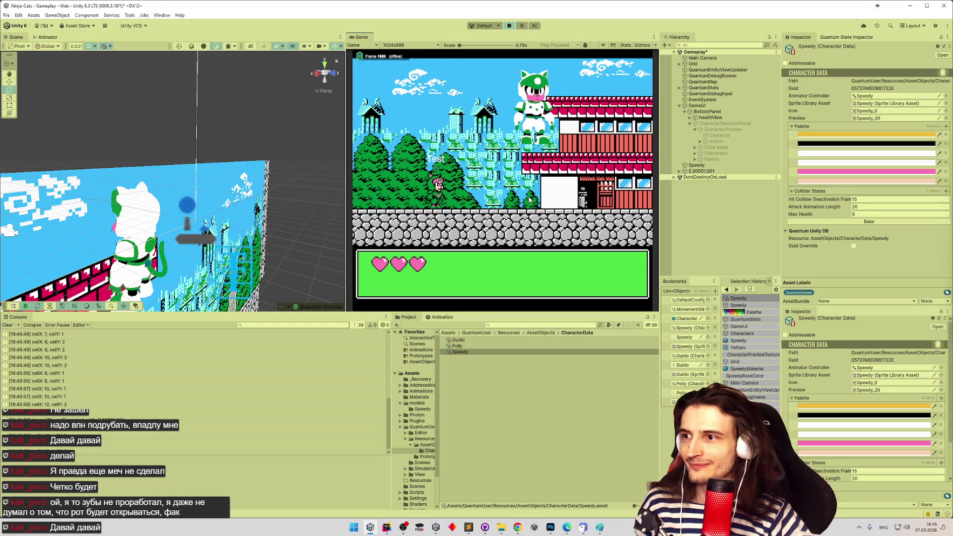
Maximize the Game view and run Speedy left and right through the level
key(shift+space)
key(Left)
key(Right)
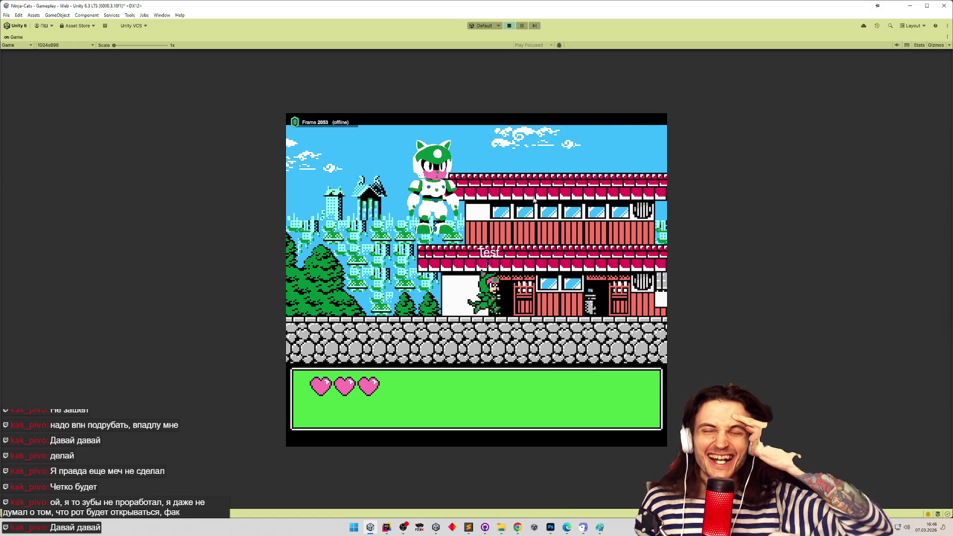
key(Right)
key(Right)
Jump Speedy several times to test the recolour, then stop Play mode
key(space)
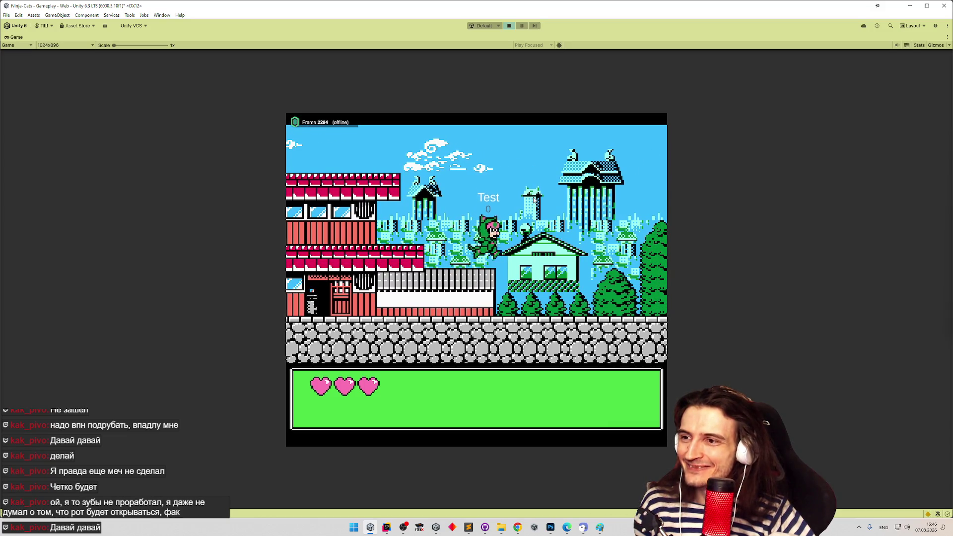
key(space)
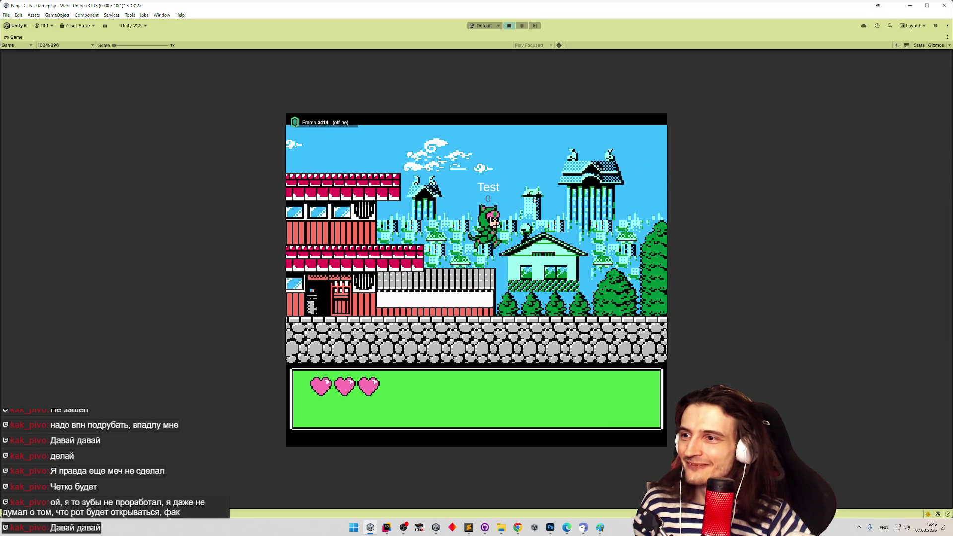
key(space)
key(space)
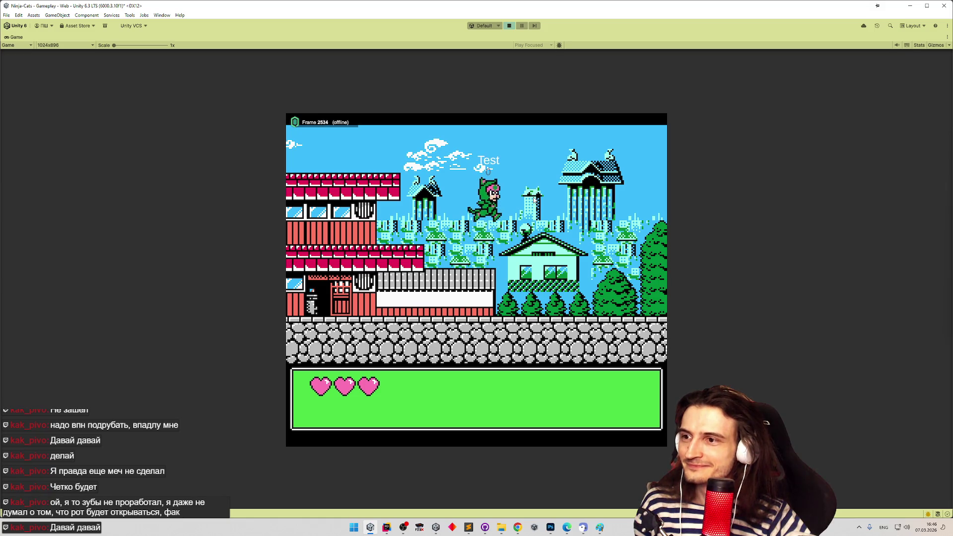
key(space)
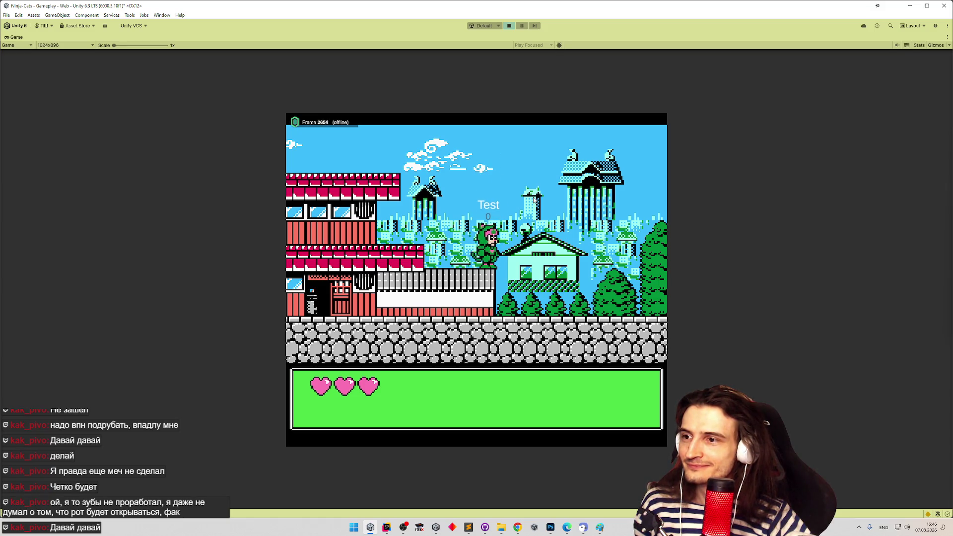
click(509, 27)
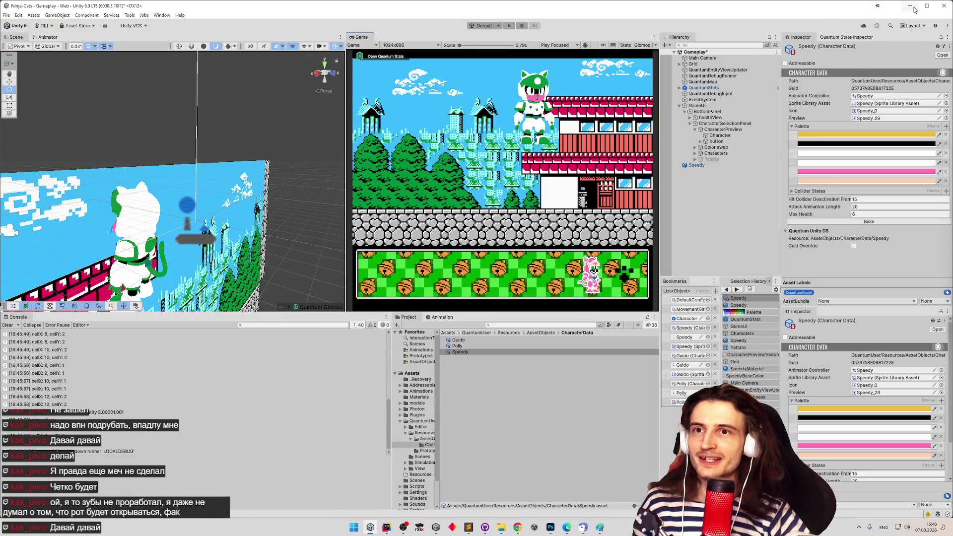
key(alt+Tab)
Check the Слой 3 and Слой 2 layers, then add a new layer at the bottom
click(814, 391)
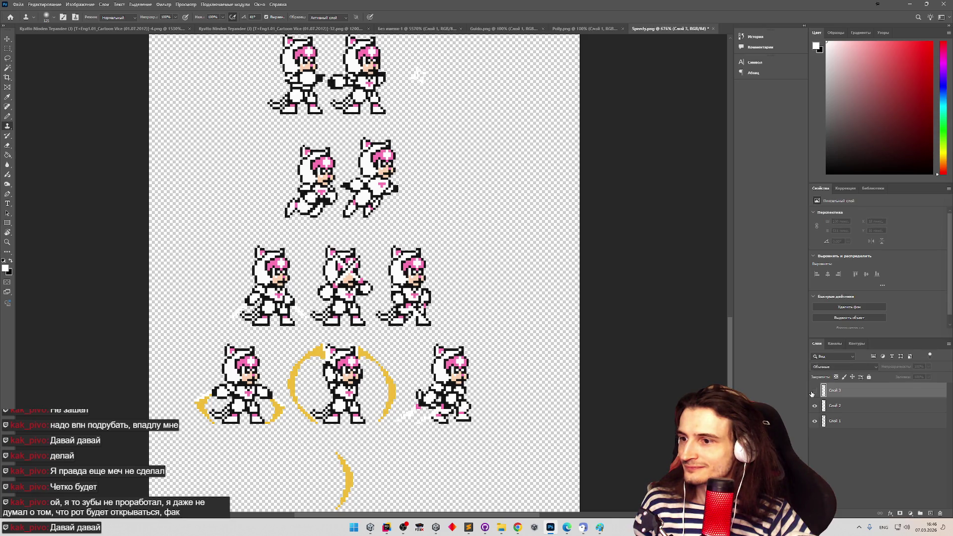
click(813, 392)
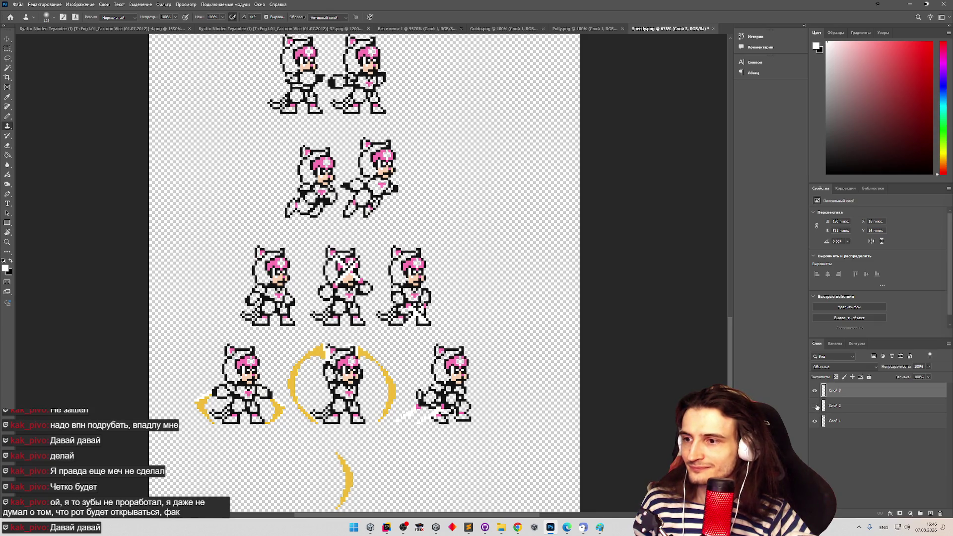
click(816, 406)
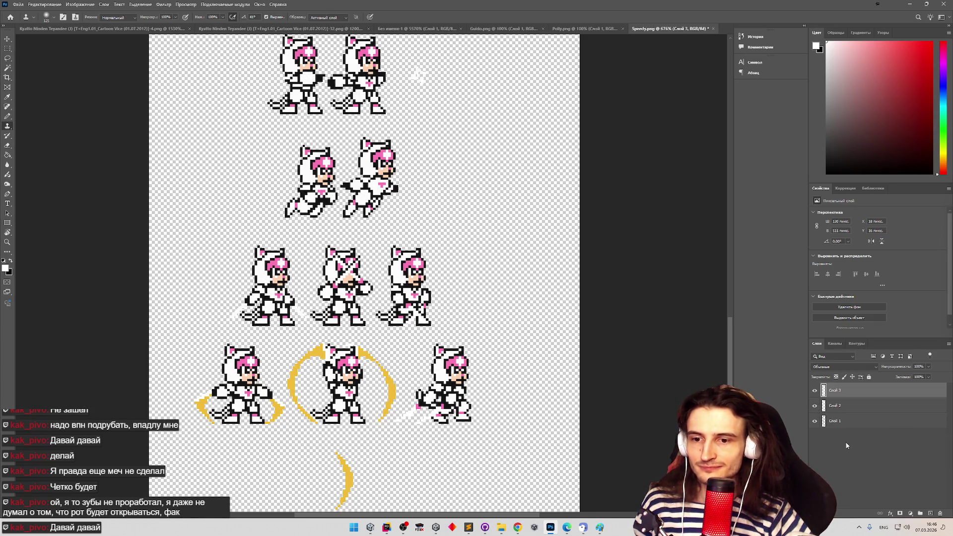
click(932, 513)
click(851, 440)
alt+click(815, 436)
alt+click(815, 436)
click(811, 393)
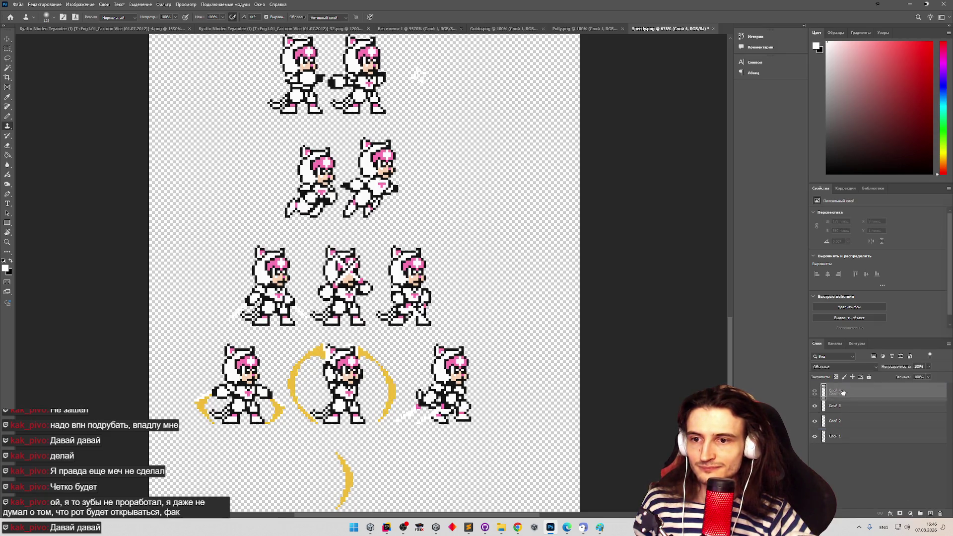
drag(843, 390, 841, 439)
Fill the new bottom layer with black using the Paint Bucket
click(8, 154)
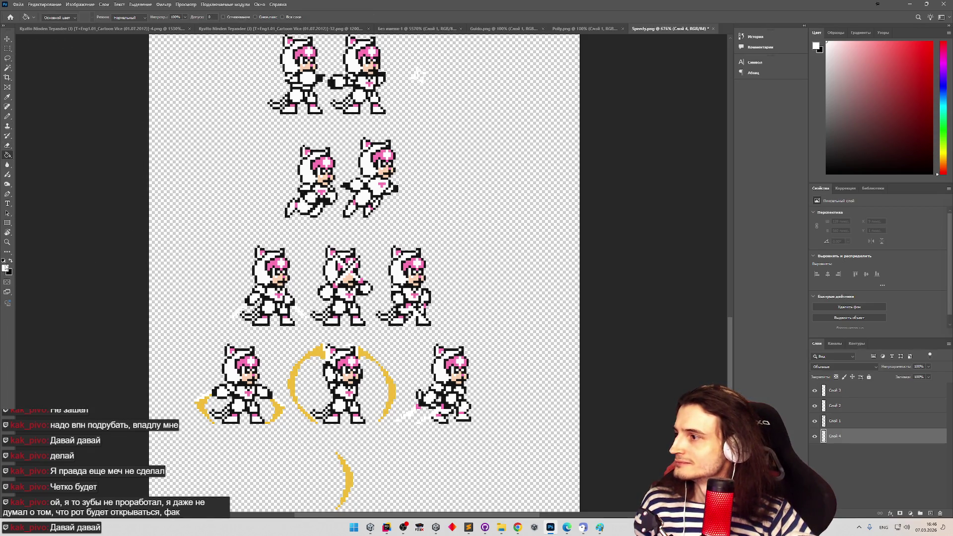
click(5, 267)
click(133, 170)
click(124, 205)
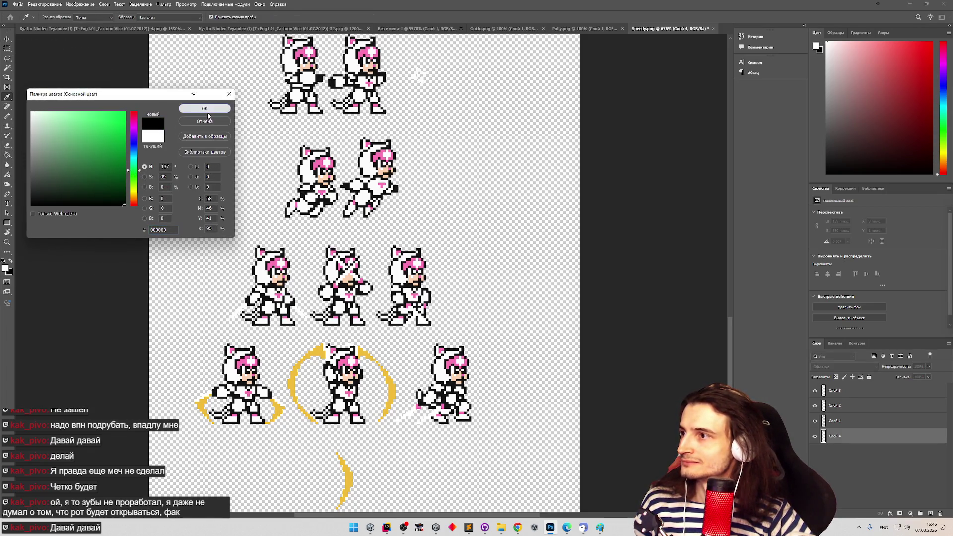
click(208, 111)
click(369, 172)
Refill the bottom layer with dark green 007521, then select Слой 3
click(6, 268)
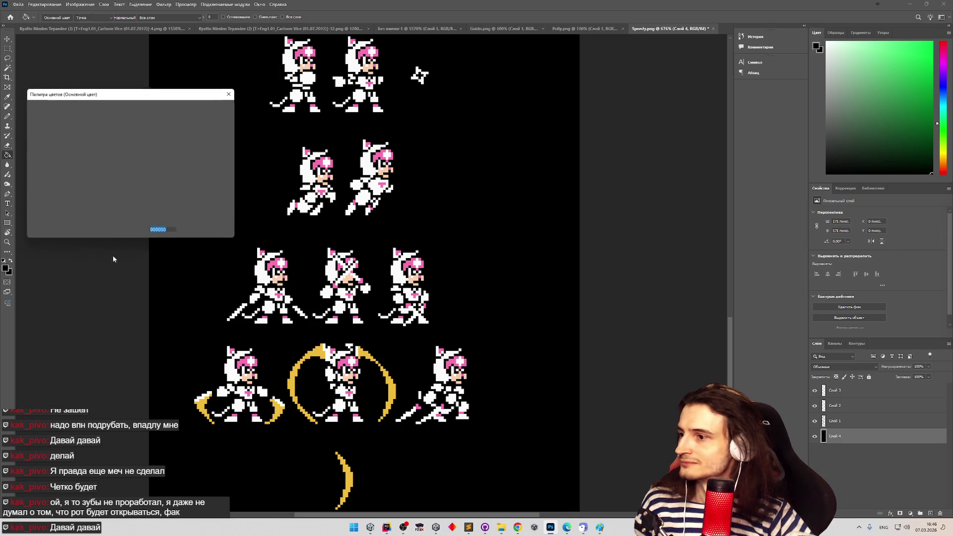
click(126, 163)
click(197, 113)
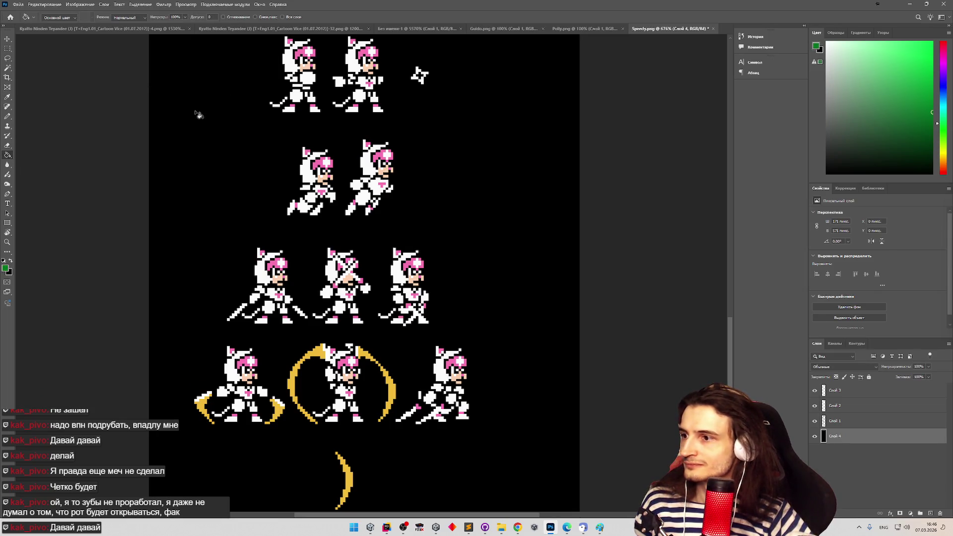
click(535, 243)
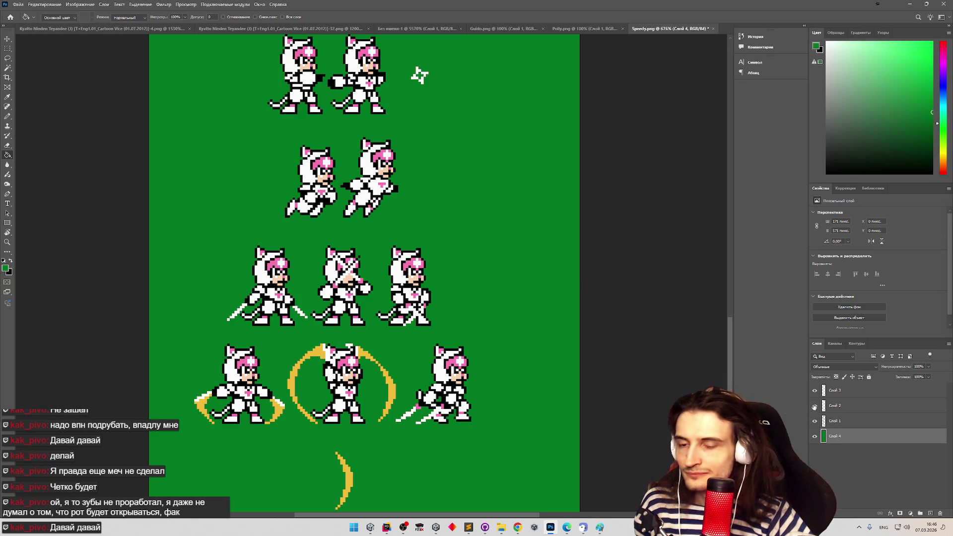
click(835, 394)
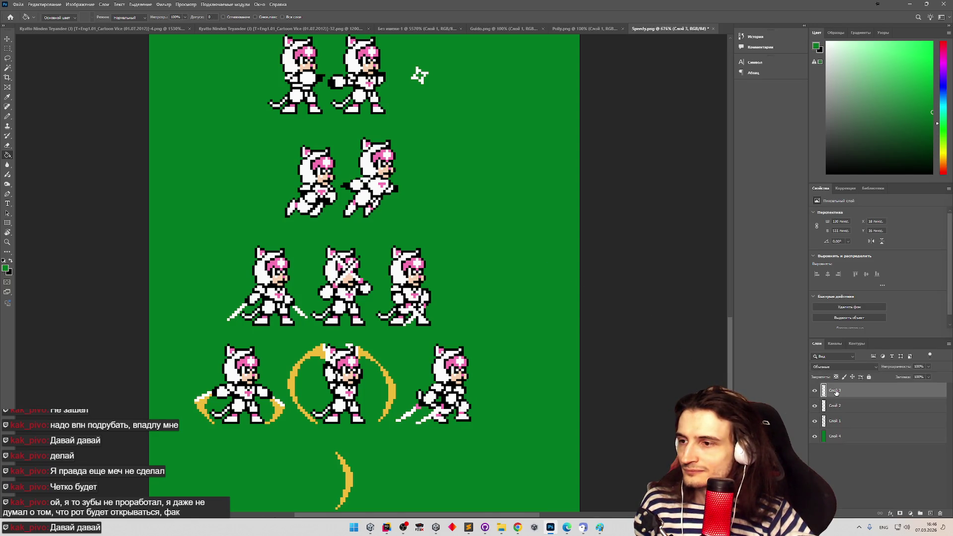
Toggle the sword layer Слой 3 and white-fill layer Слой 2 to compare the sprites
click(815, 390)
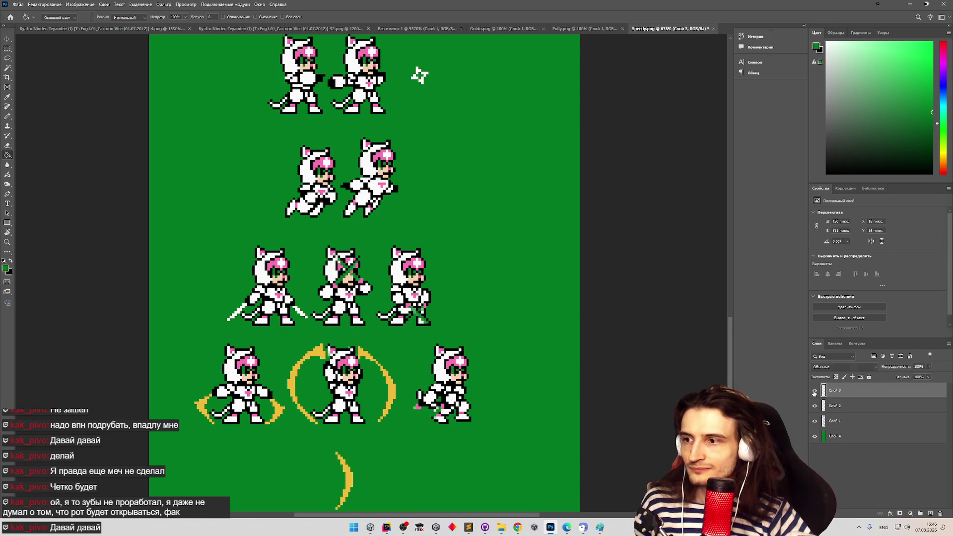
click(814, 392)
scroll(465, 277, up, 2)
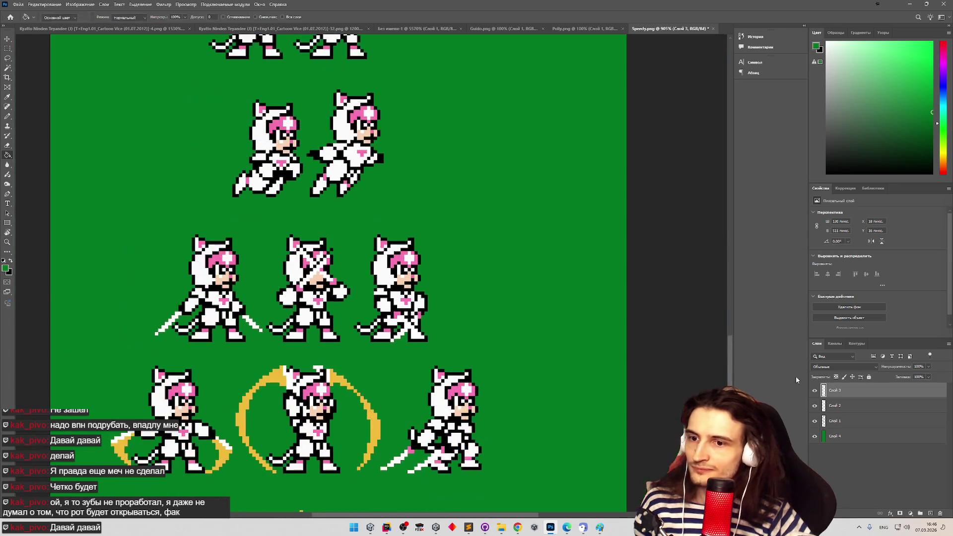
drag(815, 395, 818, 407)
click(815, 406)
click(815, 406)
click(815, 406)
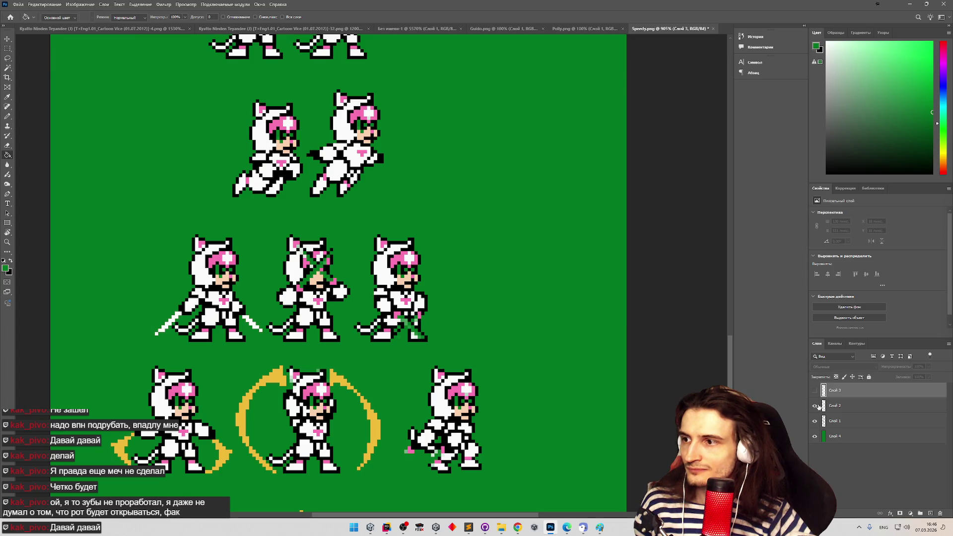
scroll(417, 363, up, 2)
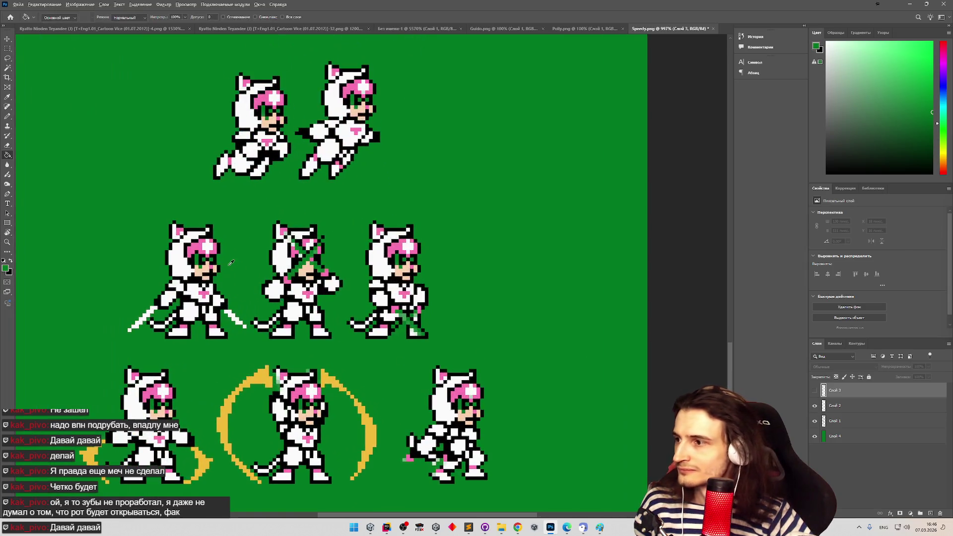
Set the foreground colour to near-white fcfcfc
click(6, 269)
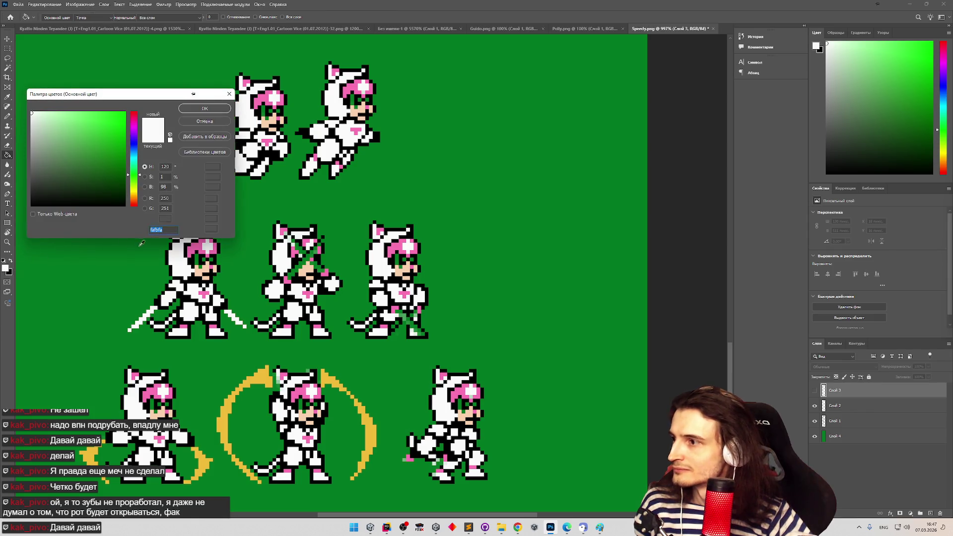
click(220, 123)
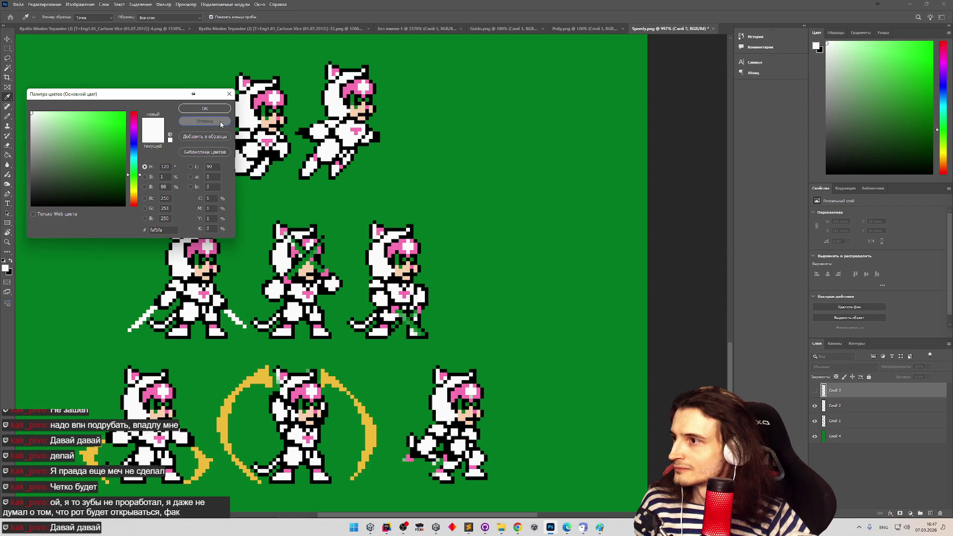
click(220, 122)
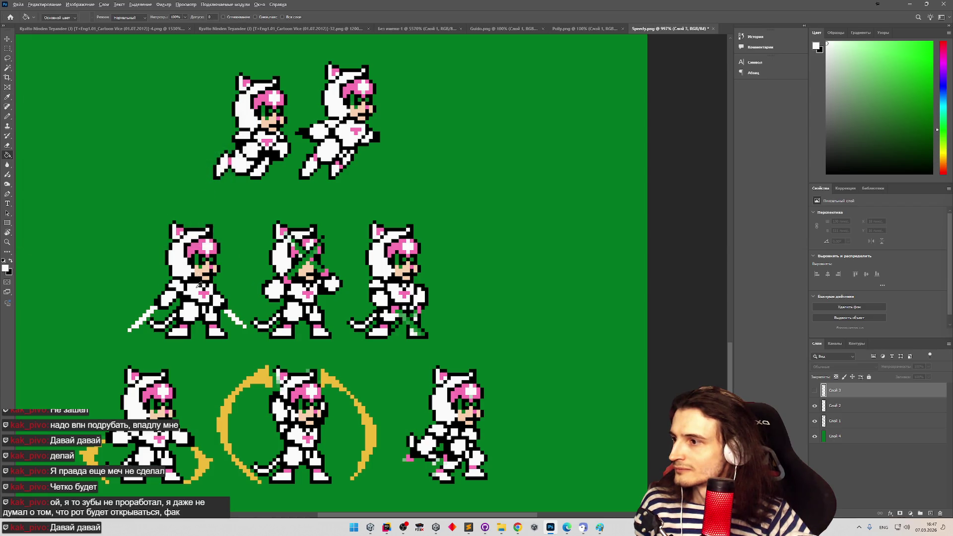
click(6, 268)
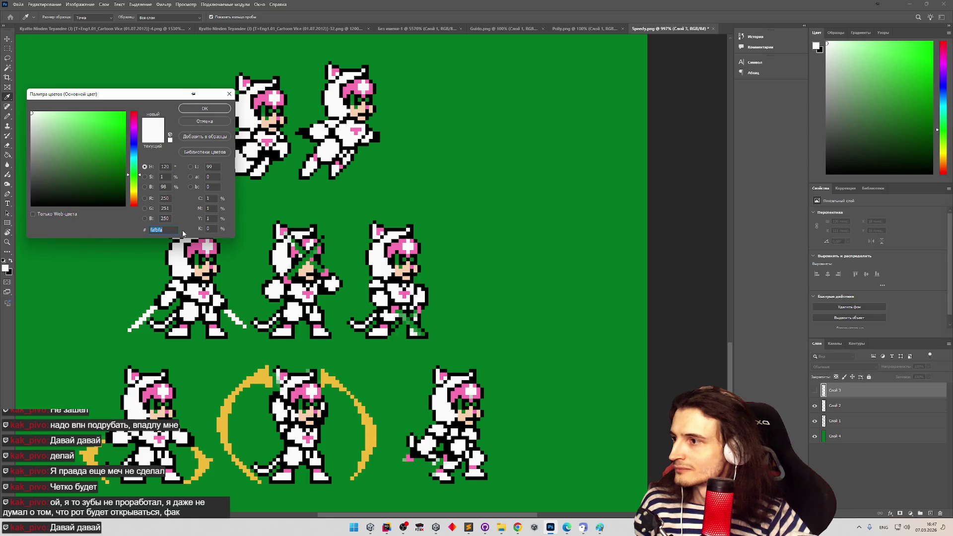
click(212, 125)
scroll(727, 326, up, 1)
mouse_move(727, 330)
mouse_down()
mouse_move(705, 115)
mouse_move(715, 89)
mouse_up()
click(5, 268)
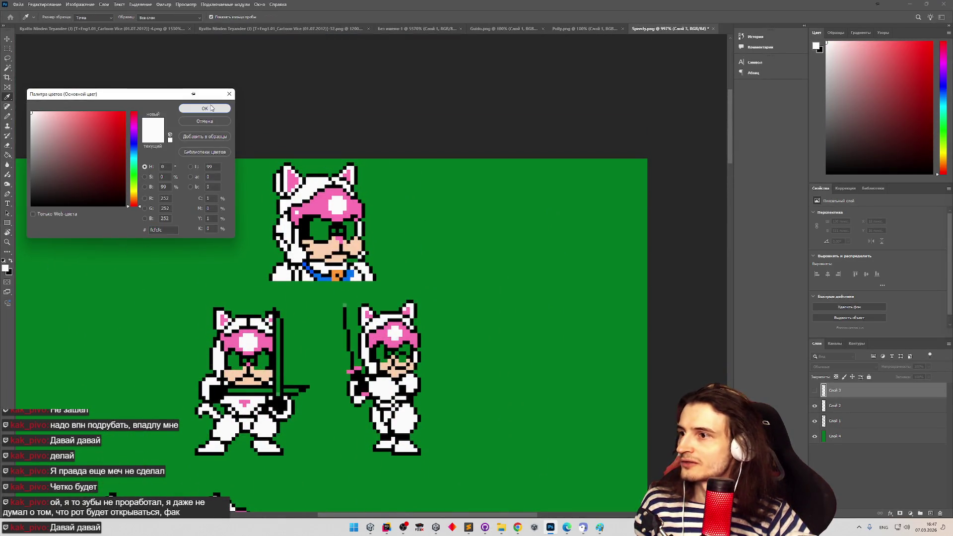
click(211, 108)
Zoom in on the lower sprite frames, then choose the Pencil and select Слой 2
scroll(729, 150, down, 1)
scroll(729, 150, down, 1)
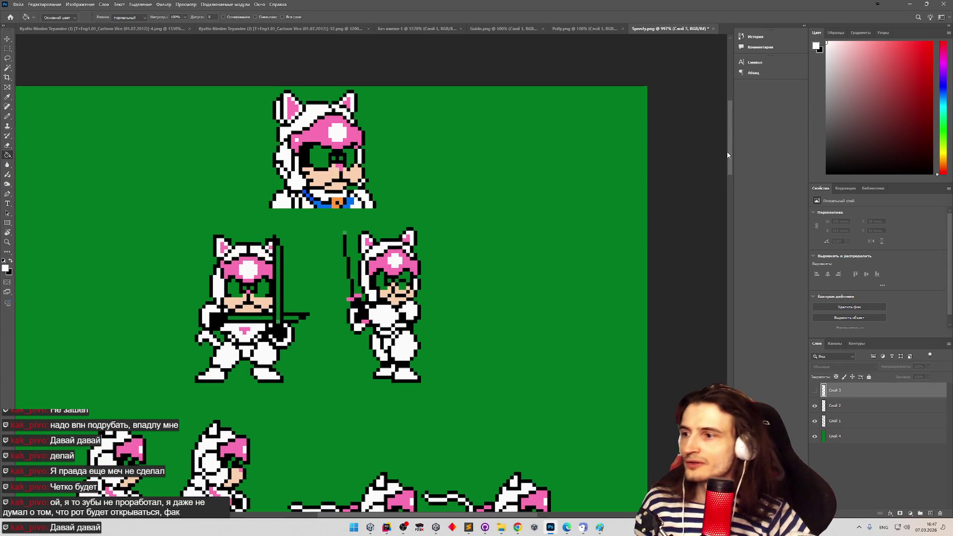
scroll(727, 159, down, 1)
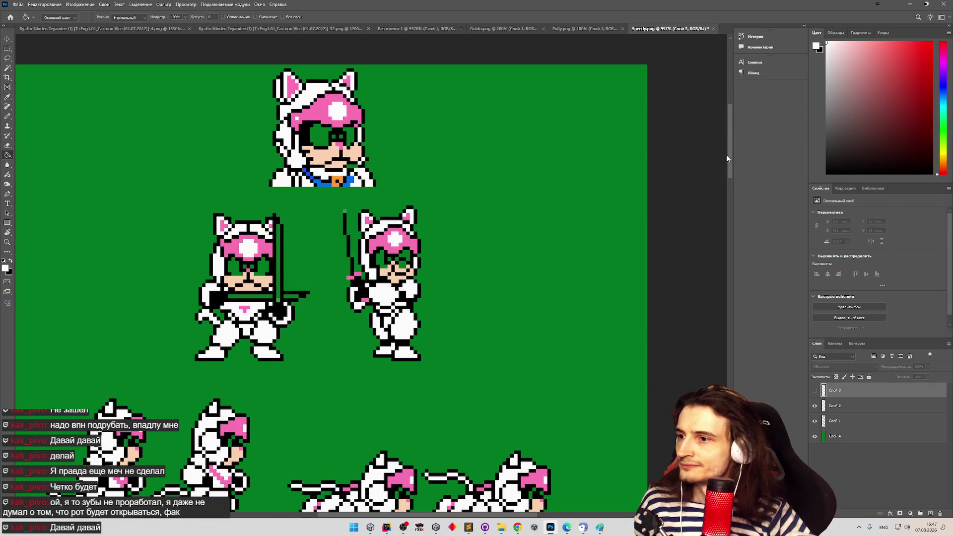
drag(727, 158, 705, 255)
key(z)
drag(375, 264, 353, 268)
key(g)
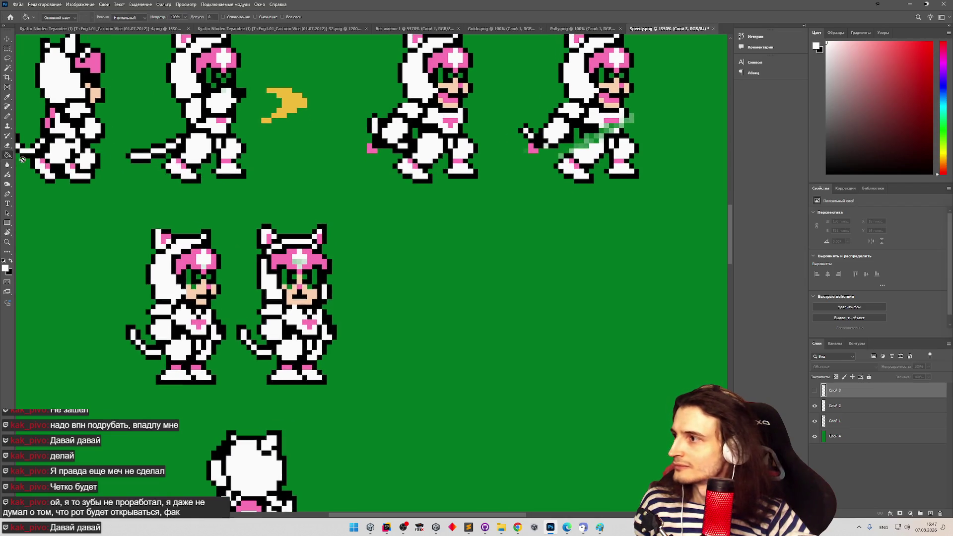
click(7, 116)
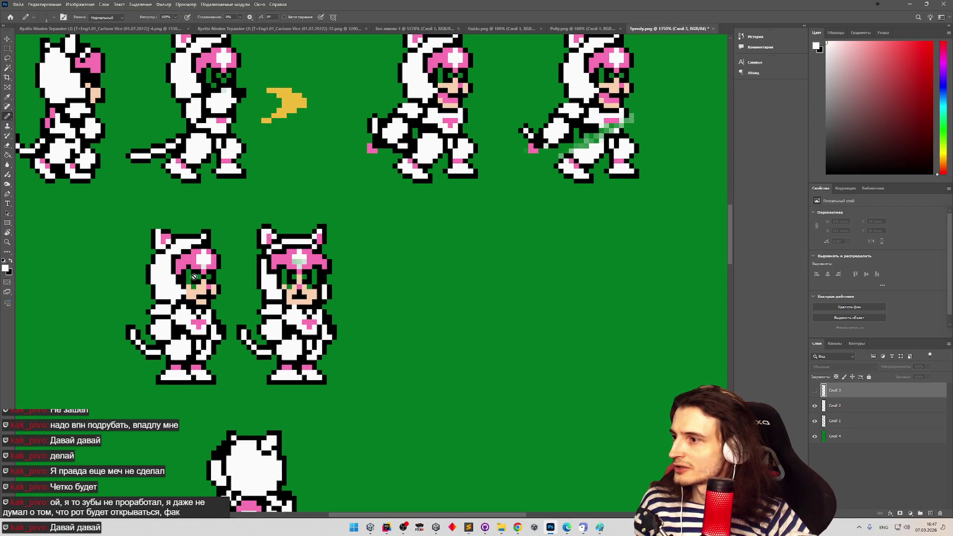
click(833, 409)
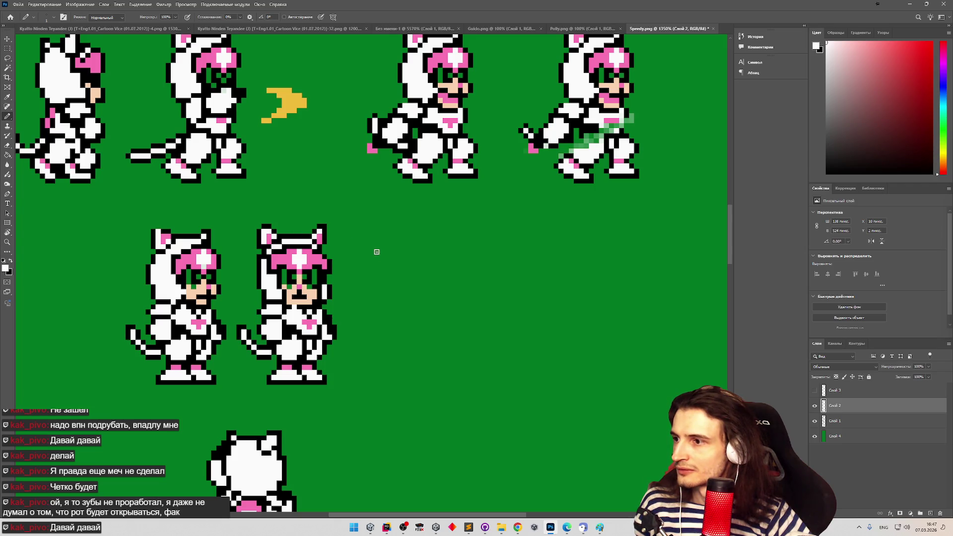
Zoom out and pan down through the whole Speedy sprite sheet
key(z)
drag(376, 250, 365, 252)
key(b)
mouse_move(731, 238)
mouse_down()
mouse_move(742, 153)
mouse_move(725, 225)
mouse_move(651, 241)
mouse_up()
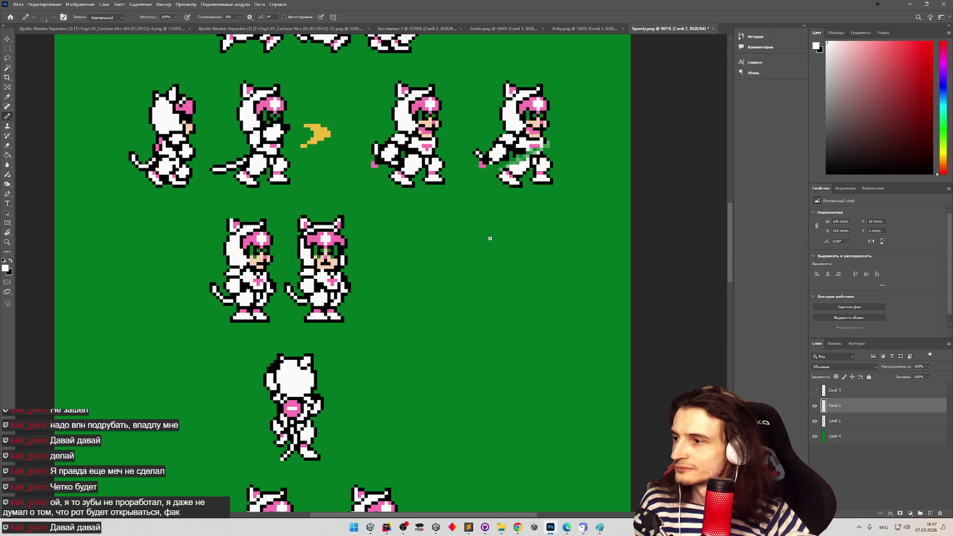
drag(726, 250, 719, 288)
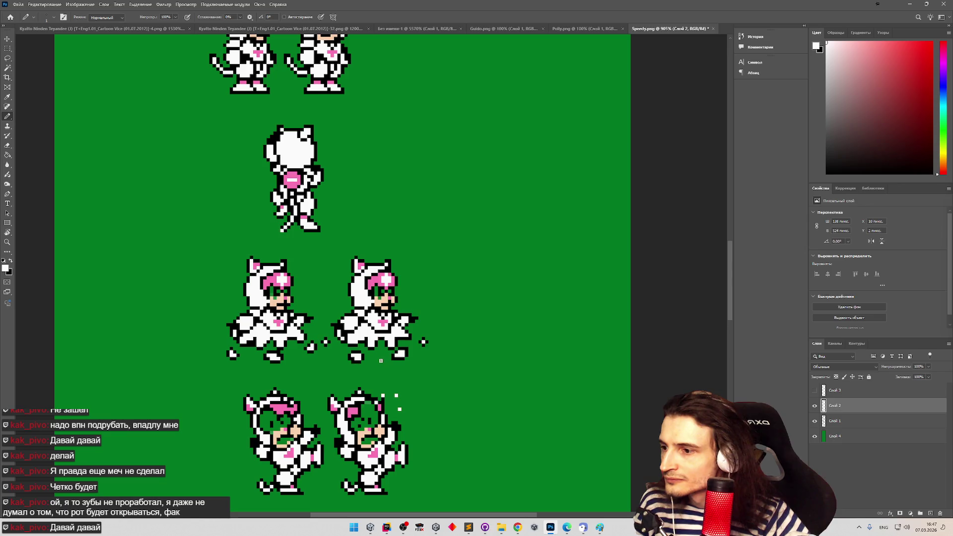
mouse_move(728, 294)
mouse_down()
mouse_move(728, 263)
mouse_move(703, 356)
mouse_up()
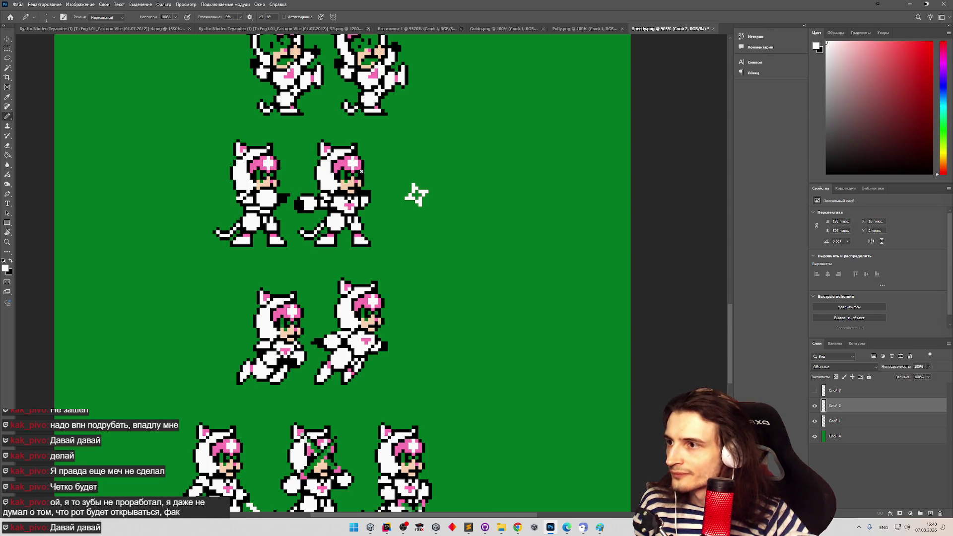
drag(726, 335, 725, 361)
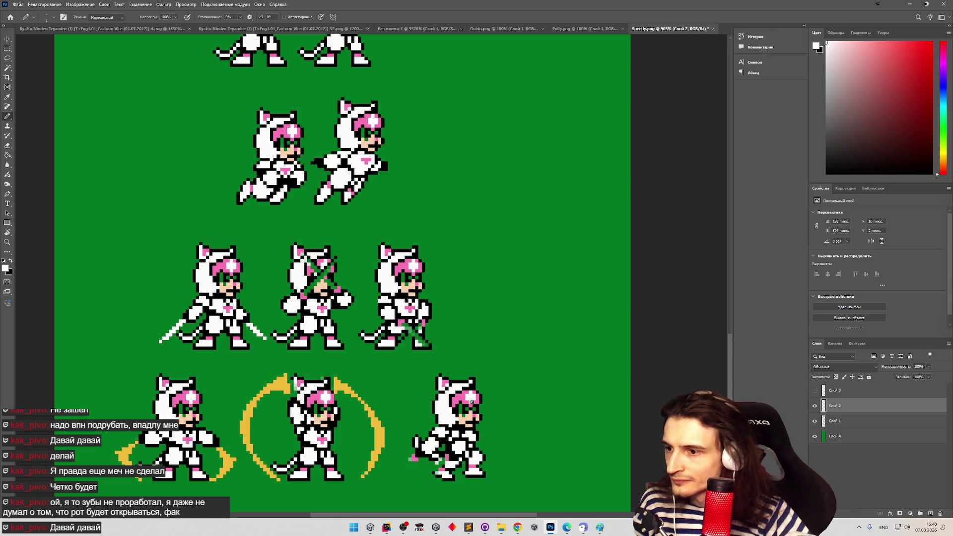
Show Слой 3 and hide Слой 2 so the sprites appear dark green
scroll(721, 383, down, 5)
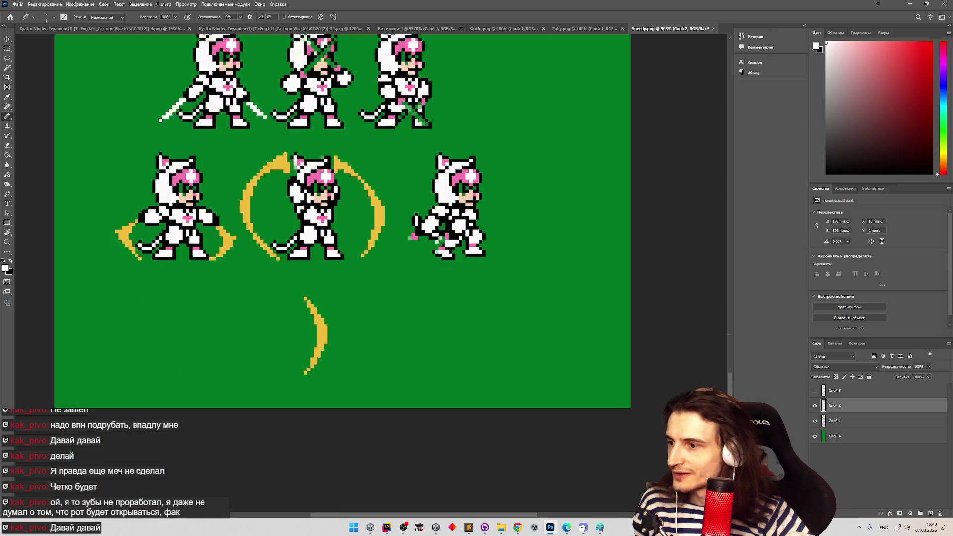
scroll(722, 383, up, 3)
click(814, 390)
click(815, 405)
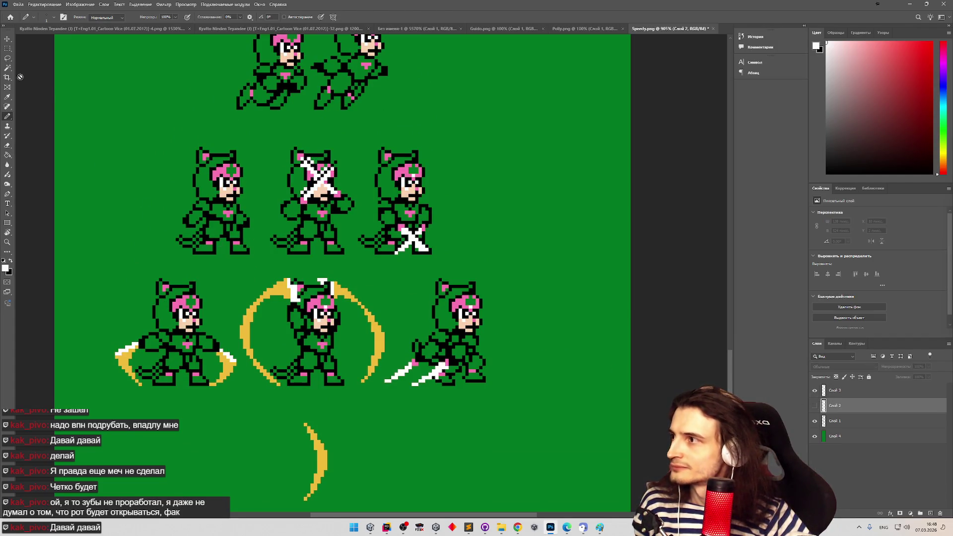
Erase stray white pixels on Слой 3 at the middle sprite's head and cheek
click(7, 145)
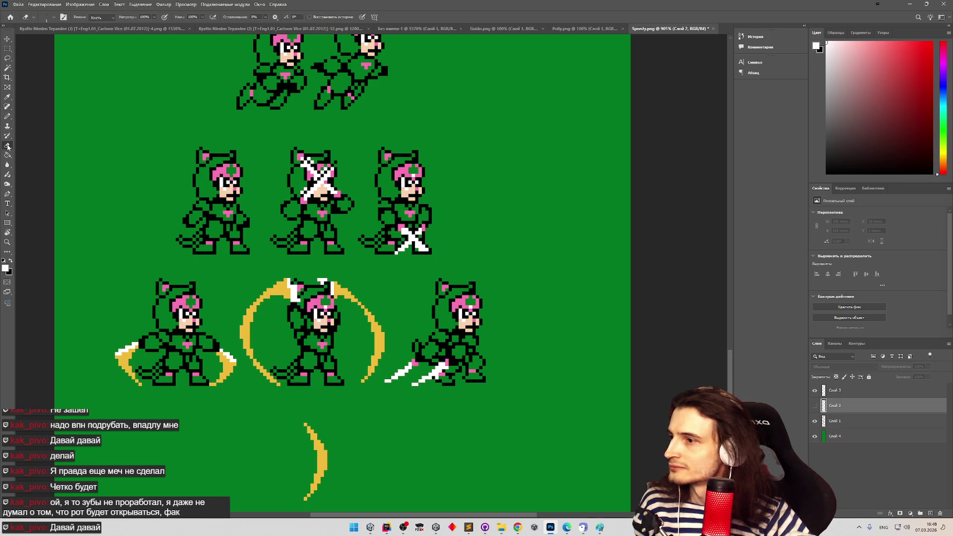
click(835, 390)
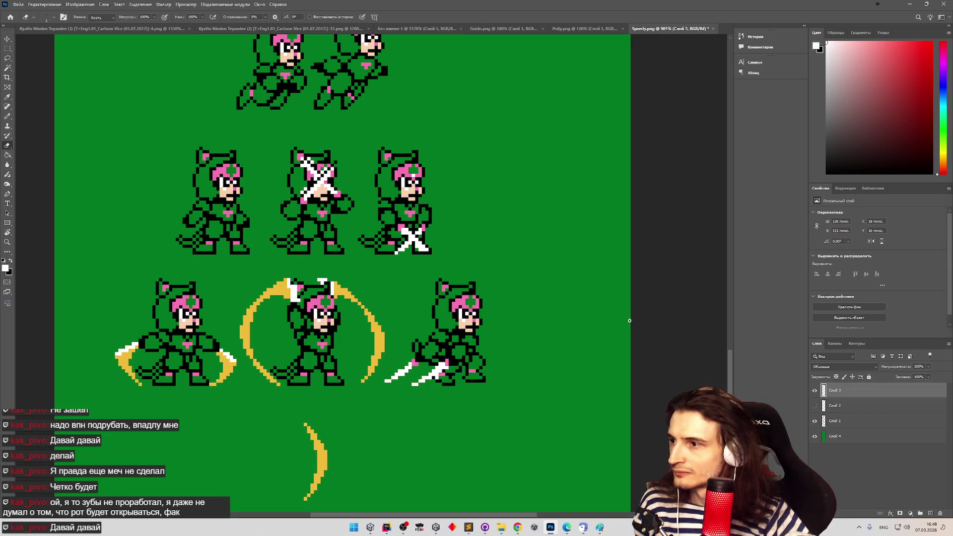
scroll(728, 364, up, 3)
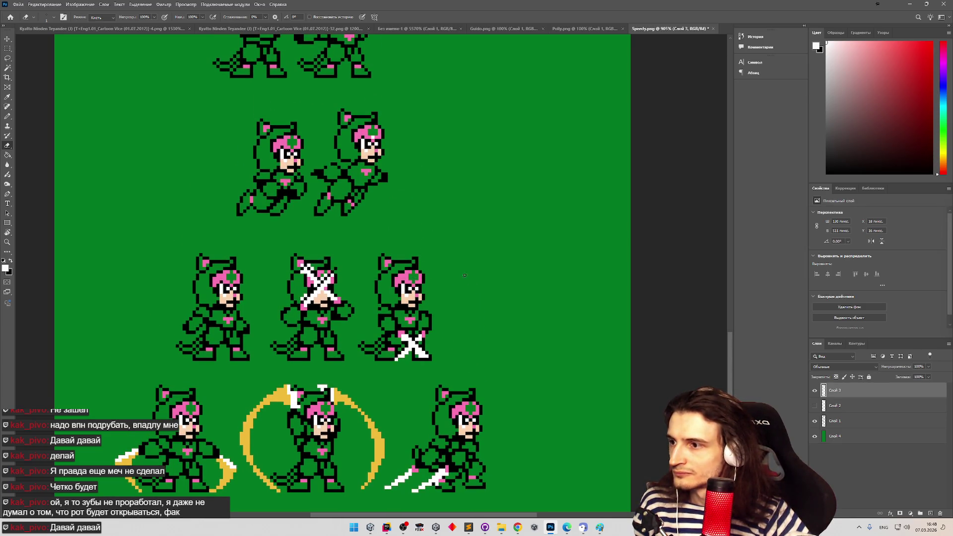
key(z)
click(336, 271)
click(337, 271)
key(e)
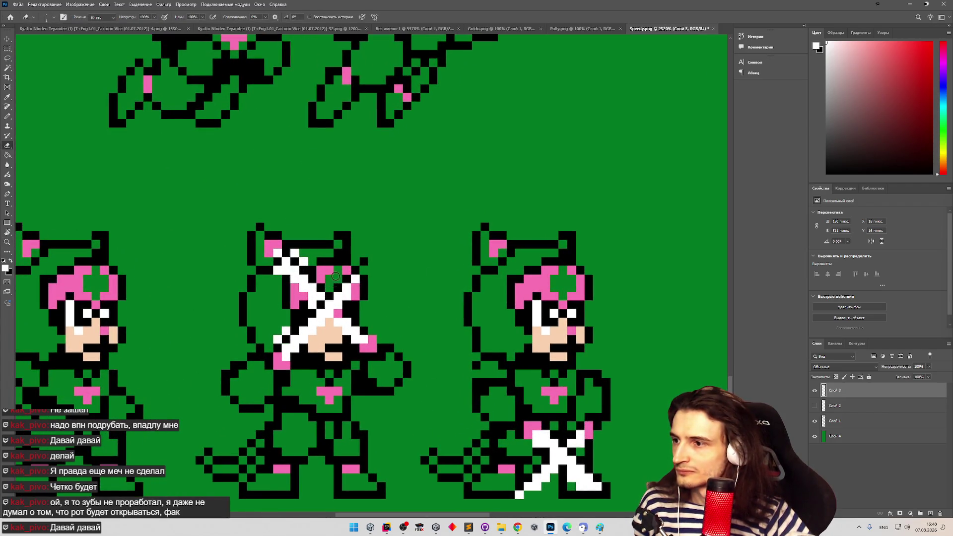
mouse_move(293, 247)
mouse_down()
mouse_move(308, 266)
mouse_move(273, 272)
mouse_up()
drag(266, 313, 276, 338)
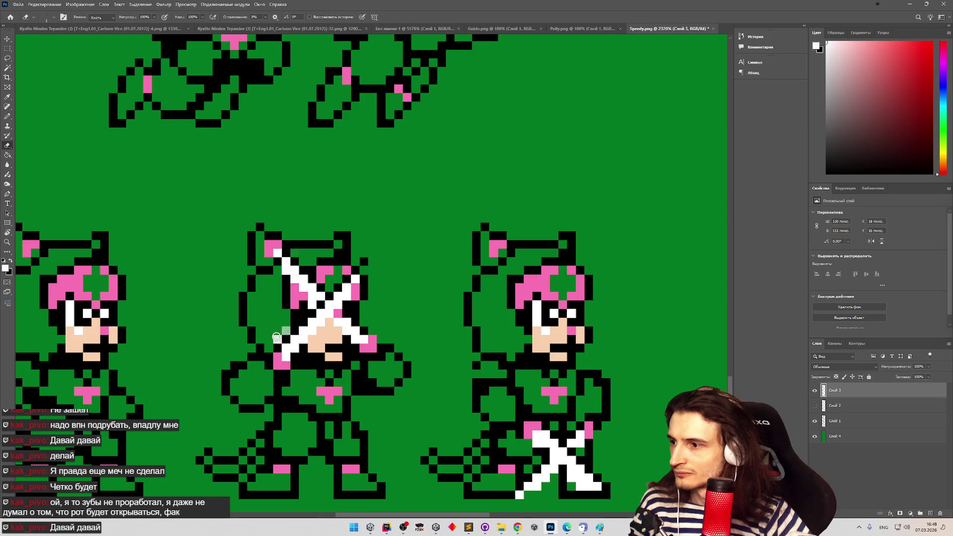
Zoom on the middle sprite's head and toggle Слой 2 to compare, leaving it hidden
key(z)
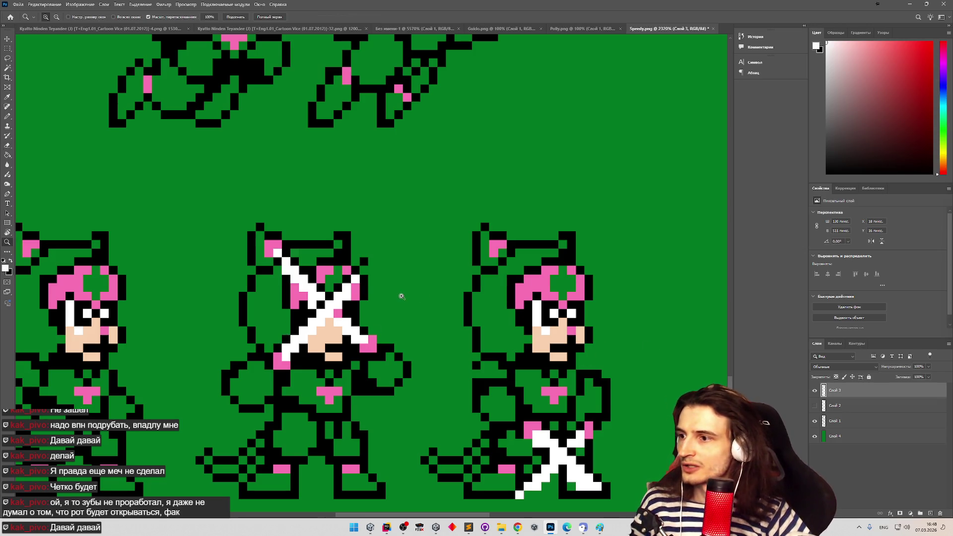
alt+click(378, 296)
mouse_move(378, 296)
mouse_down()
mouse_move(358, 293)
mouse_move(433, 265)
mouse_move(414, 259)
mouse_up()
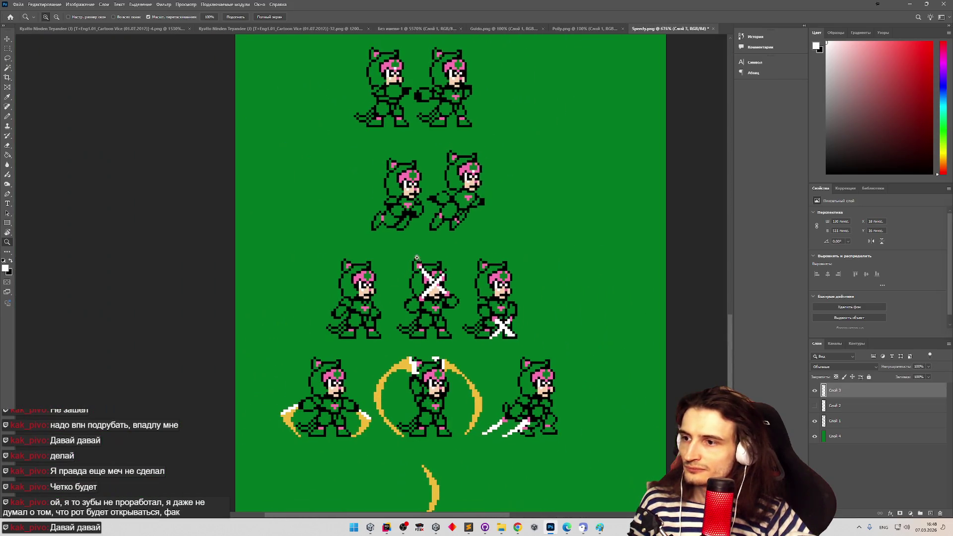
key(e)
click(814, 406)
click(815, 406)
click(814, 405)
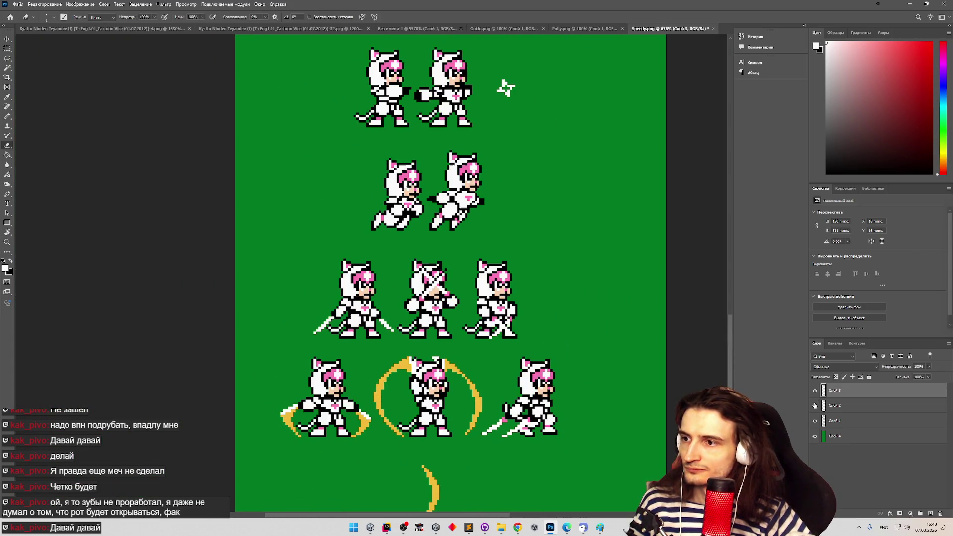
click(815, 405)
Zoom and scroll around the sprite column to review all the frames
key(z)
drag(447, 220, 390, 219)
key(e)
mouse_move(486, 190)
mouse_down()
mouse_move(412, 211)
mouse_move(441, 212)
mouse_up()
scroll(402, 116, up, 5)
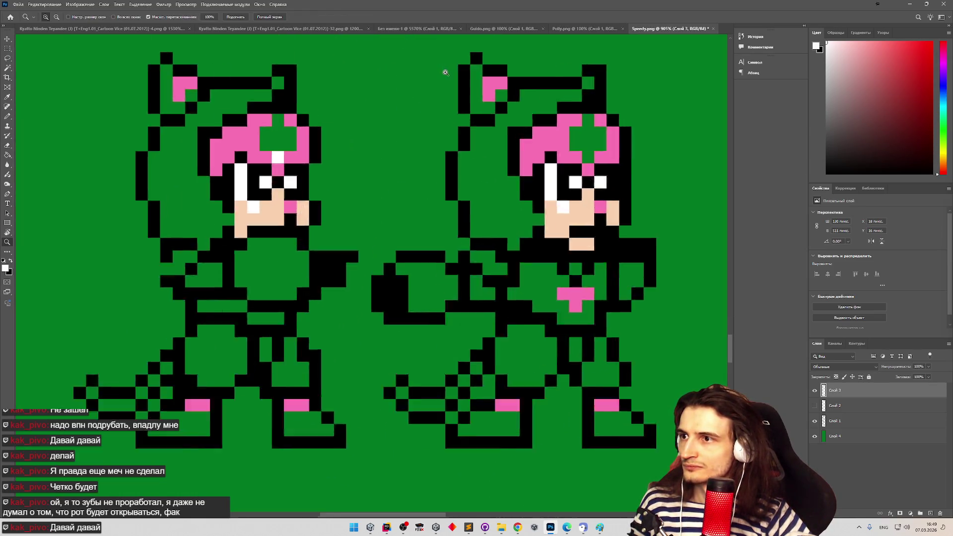
key(z)
scroll(415, 249, down, 10)
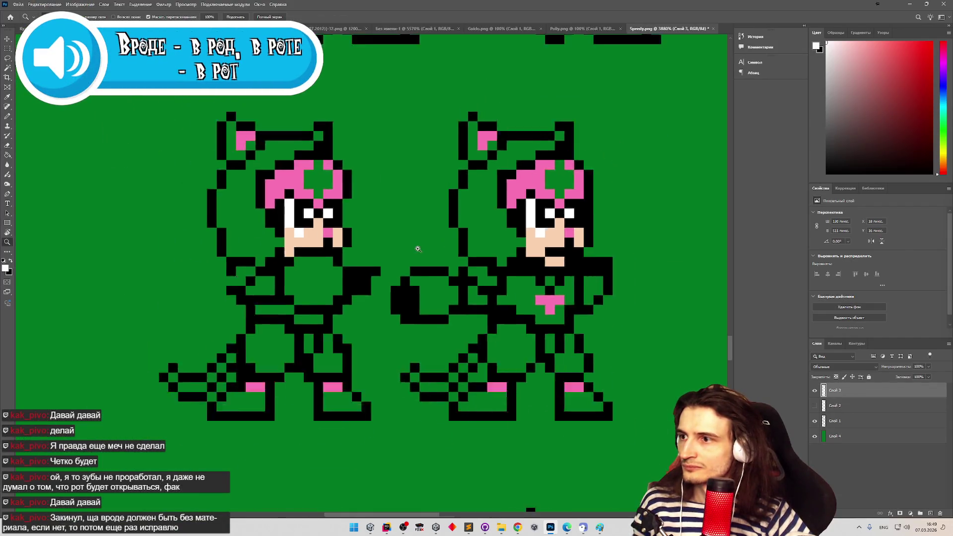
scroll(502, 164, up, 2)
scroll(501, 164, up, 2)
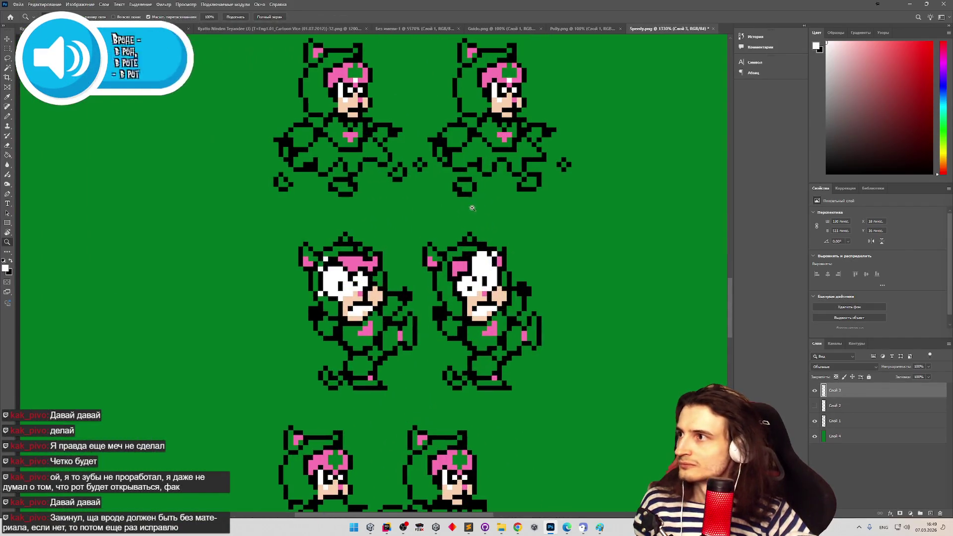
key(e)
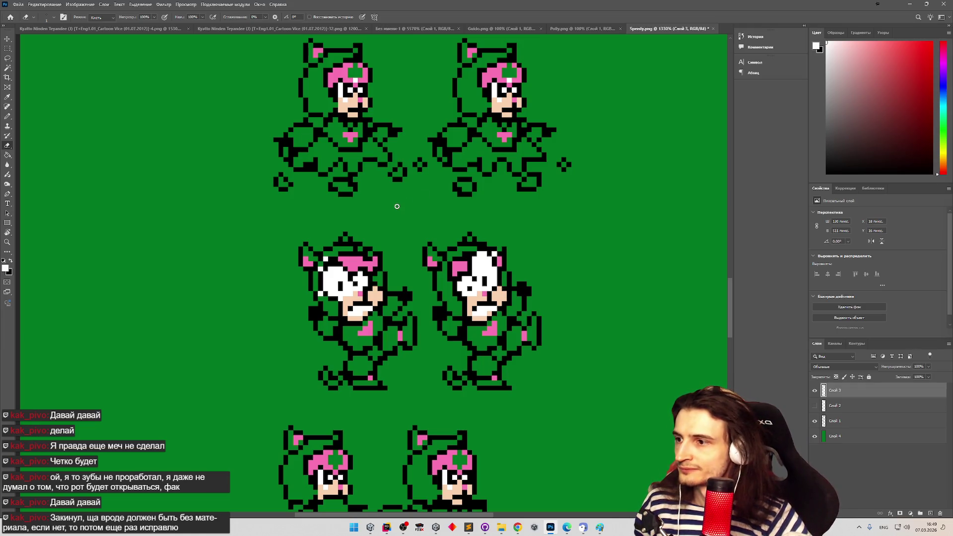
Zoom out over the sheet and toggle Слой 2's white fills on and off
key(z)
alt+click(397, 206)
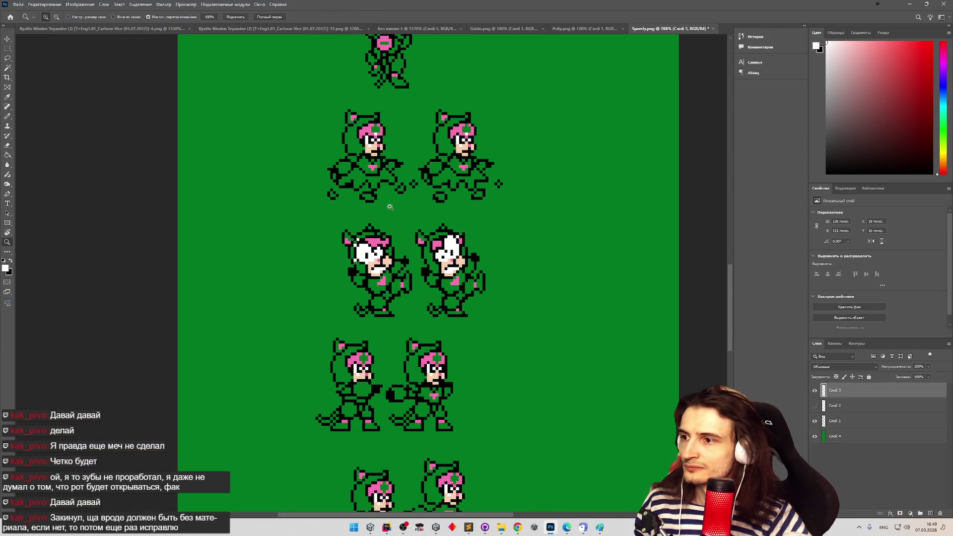
alt+click(412, 248)
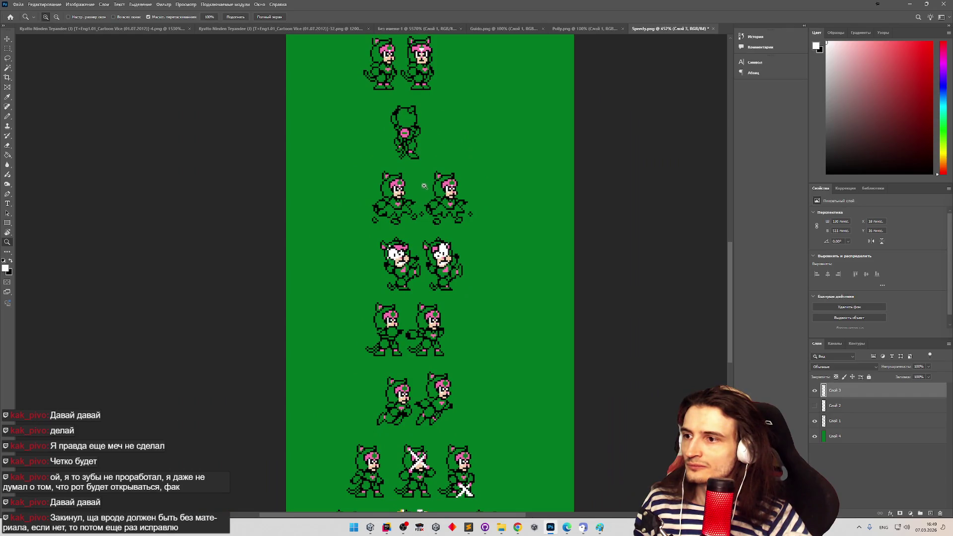
click(424, 186)
key(e)
click(815, 405)
click(815, 405)
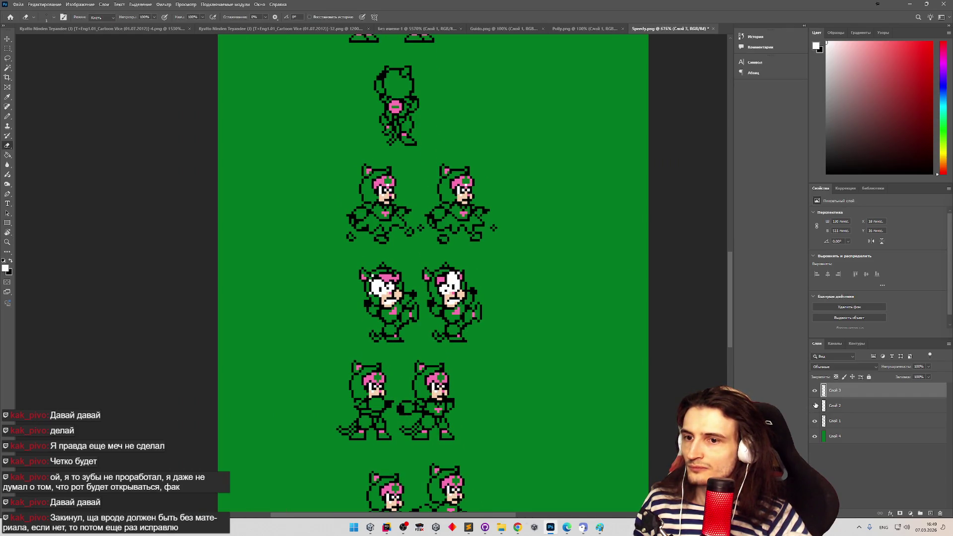
click(815, 406)
Toggle Слой 3 and Слой 2 visibility to compare the sprites' faces
click(815, 391)
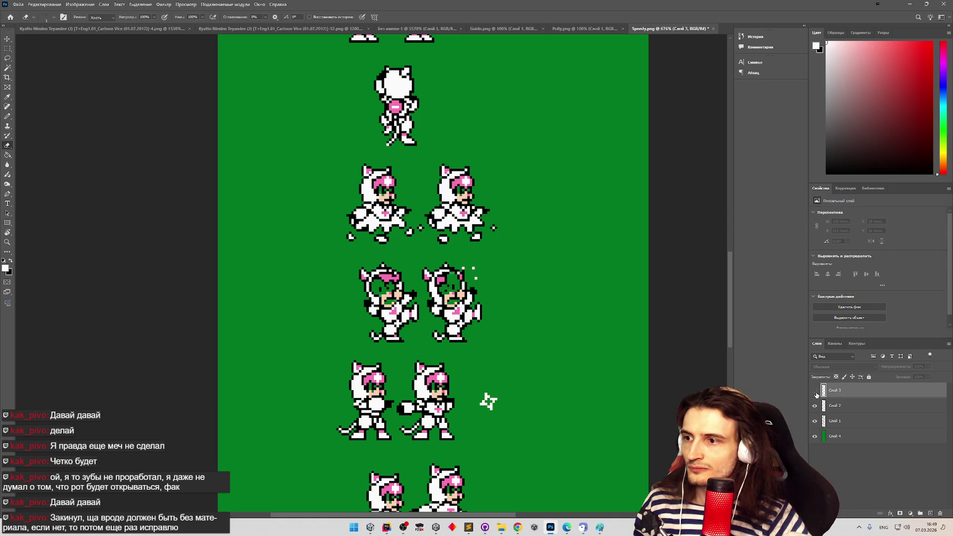
click(815, 391)
click(815, 391)
click(814, 406)
click(815, 391)
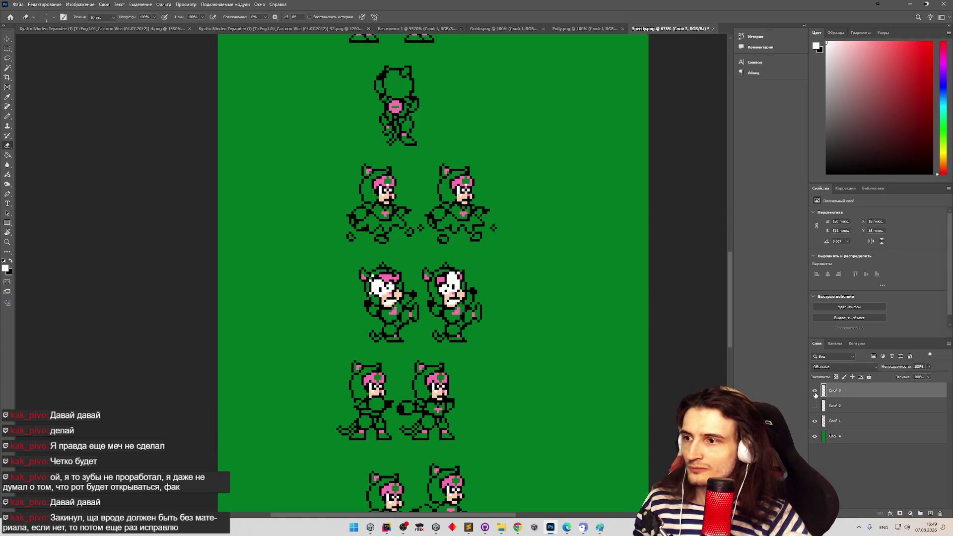
click(815, 392)
click(815, 392)
Zoom in closely on the third-row sprites
key(z)
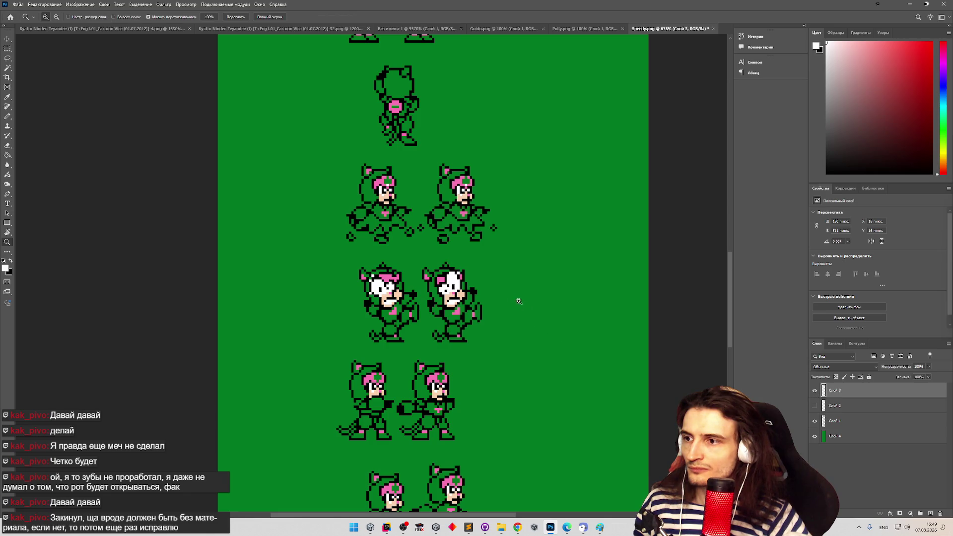
click(523, 286)
click(523, 286)
click(522, 276)
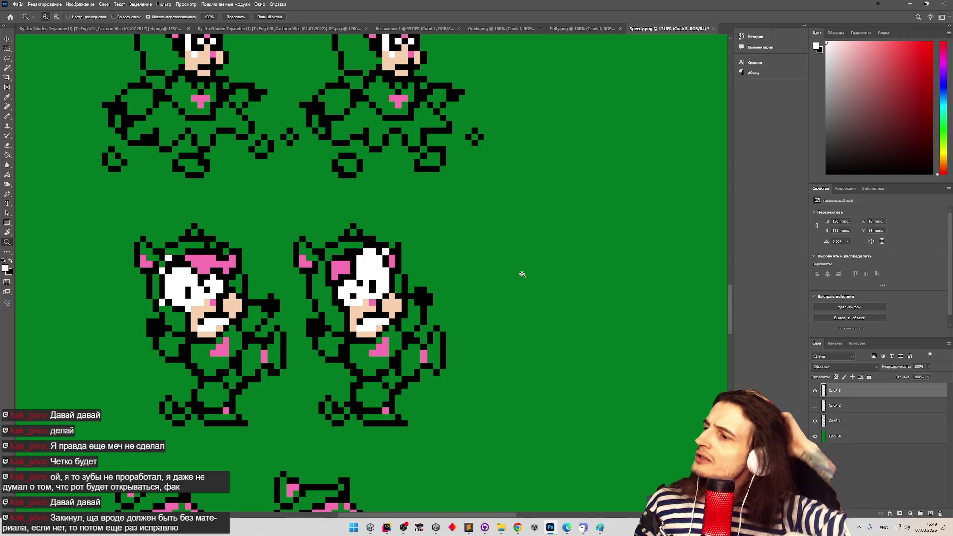
key(e)
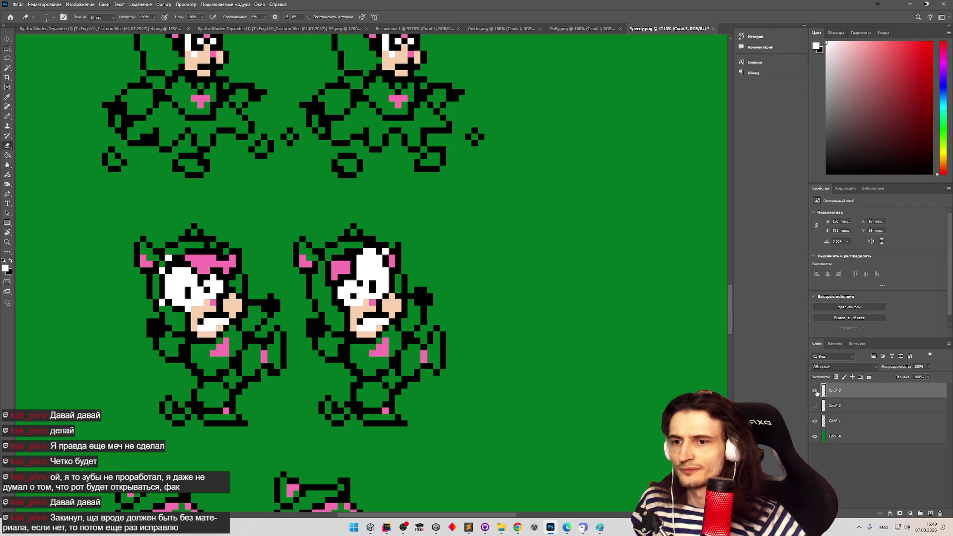
Compare the faces by toggling Слой 3 and Слой 2, ending with Слой 2 visible
click(814, 405)
click(814, 391)
click(814, 391)
click(815, 390)
click(815, 390)
click(814, 406)
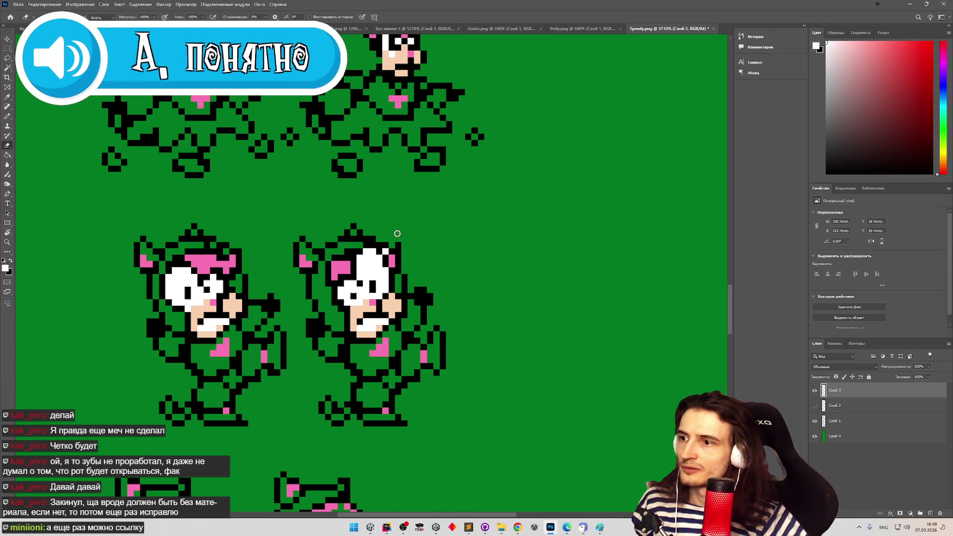
click(815, 405)
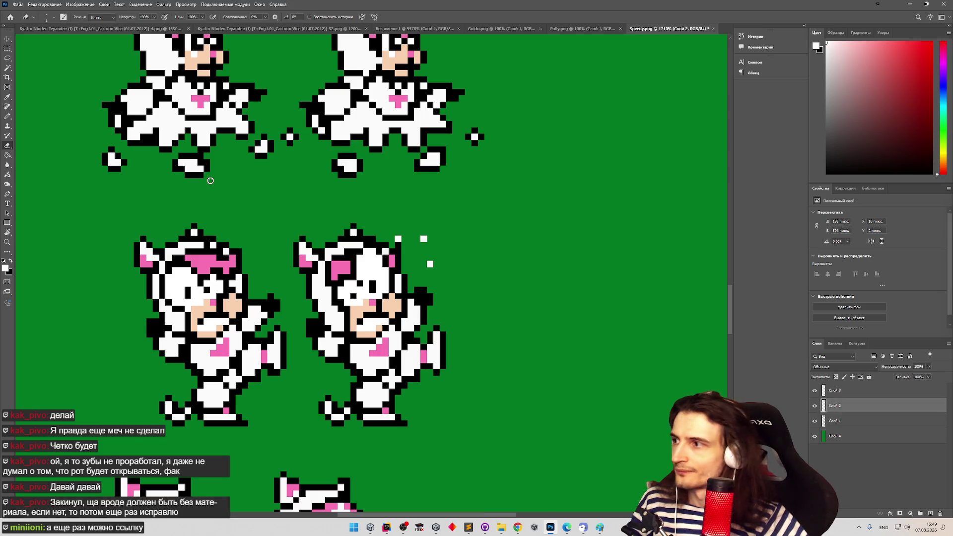
Set the drawing colour to white and paint a single pixel beside the lower-right sprite's head
click(8, 97)
click(6, 268)
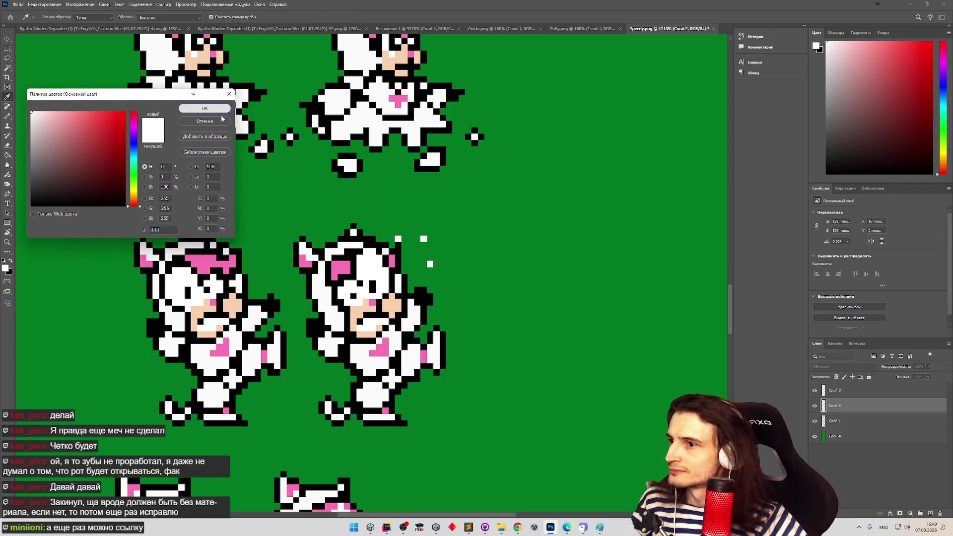
click(204, 108)
key(b)
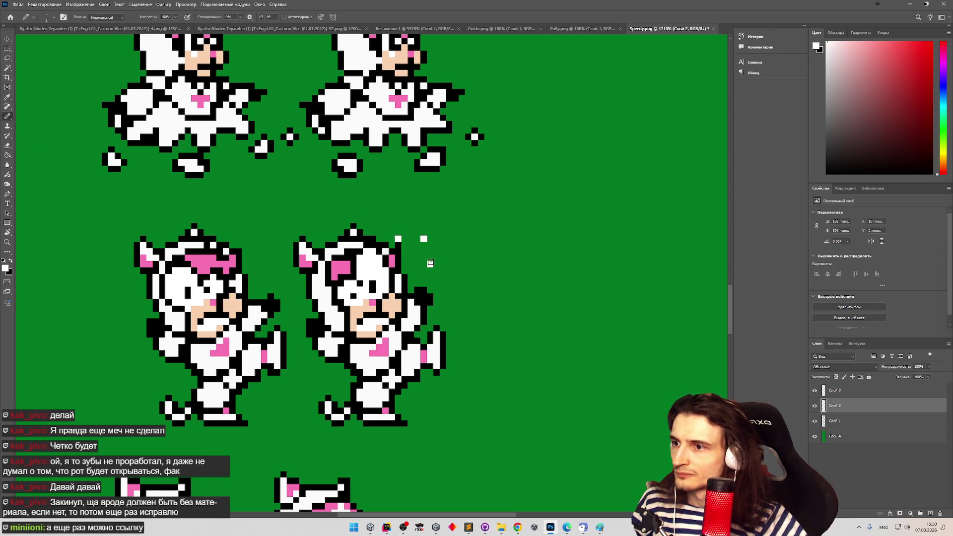
click(430, 264)
Toggle Слой 3 and Слой 2 visibility repeatedly to compare the sprites' faces and white fill
click(816, 391)
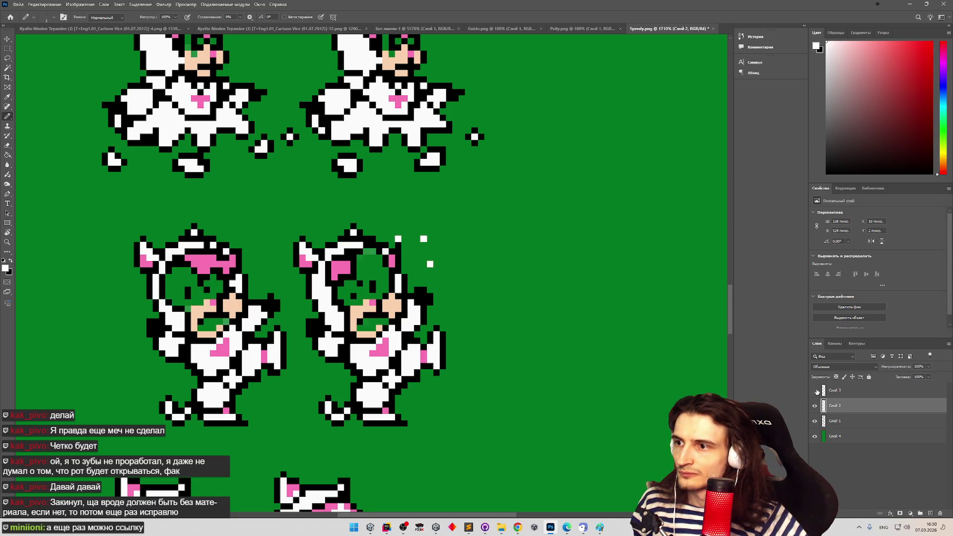
click(816, 405)
click(816, 406)
click(816, 406)
click(816, 406)
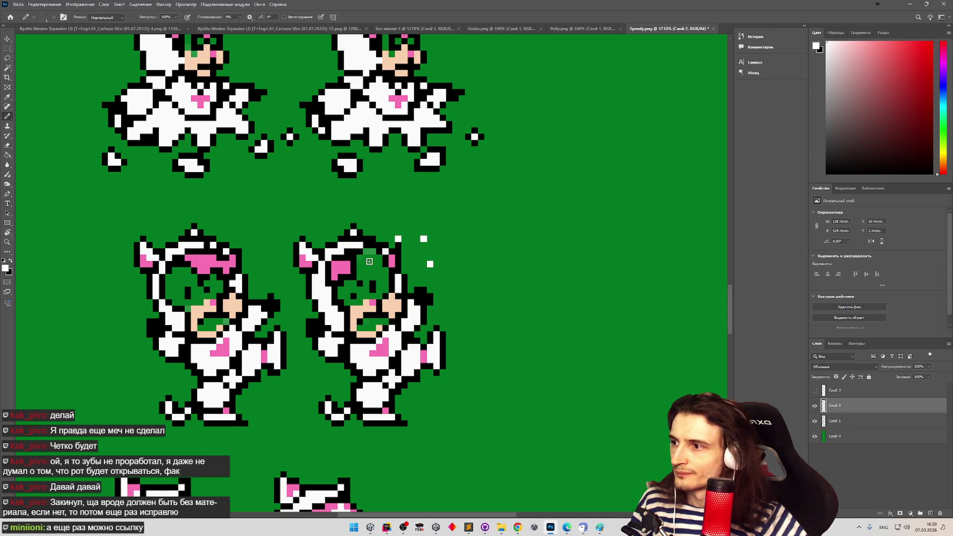
click(814, 406)
click(813, 405)
click(815, 390)
click(814, 391)
click(814, 390)
click(814, 391)
click(815, 392)
click(815, 391)
click(814, 405)
click(814, 405)
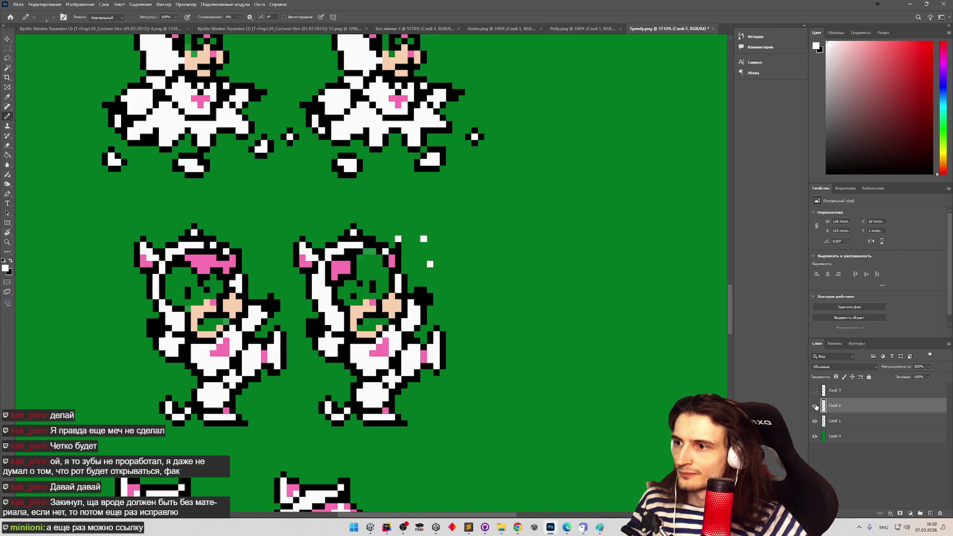
click(815, 405)
click(815, 406)
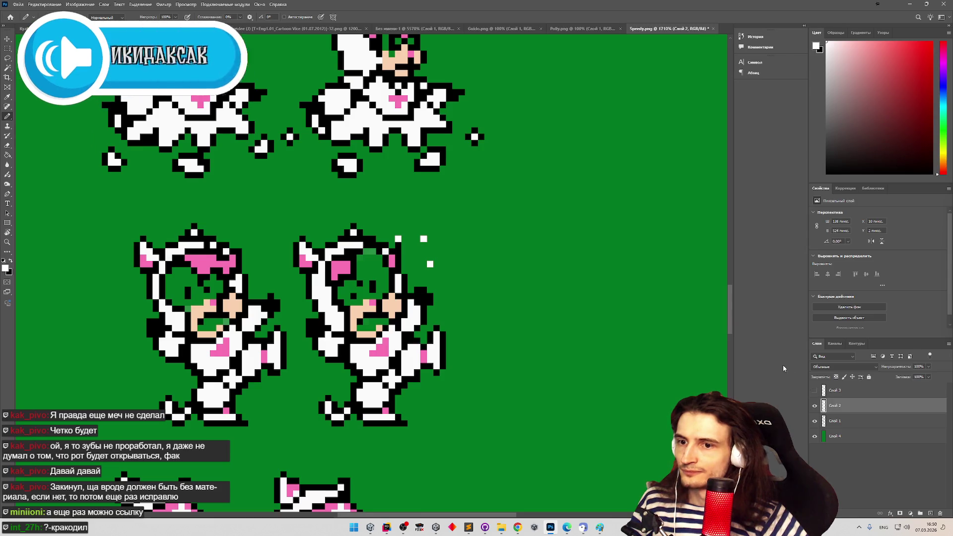
drag(727, 317, 732, 289)
Show Слой 3 and hide the white fill layer Слой 2
click(816, 390)
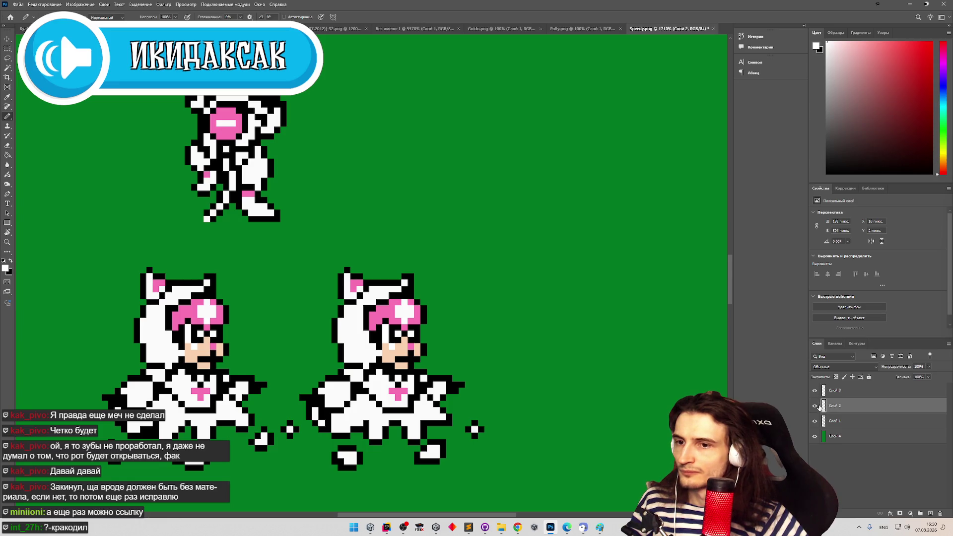
click(817, 406)
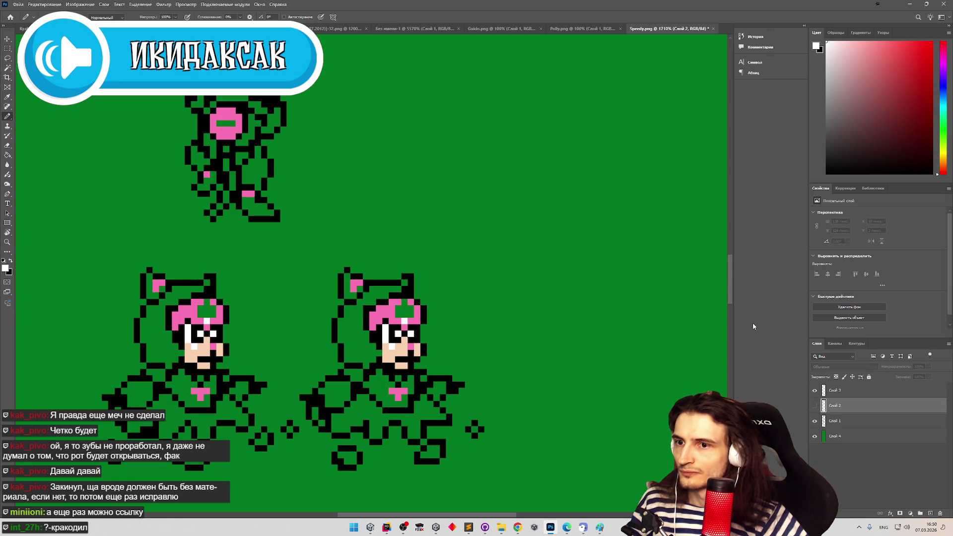
scroll(648, 272, down, 3)
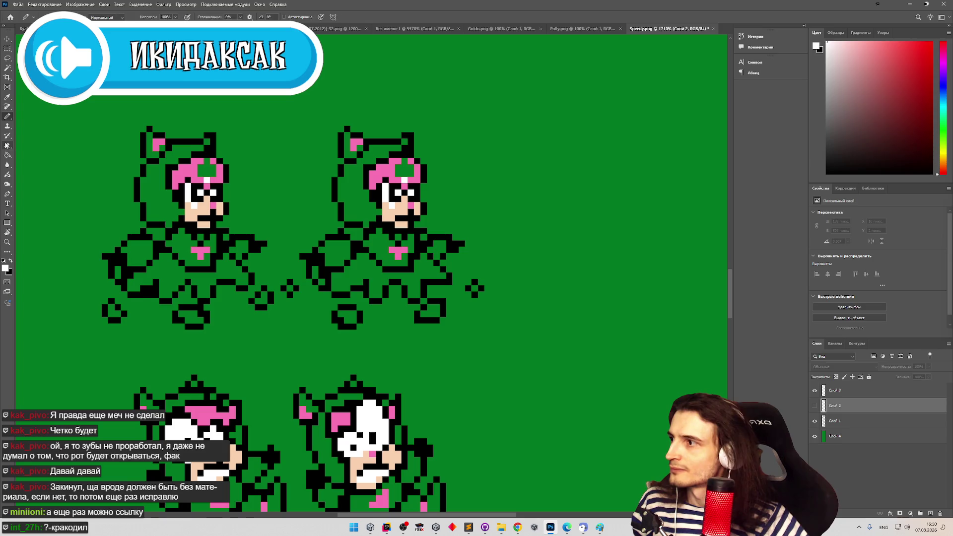
On Слой 3, erase the stray light pixels in both characters' hair
click(6, 145)
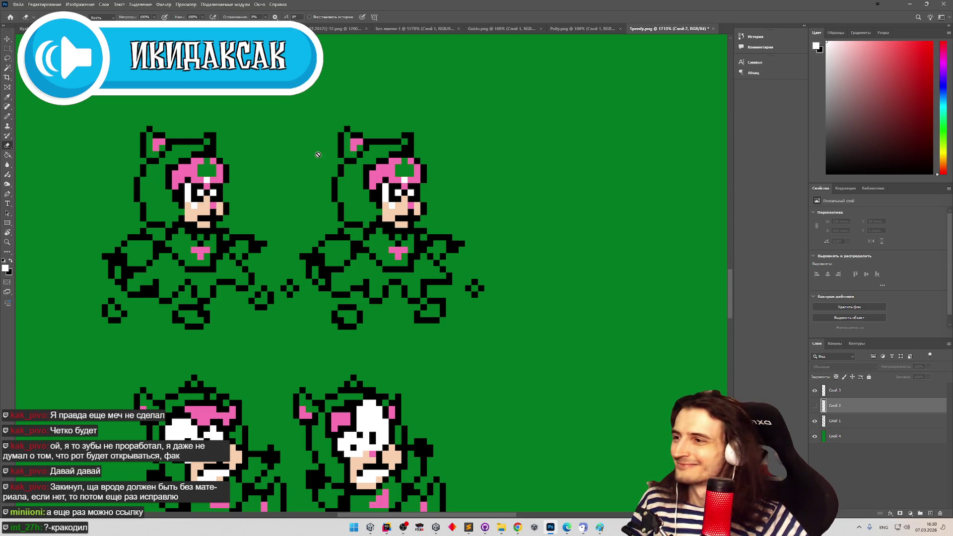
click(835, 391)
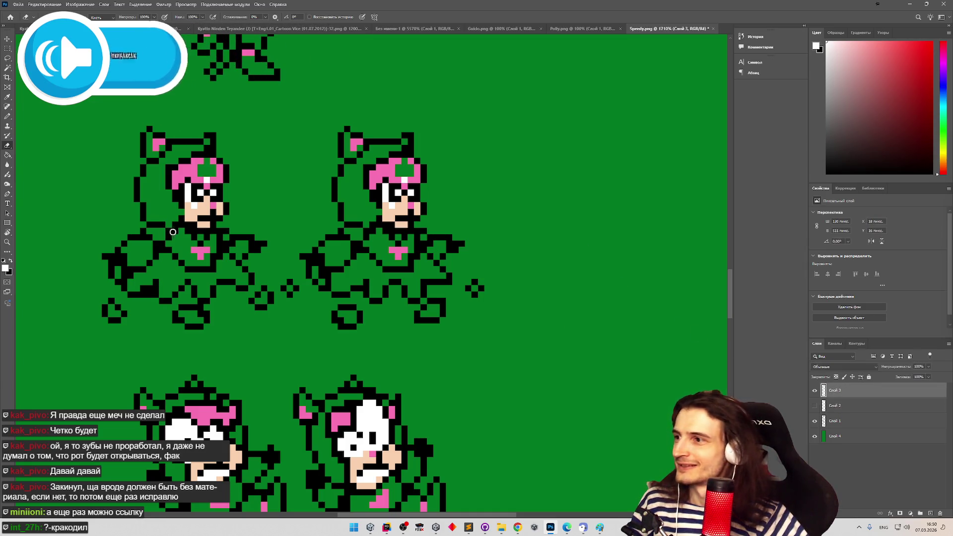
click(208, 177)
click(407, 179)
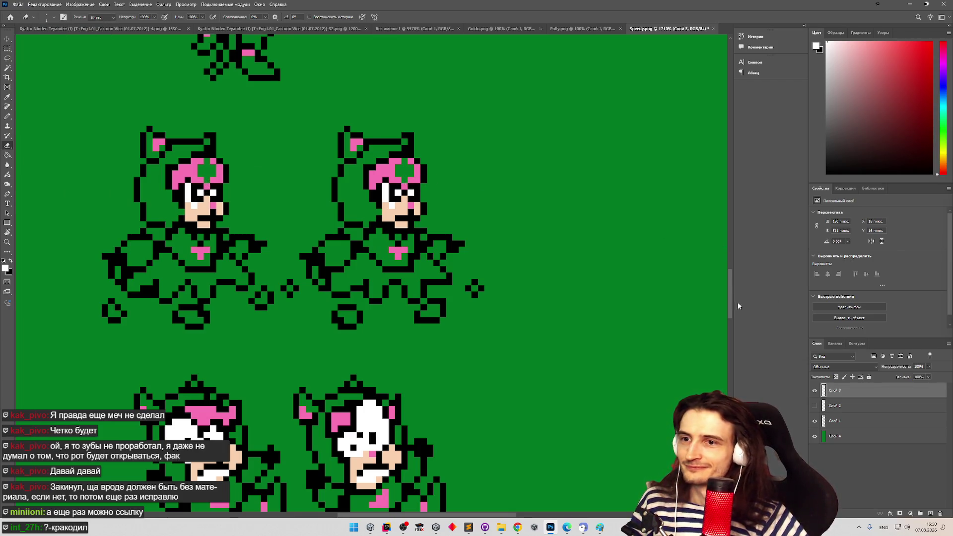
scroll(731, 294, up, 3)
key(alt+Tab)
click(517, 527)
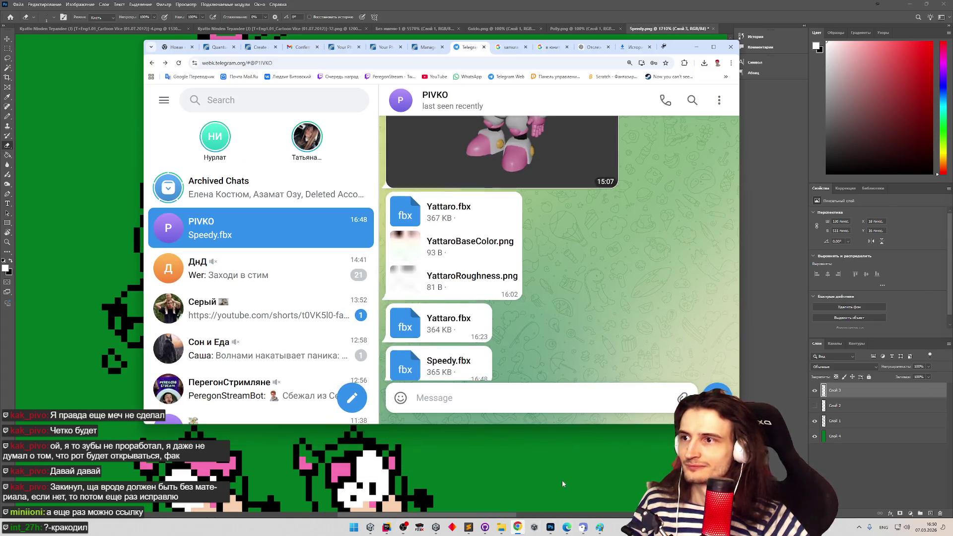
click(725, 76)
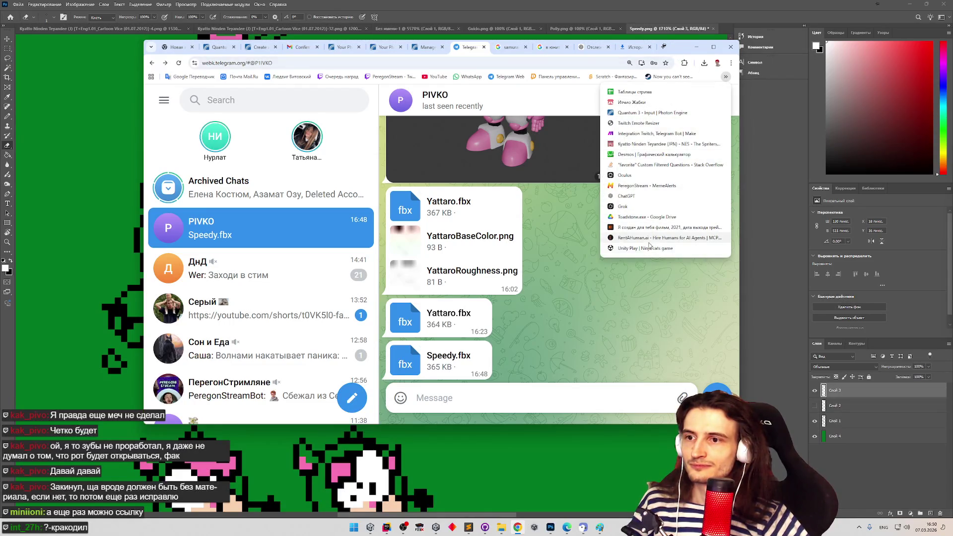
click(625, 91)
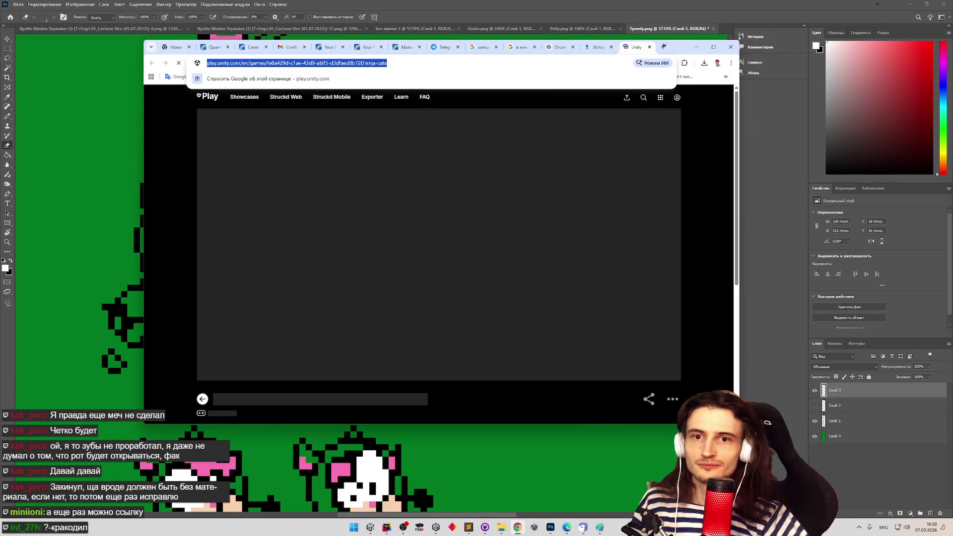
click(649, 47)
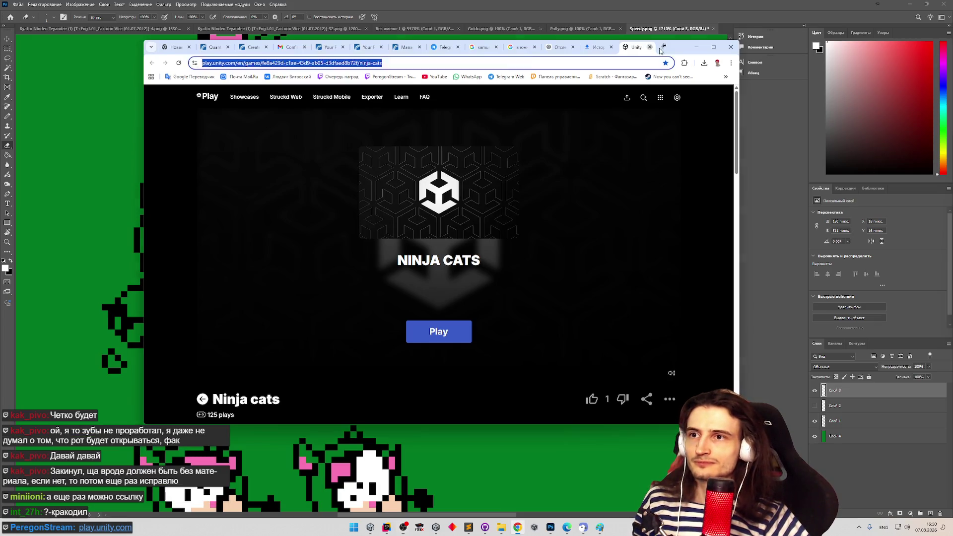
click(696, 46)
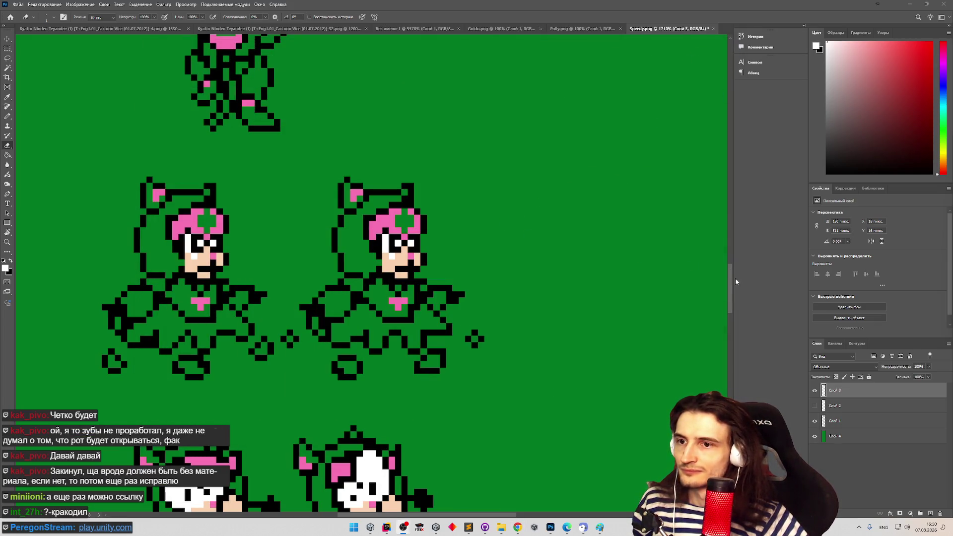
Erase the white and pink pixels atop the green cat sprite's head
drag(732, 278, 730, 227)
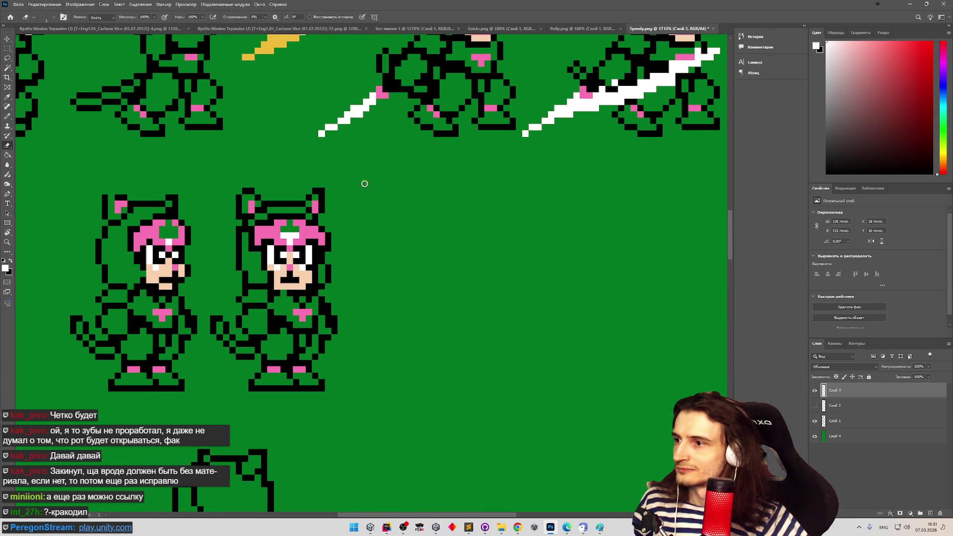
drag(287, 233, 283, 236)
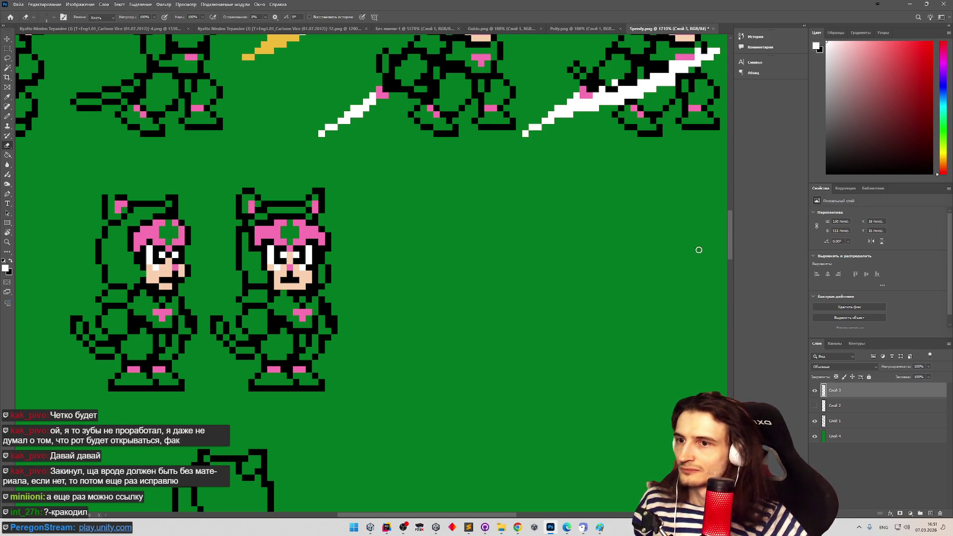
drag(730, 244, 730, 224)
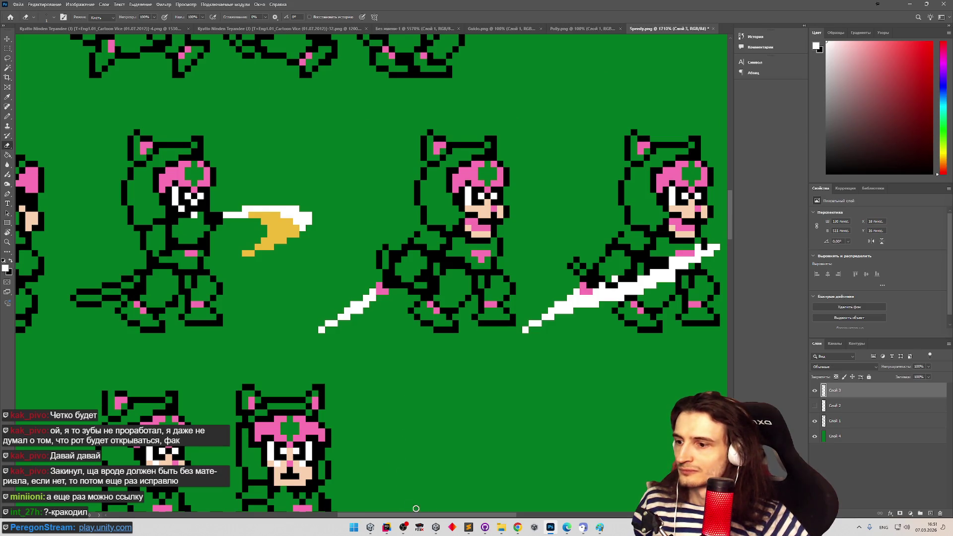
drag(430, 516, 440, 516)
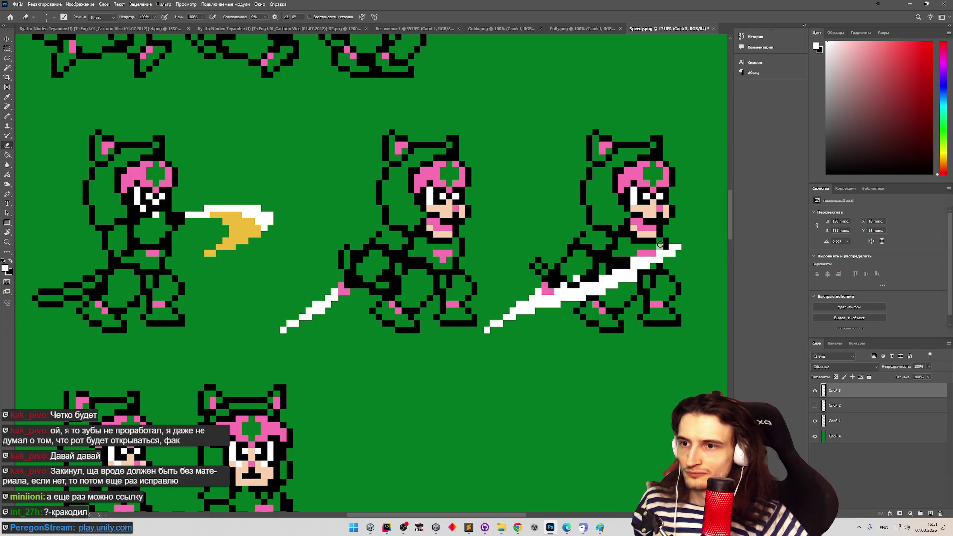
Make small 1-pixel and 2×2 marquee selections near the sword, then clear them
click(8, 50)
drag(655, 243, 663, 250)
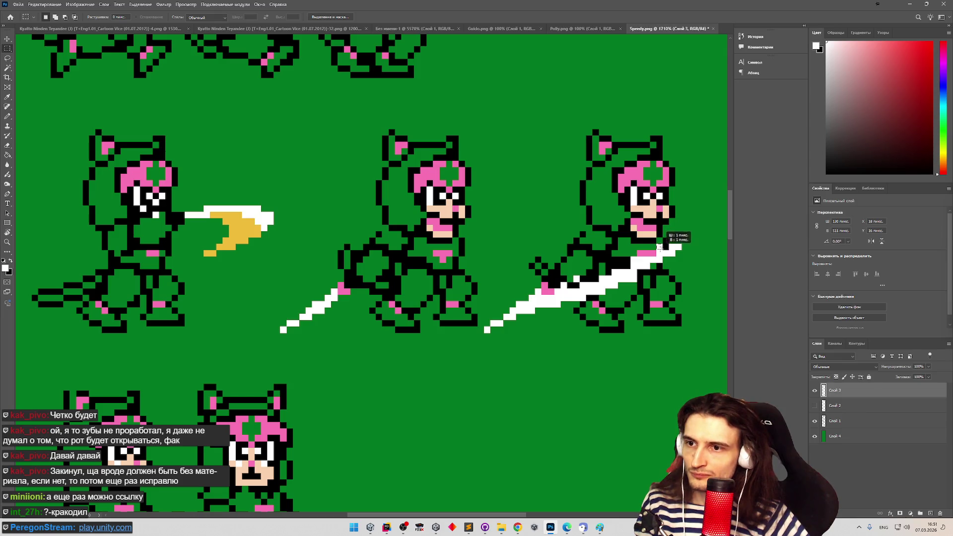
mouse_move(555, 276)
mouse_down()
mouse_move(591, 293)
mouse_move(574, 293)
mouse_up()
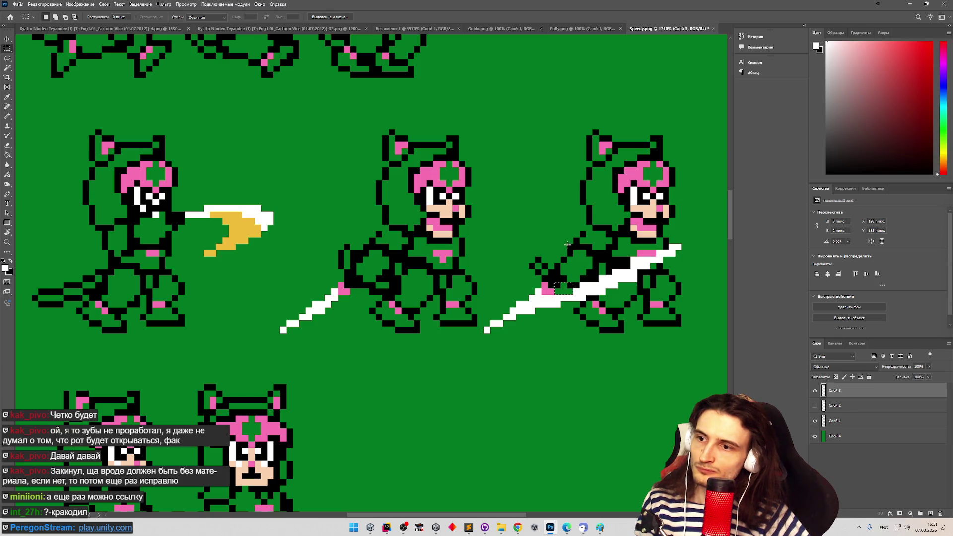
click(562, 278)
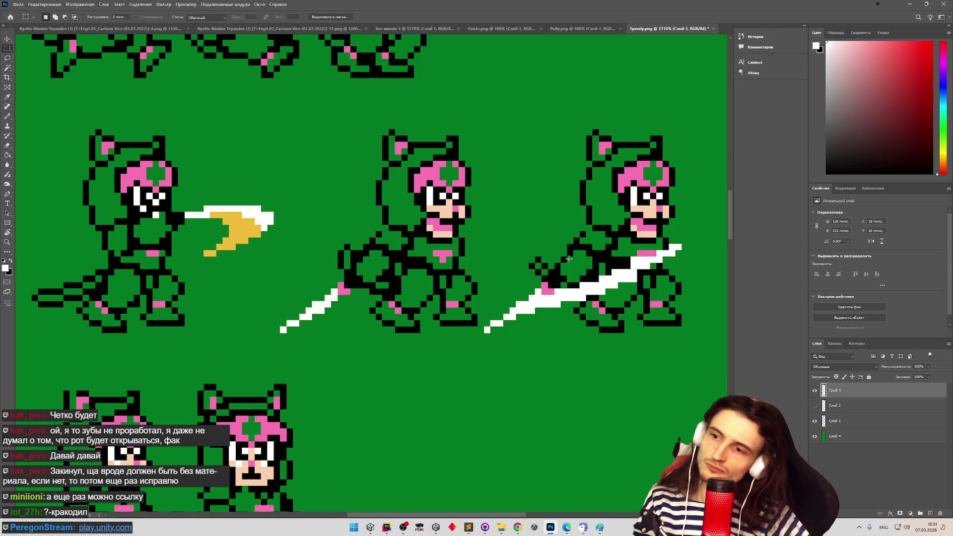
Zoom out to the whole sprite sheet, then back in on the middle sprites
key(z)
mouse_move(511, 229)
mouse_down()
mouse_move(483, 234)
mouse_move(375, 187)
mouse_up()
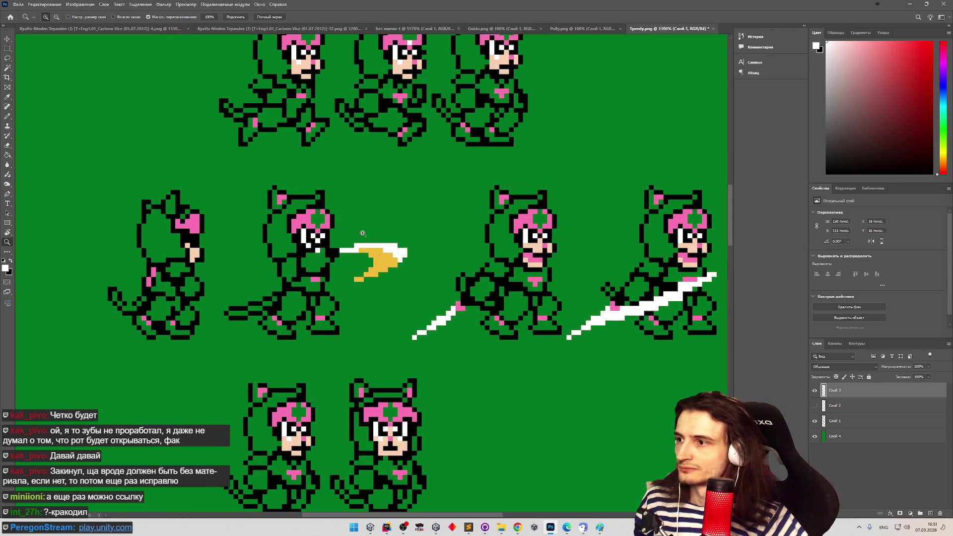
alt+click(362, 226)
click(372, 87)
drag(372, 87, 384, 89)
Select a 3×3 pixel area on the middle sprite's head, then deselect
key(m)
drag(402, 158, 414, 170)
drag(730, 236, 730, 214)
key(ctrl+d)
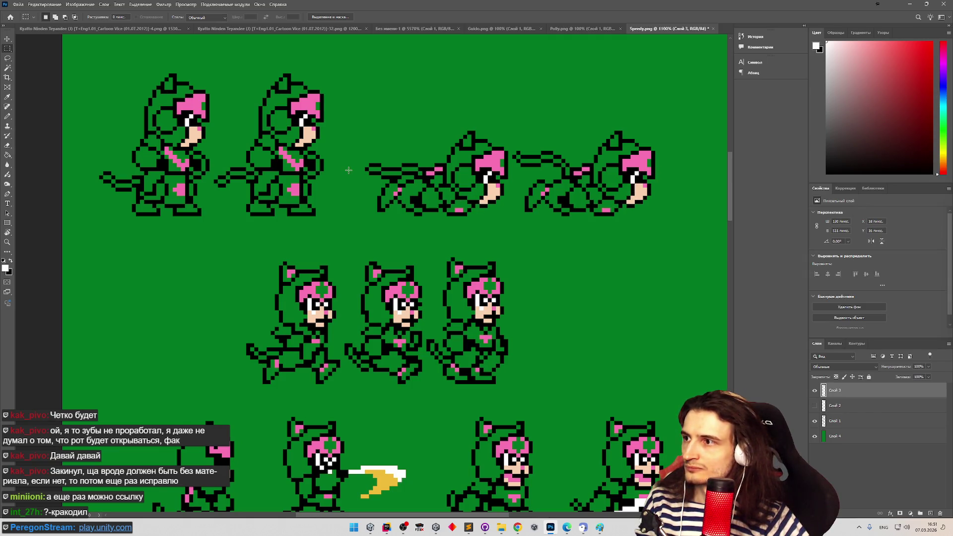
Compare Слой 3 and Слой 2 by toggling their visibility, and select a tiny 2×3 helmet area
click(815, 391)
click(814, 406)
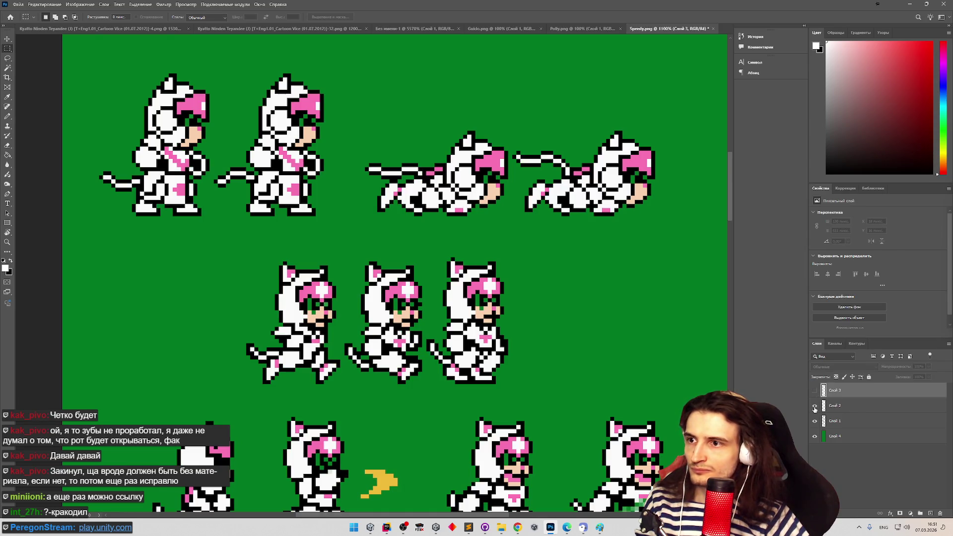
drag(730, 216, 735, 182)
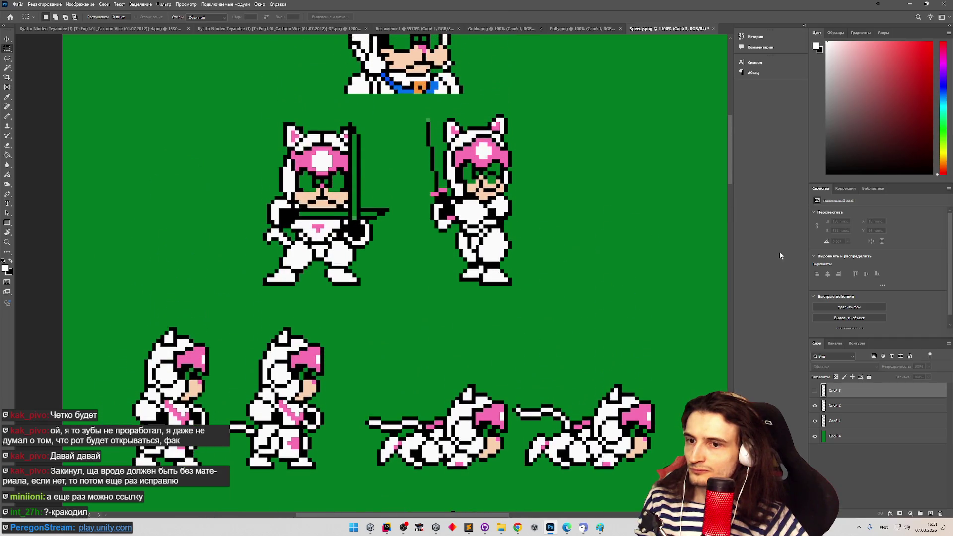
click(814, 406)
click(815, 390)
click(815, 390)
click(815, 391)
drag(479, 150, 490, 165)
click(815, 390)
click(814, 406)
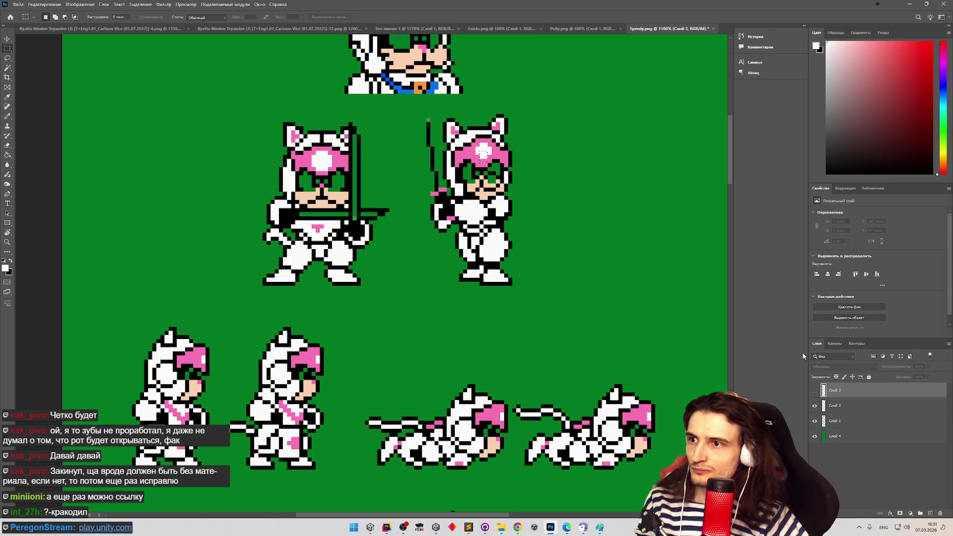
Toggle Слой 3 repeatedly to check its white eyes and sword lines
scroll(730, 158, up, 4)
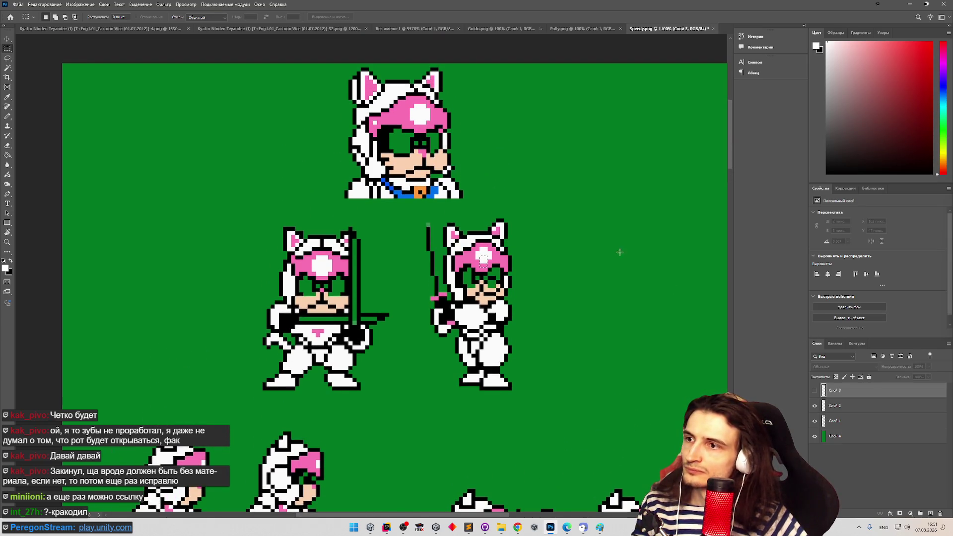
click(815, 391)
click(815, 391)
click(815, 391)
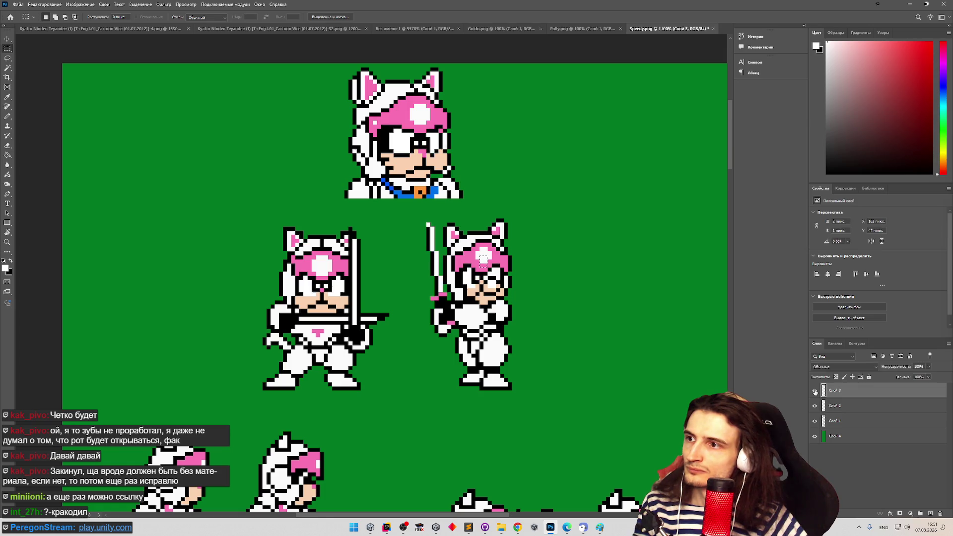
click(814, 391)
click(814, 391)
click(814, 391)
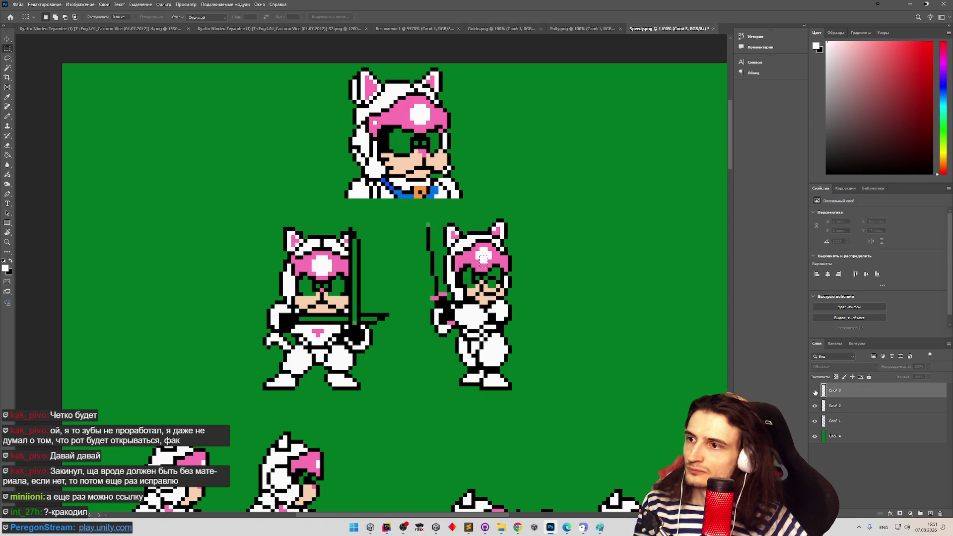
scroll(734, 164, down, 1)
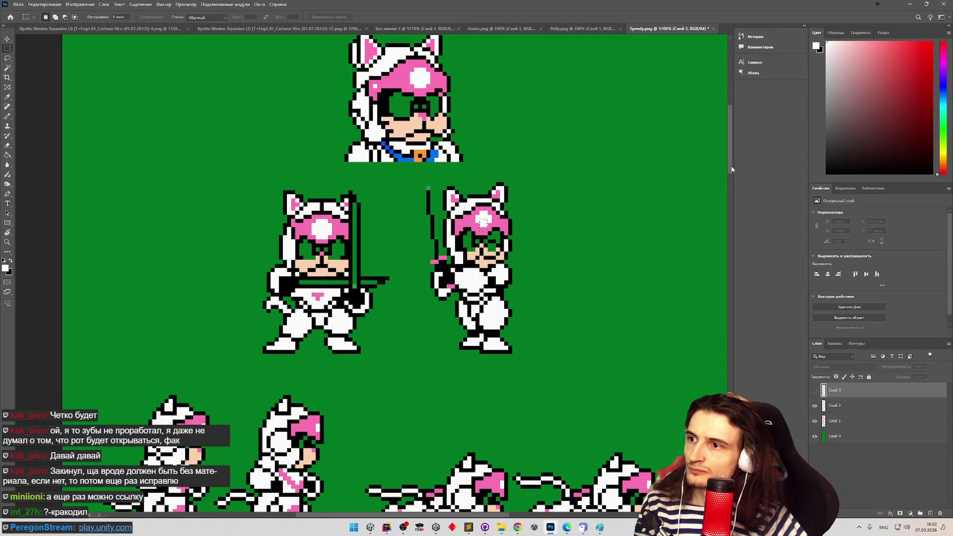
Make Слой 2 the active layer with the Pencil in white, and clear the forehead selection
click(814, 391)
click(814, 391)
click(838, 406)
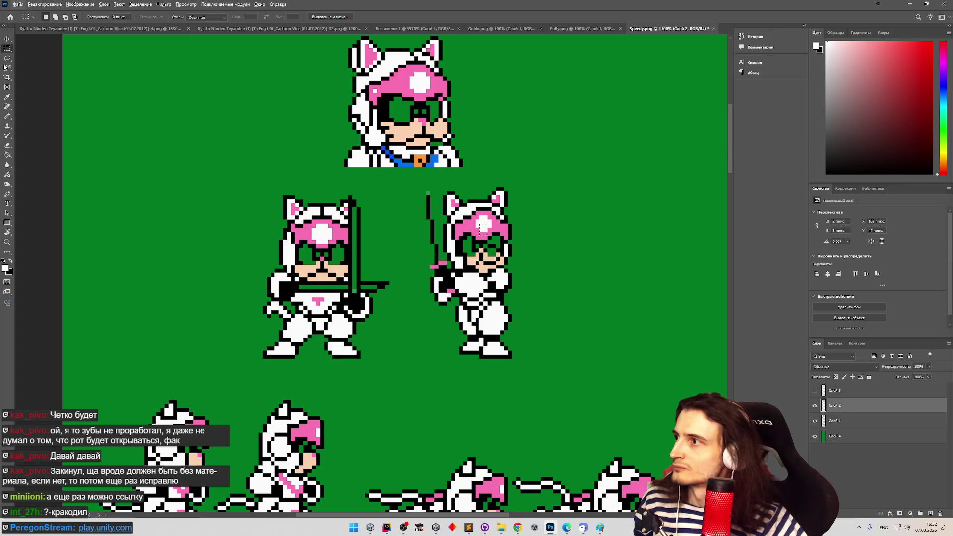
click(8, 116)
key(x)
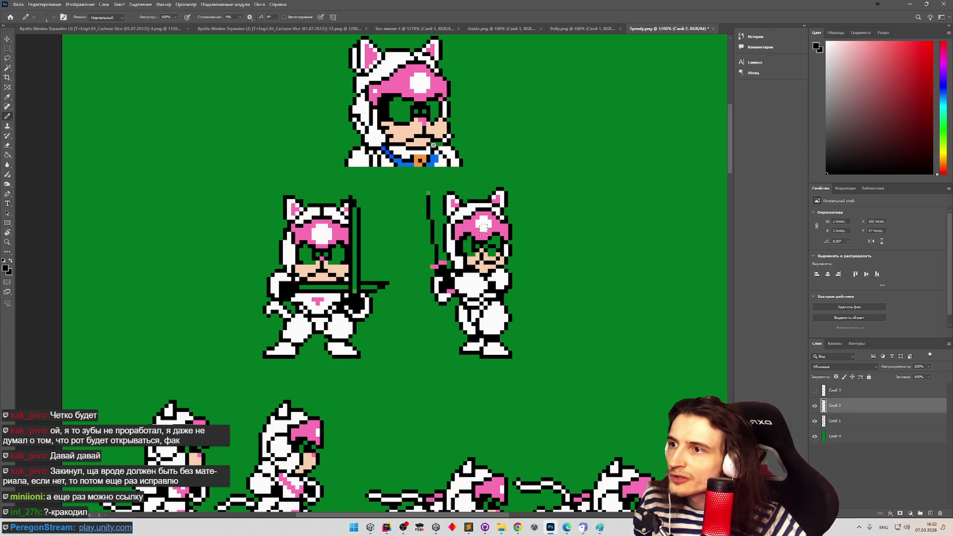
key(x)
key(ctrl+d)
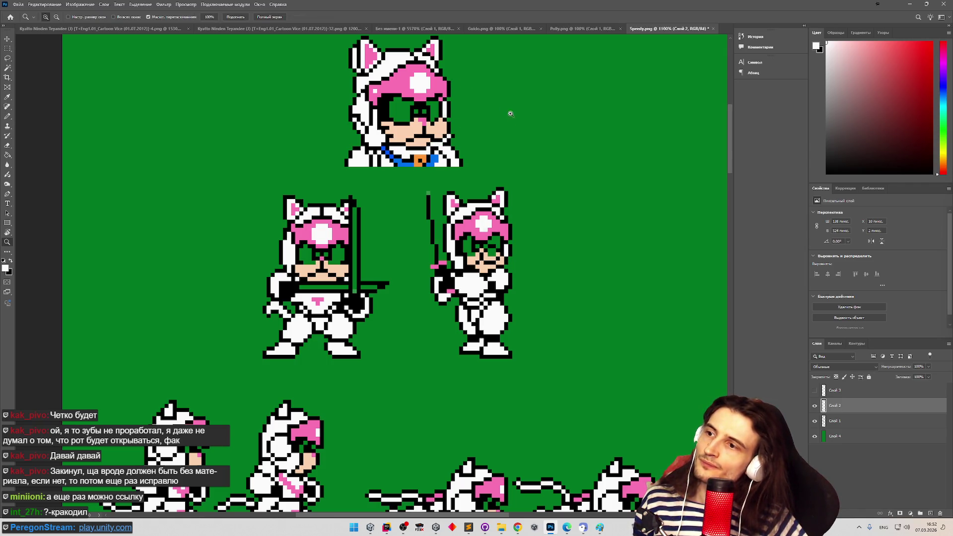
Hide the green background layer Слой 4, leaving Слой 1, 2 and 3 visible
scroll(502, 164, down, 3)
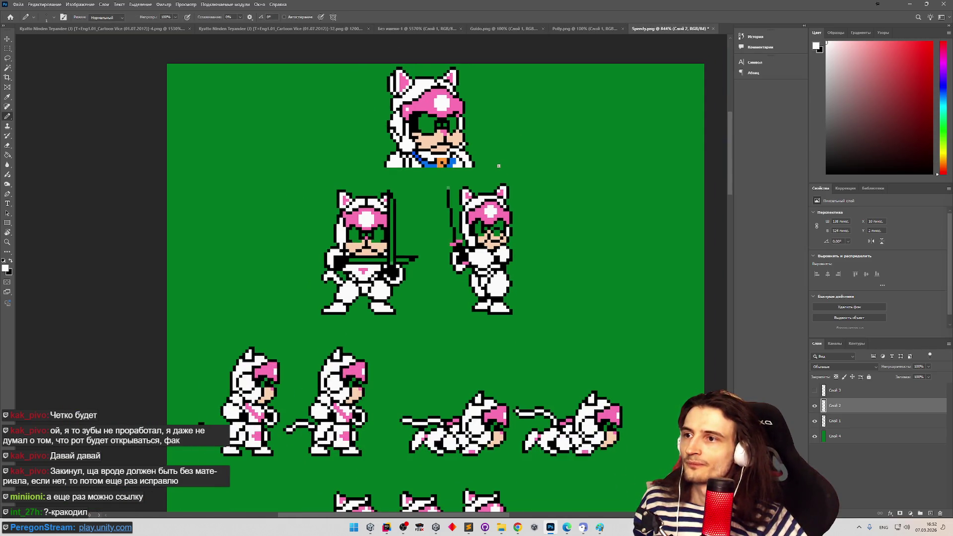
click(814, 405)
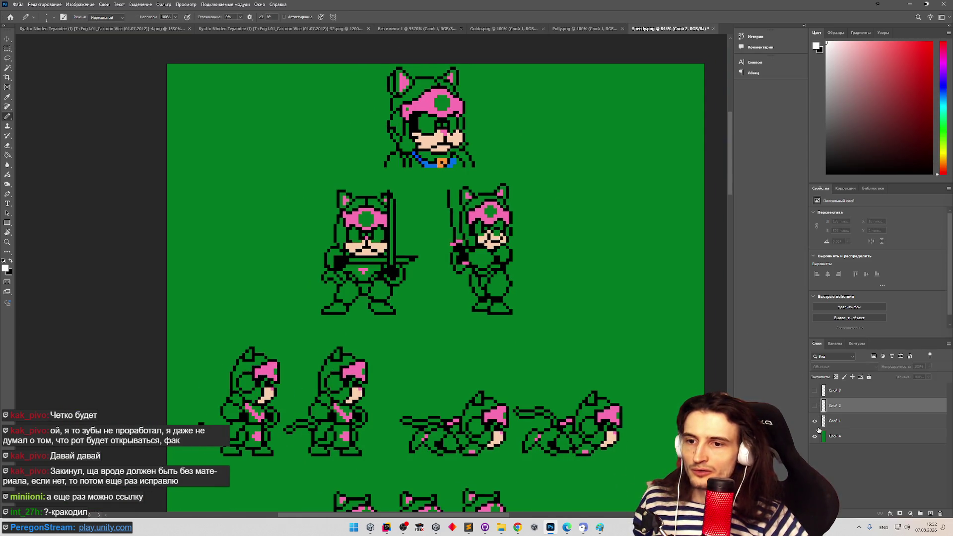
click(814, 436)
click(814, 421)
click(815, 405)
click(814, 390)
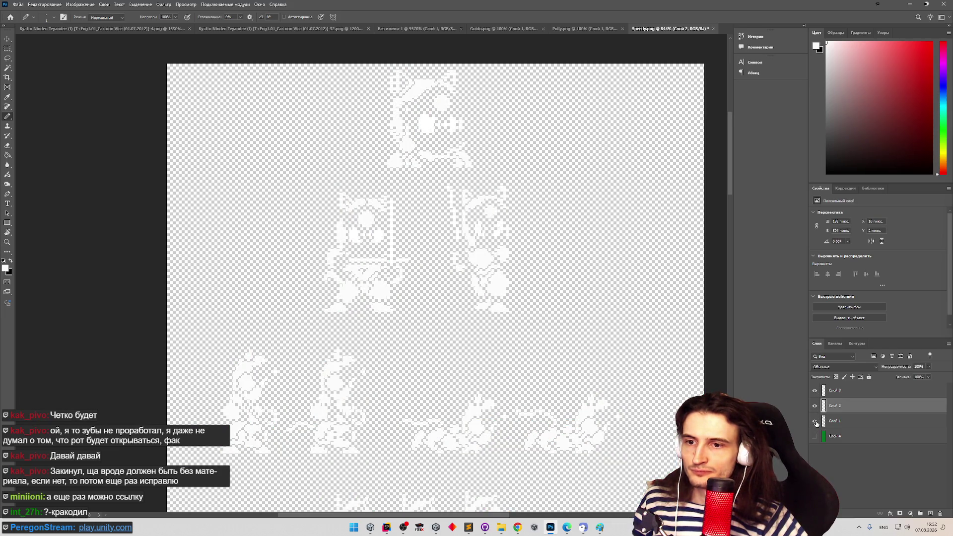
click(814, 421)
scroll(730, 182, down, 1)
mouse_move(730, 182)
mouse_down()
mouse_move(725, 415)
mouse_move(725, 354)
mouse_up()
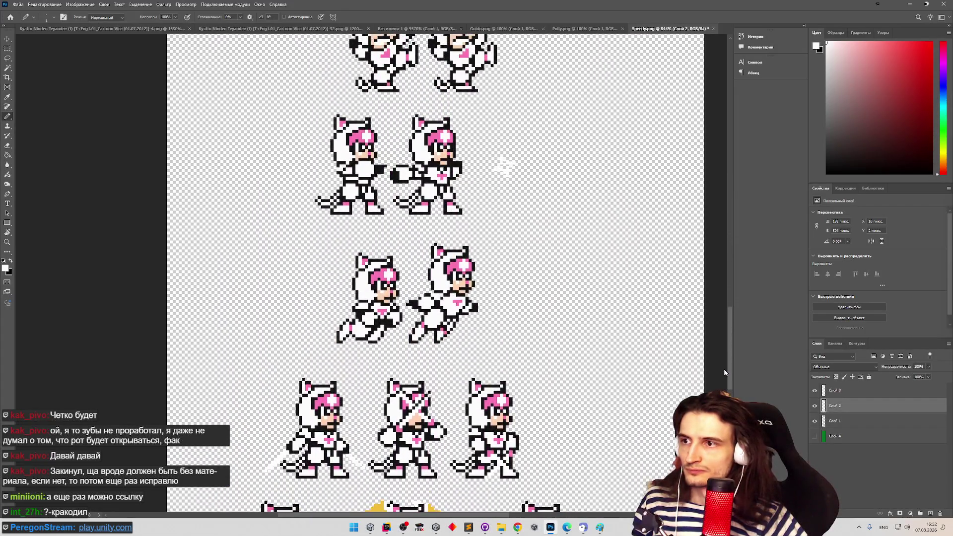
Zoom in closely on the sprite row and load a selection of the white pixels
key(z)
click(506, 240)
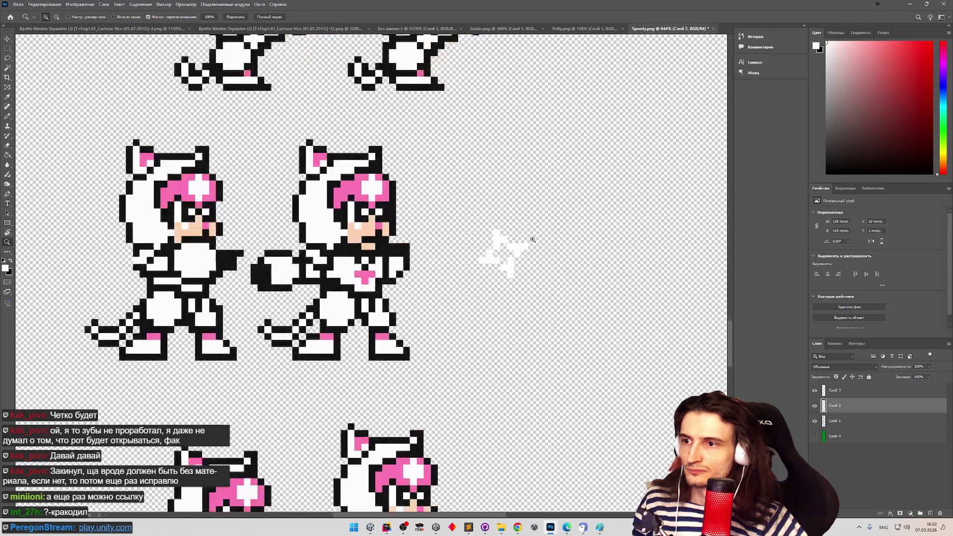
key(b)
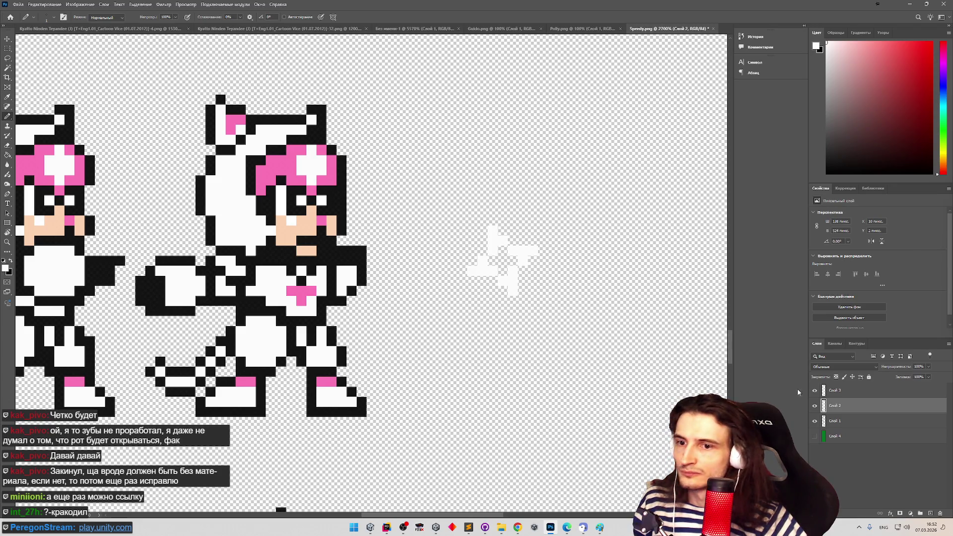
key(ctrl+alt+2)
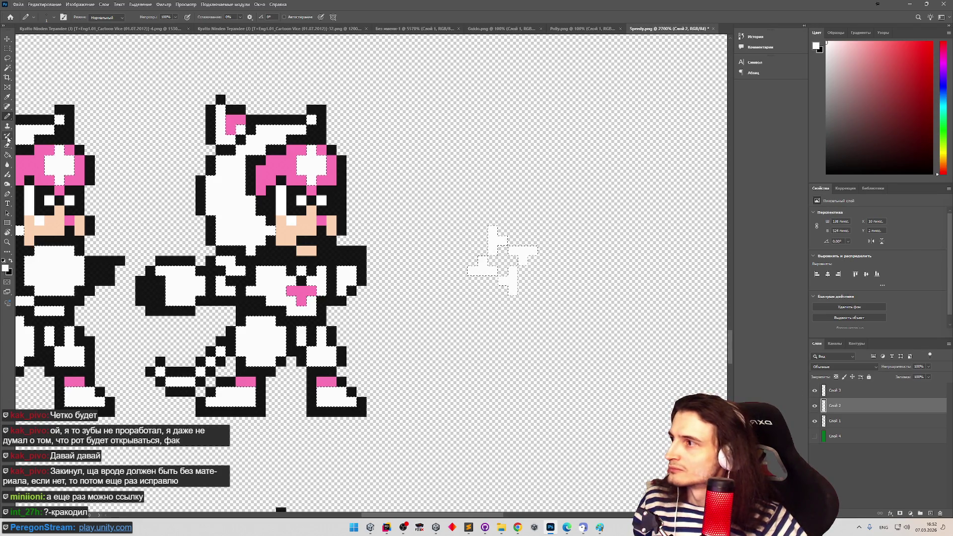
Set the Pencil's foreground colour to pure white, RGB 255/255/255
click(7, 155)
key(b)
click(5, 268)
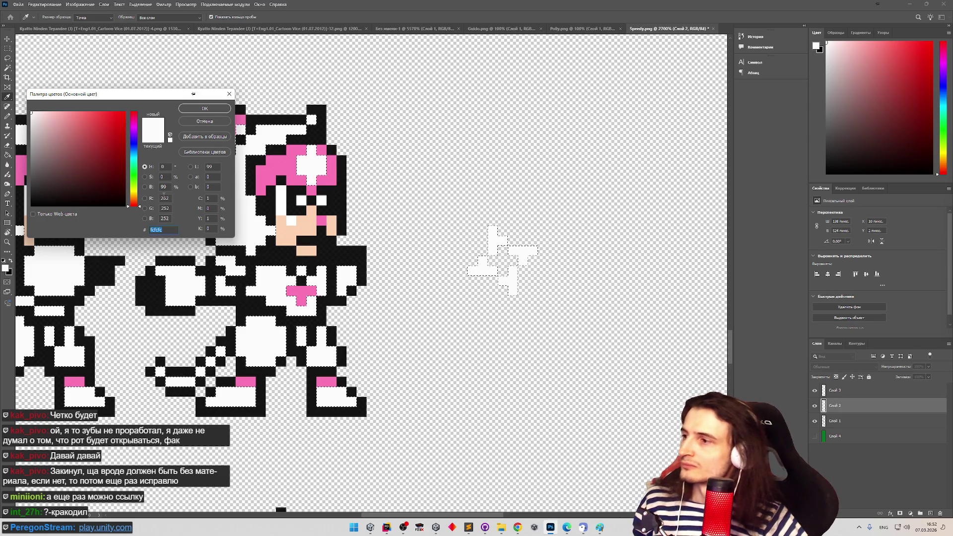
double_click(165, 199)
text(255)
key(Tab)
text(255255)
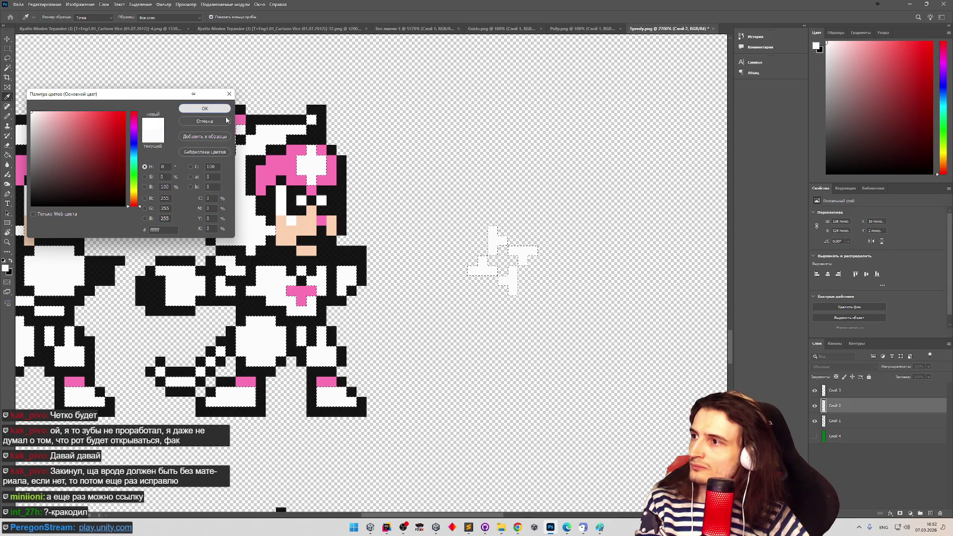
click(201, 108)
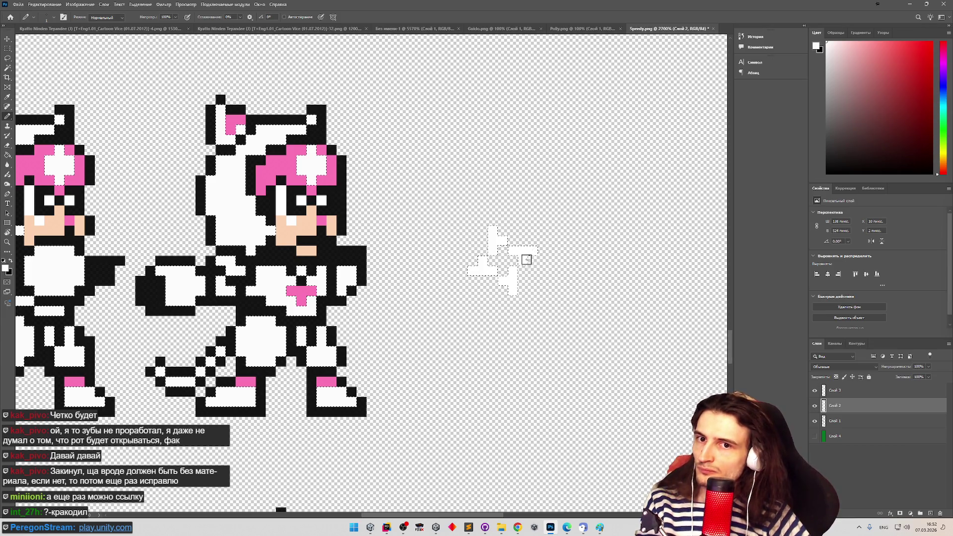
Save the sprite sheet as PNG, replacing the existing Speedy.png
drag(729, 339, 726, 312)
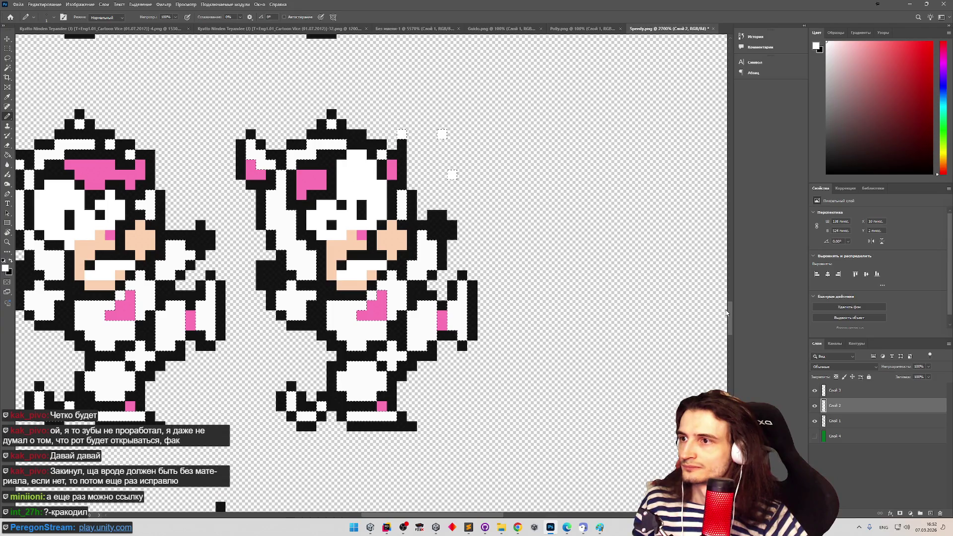
scroll(442, 277, up, 3)
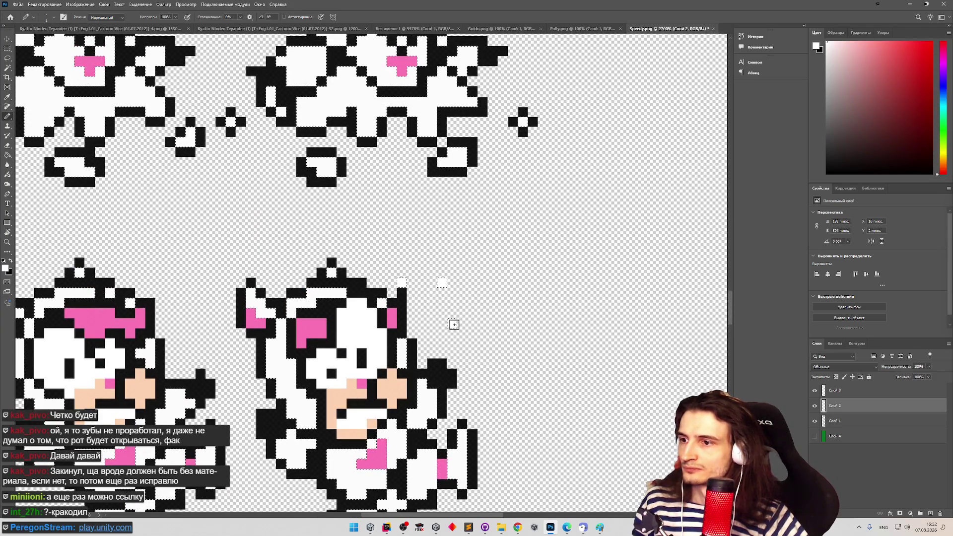
scroll(574, 206, up, 5)
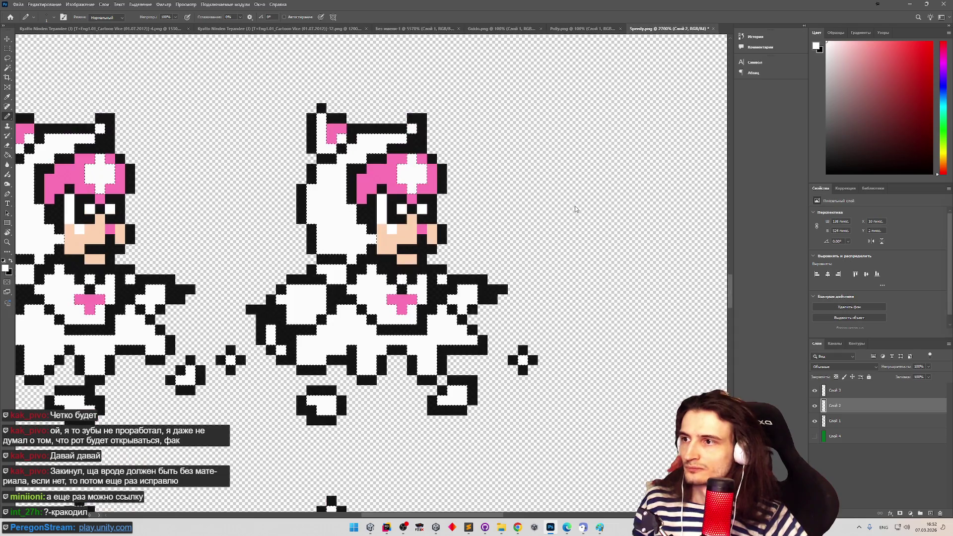
click(528, 290)
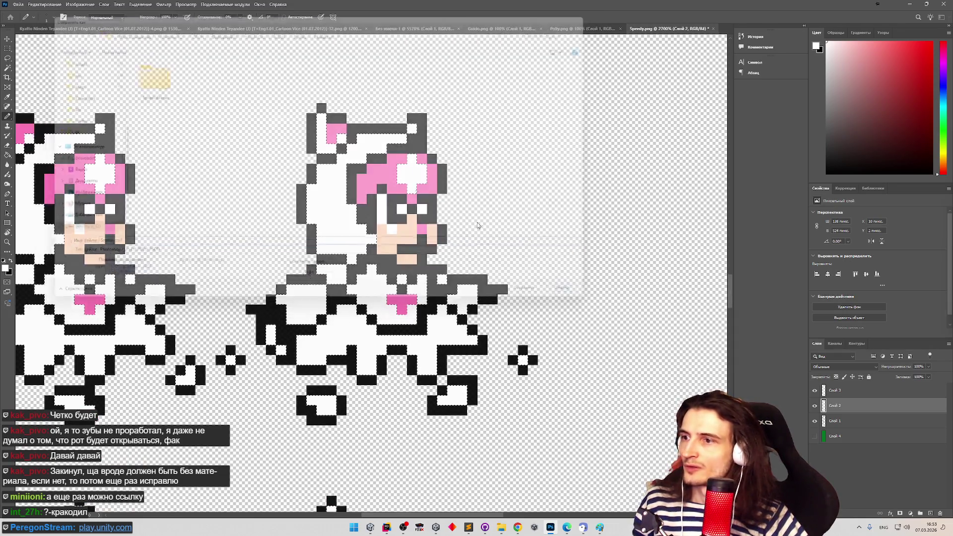
click(18, 4)
mouse_move(60, 119)
click(200, 136)
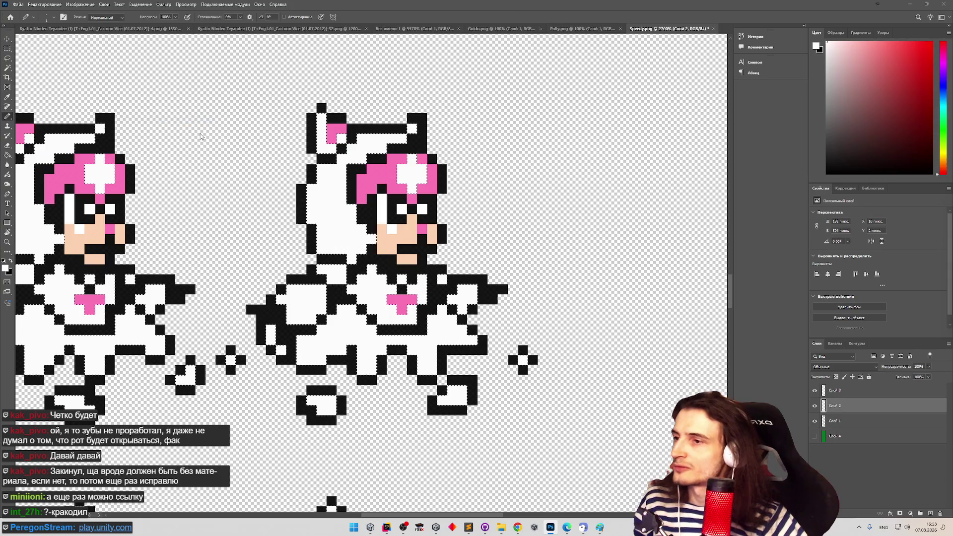
double_click(275, 77)
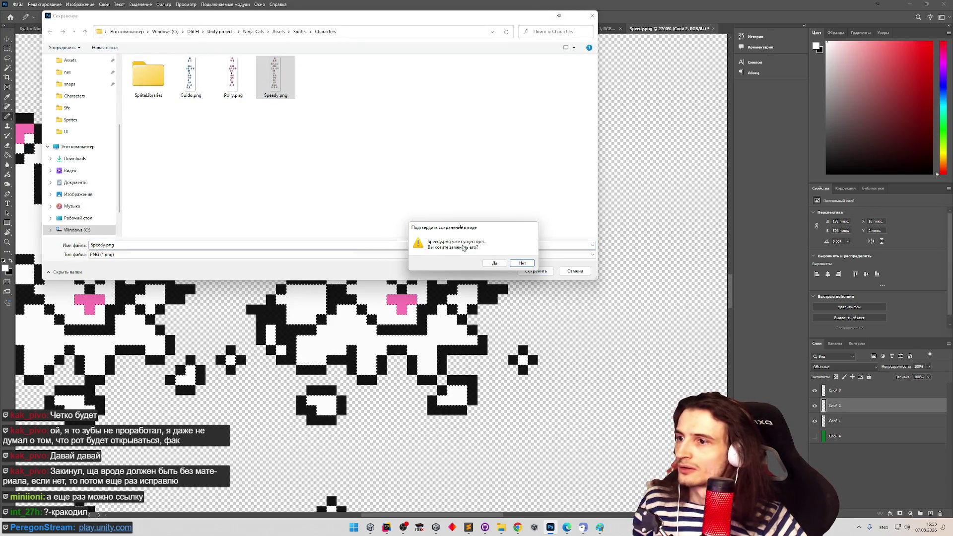
click(489, 263)
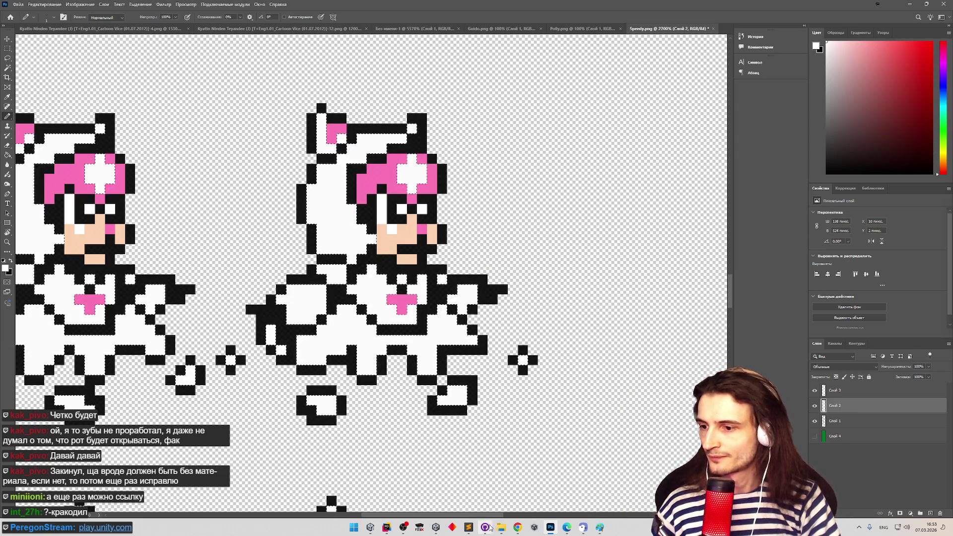
click(517, 527)
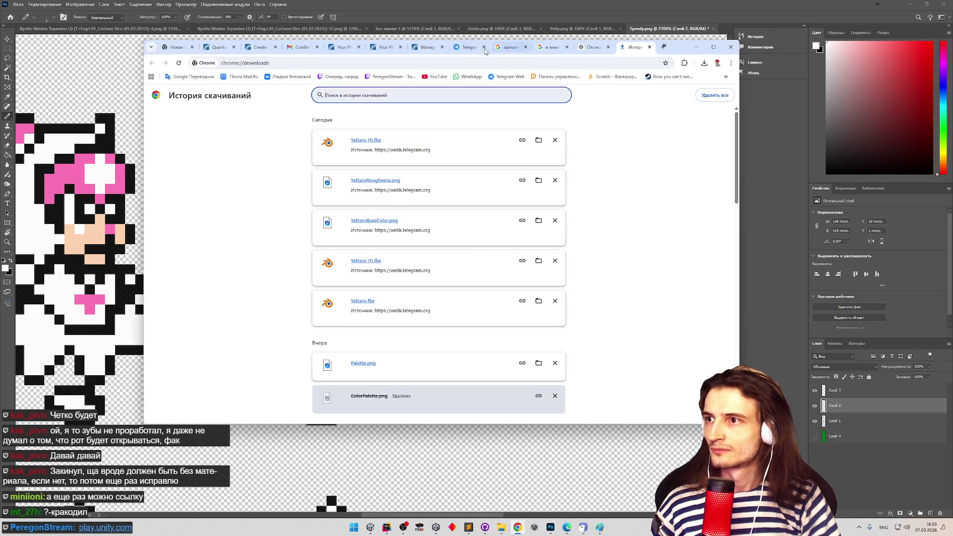
Download the latest Speedy.fbx from the Telegram chat and show it in its folder
click(467, 47)
scroll(540, 276, up, 2)
scroll(516, 347, down, 2)
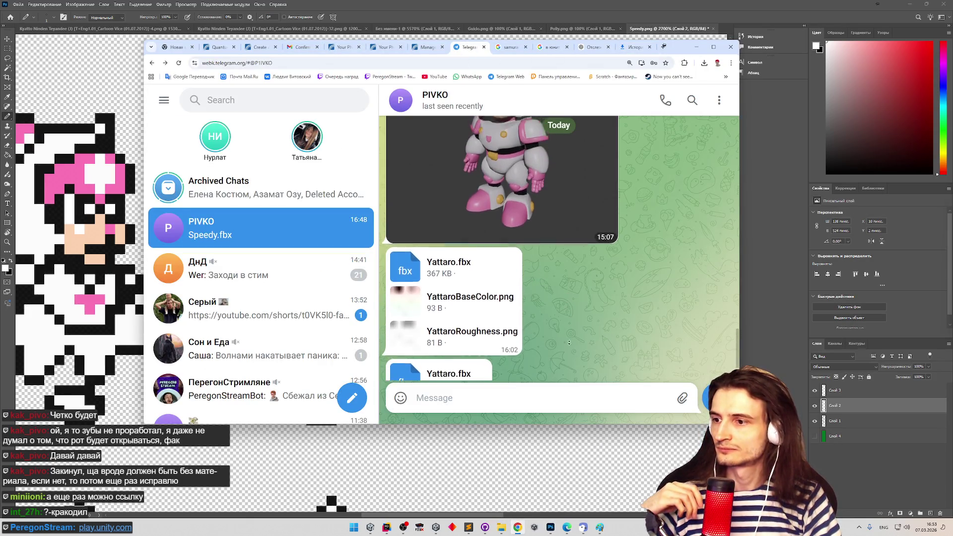
click(463, 360)
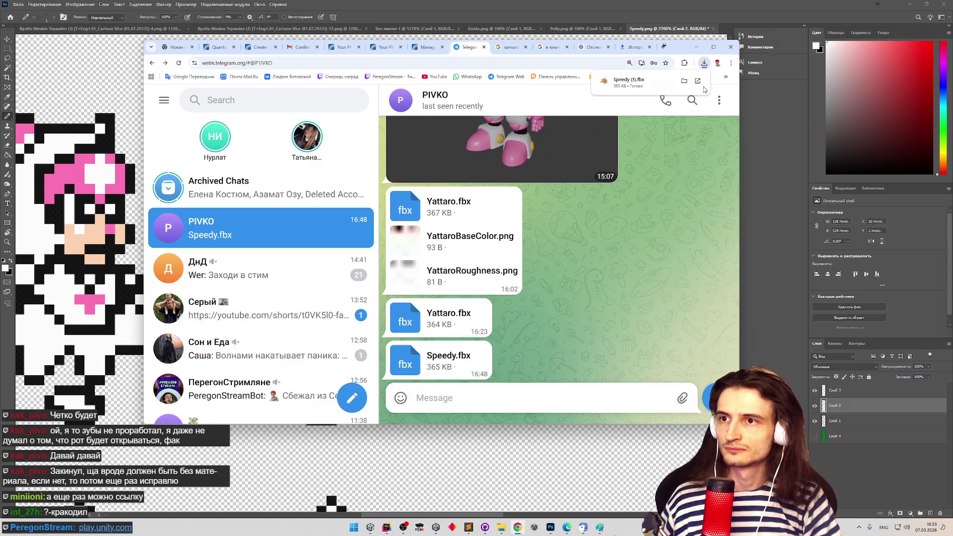
click(684, 82)
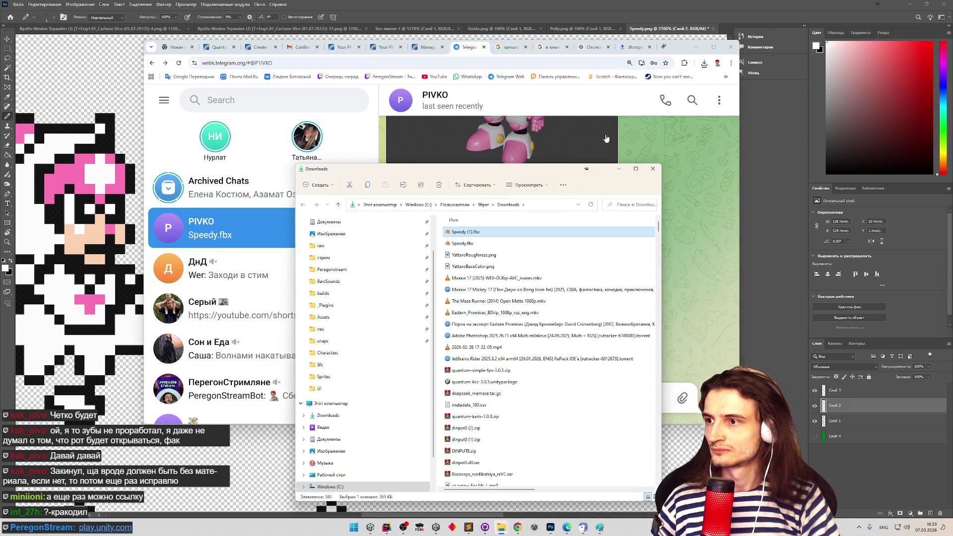
Delete the old Speedy.fbx download and rename Speedy (1).fbx to Speedy.fbx
click(478, 245)
key(Delete)
key(Up)
key(F2)
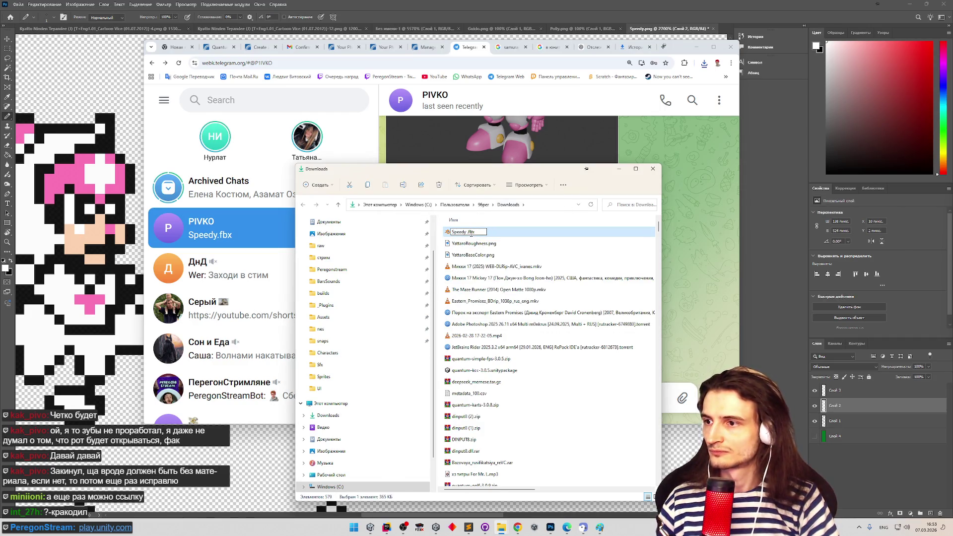
click(468, 232)
key(Return)
drag(436, 169, 436, 143)
Move Speedy.fbx into Assets/models/Speedy, replacing the old copy
key(ctrl+x)
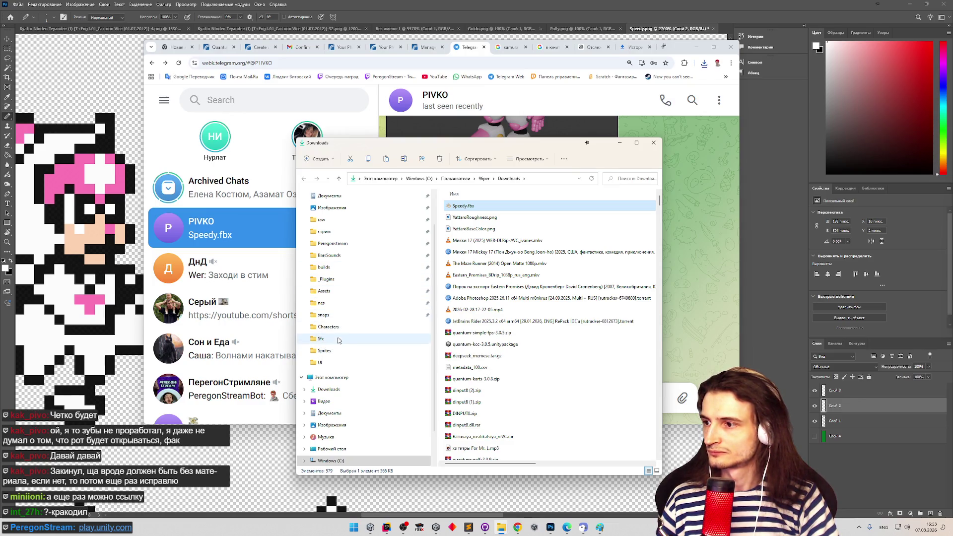
click(327, 291)
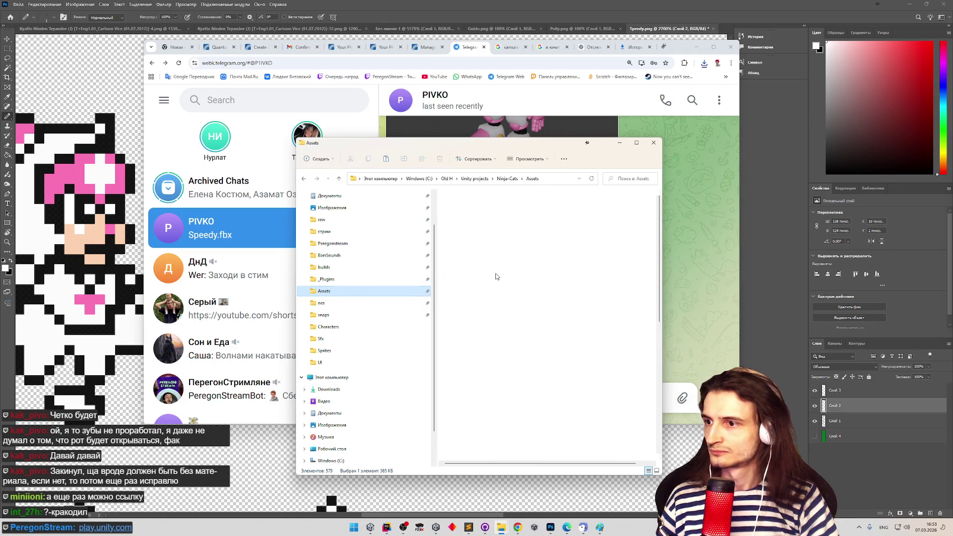
double_click(532, 254)
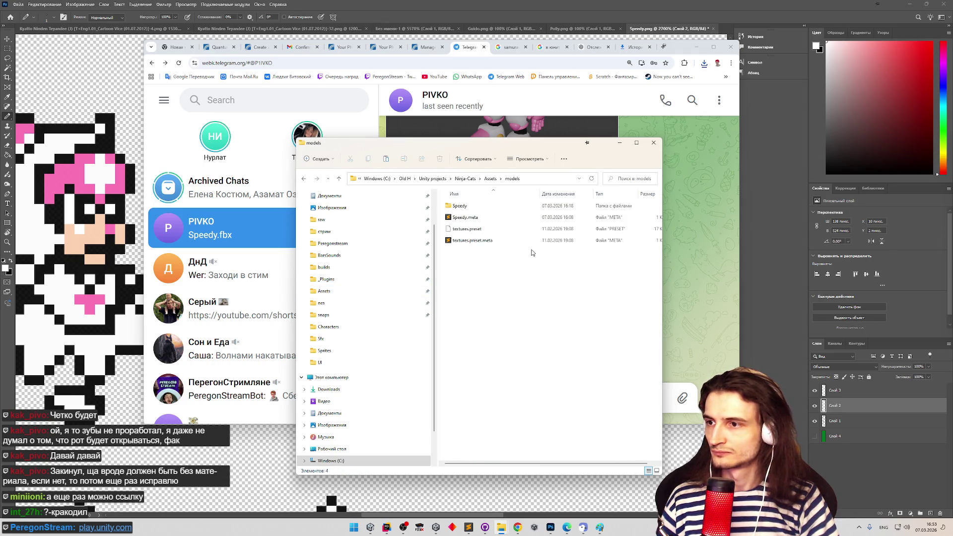
double_click(460, 205)
key(ctrl+v)
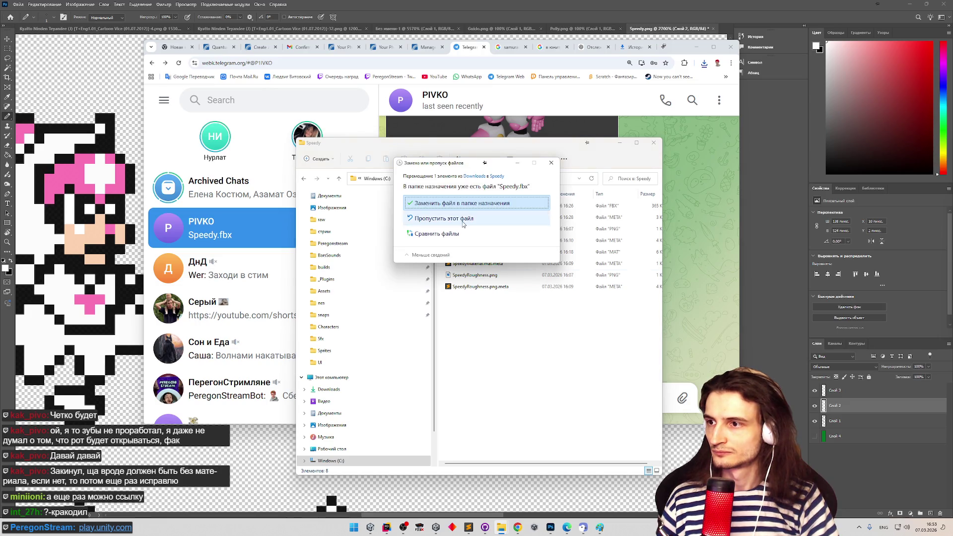
click(462, 204)
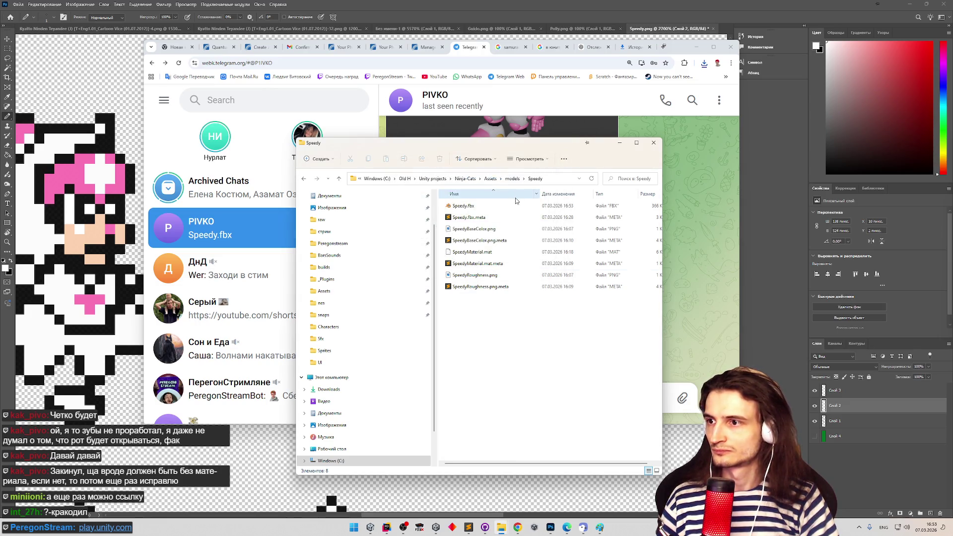
click(619, 143)
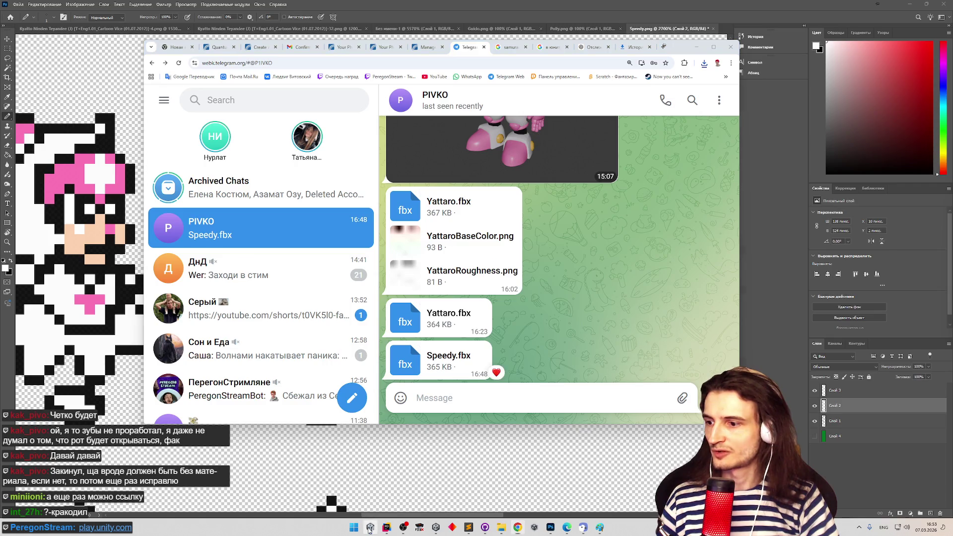
click(370, 528)
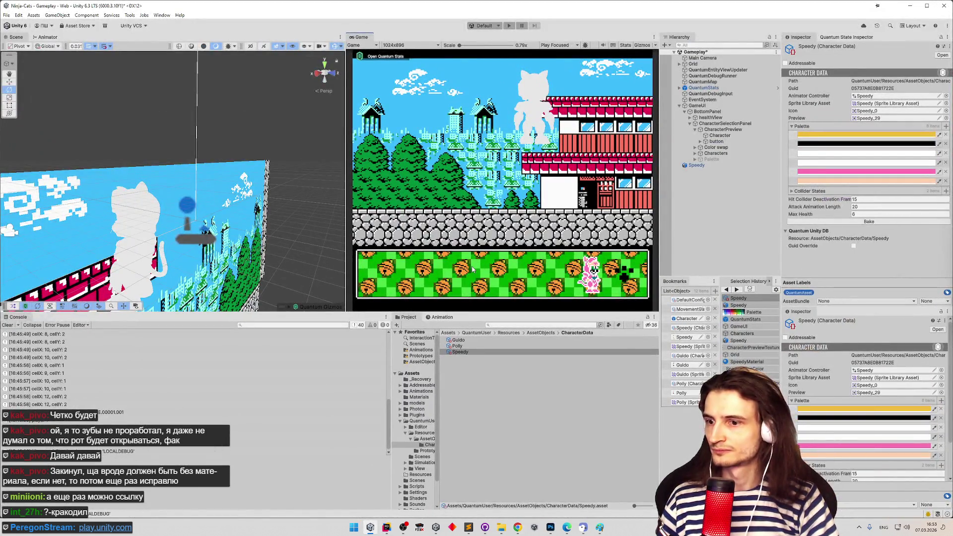
Select the tilemap in the scene and clear the Console log
click(254, 224)
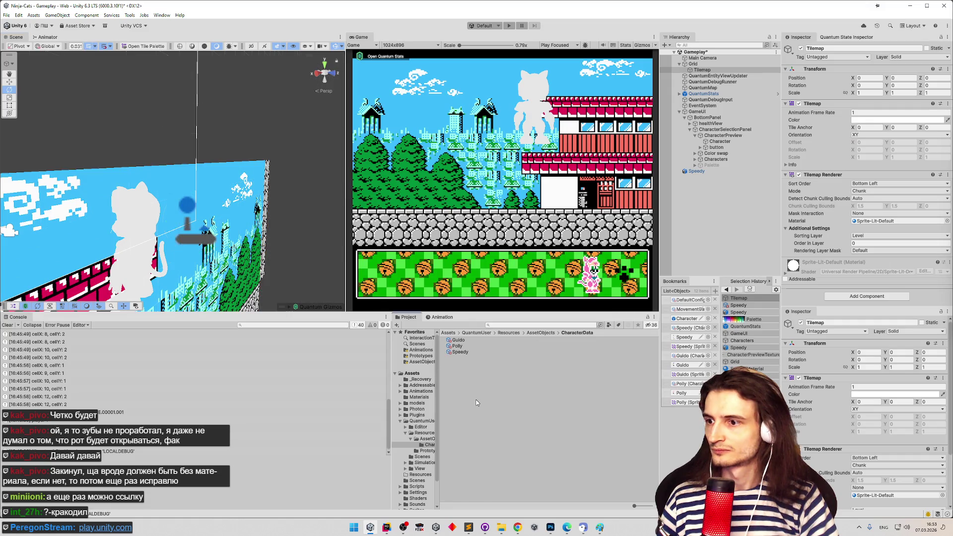
mouse_move(282, 244)
mouse_down()
mouse_move(268, 245)
mouse_move(293, 243)
mouse_move(259, 245)
mouse_up()
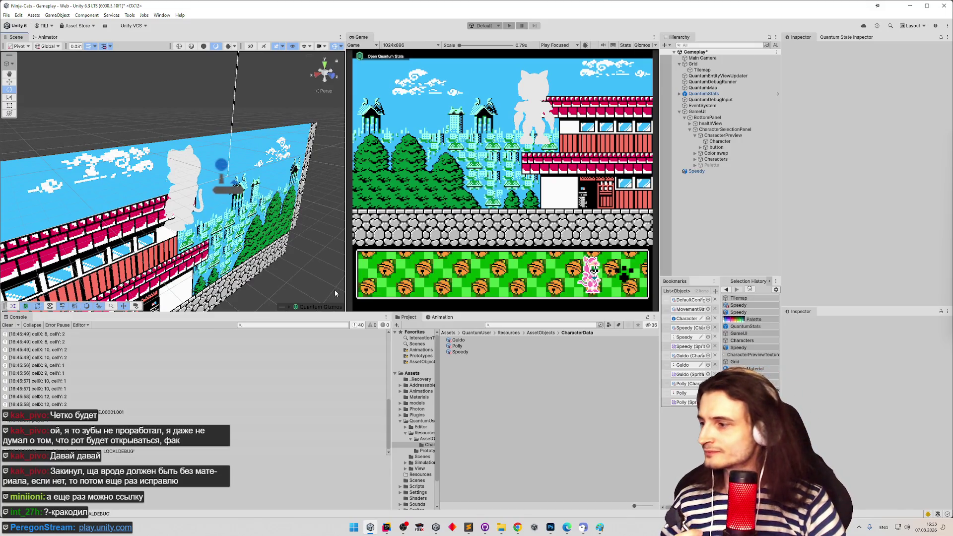
click(7, 325)
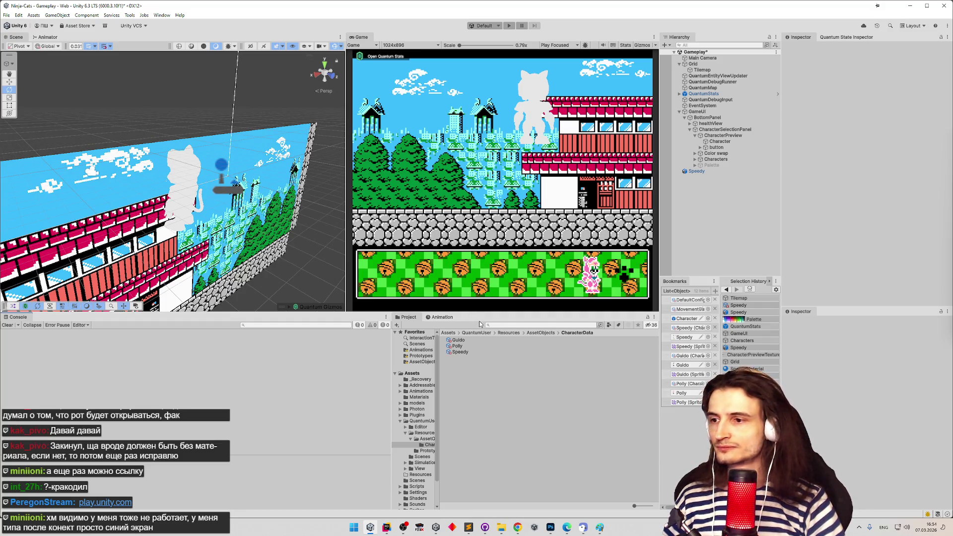
Bake Speedy's character data until its Palette lists 20 colours and baked alpha is reported
click(458, 340)
click(460, 352)
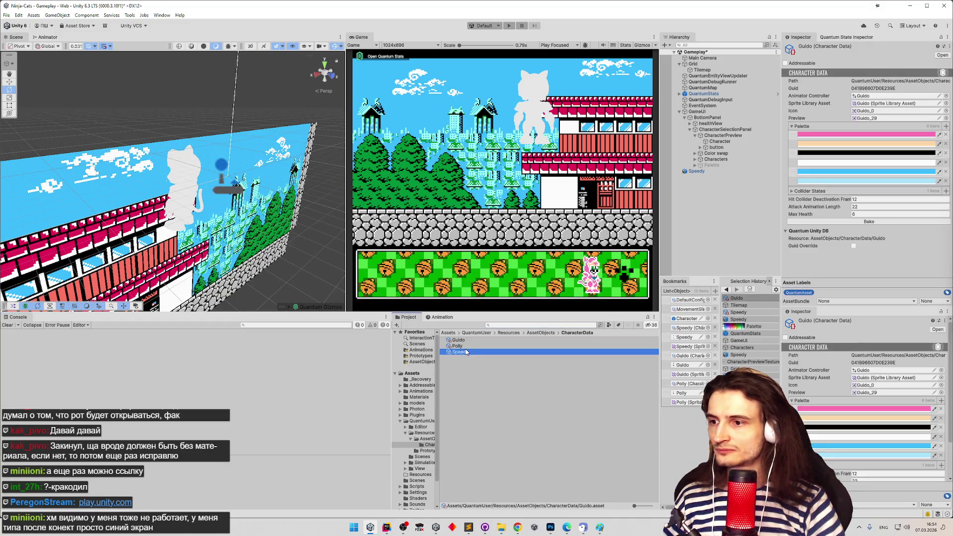
click(872, 221)
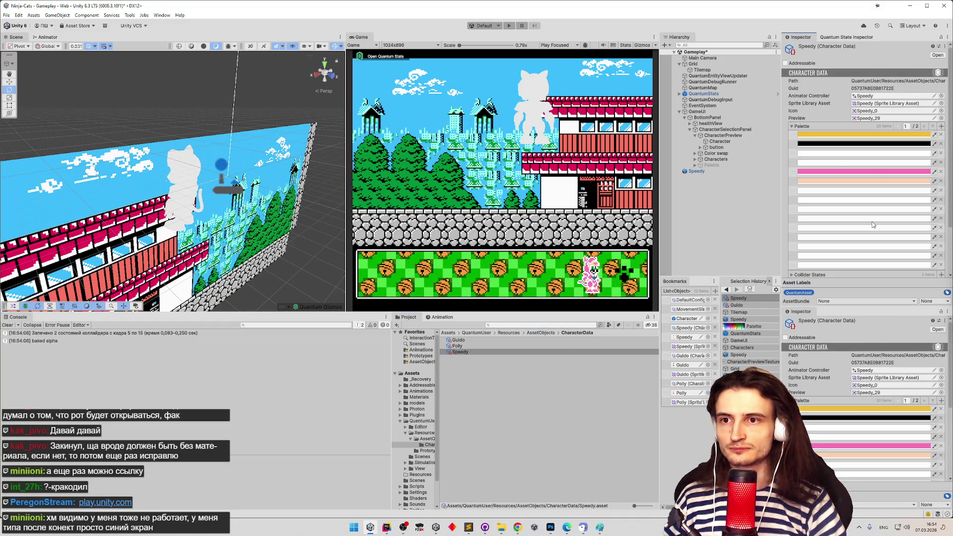
scroll(878, 210, down, 3)
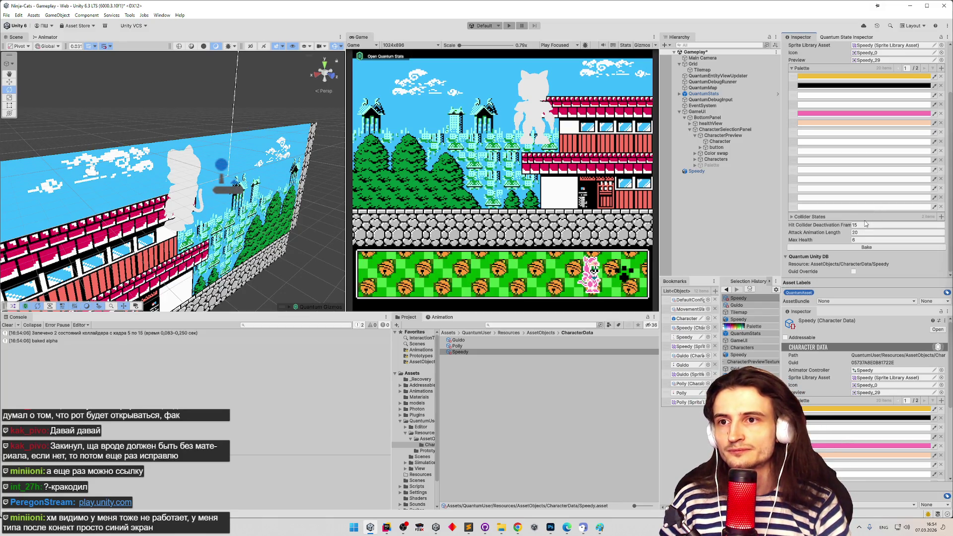
scroll(861, 197, up, 1)
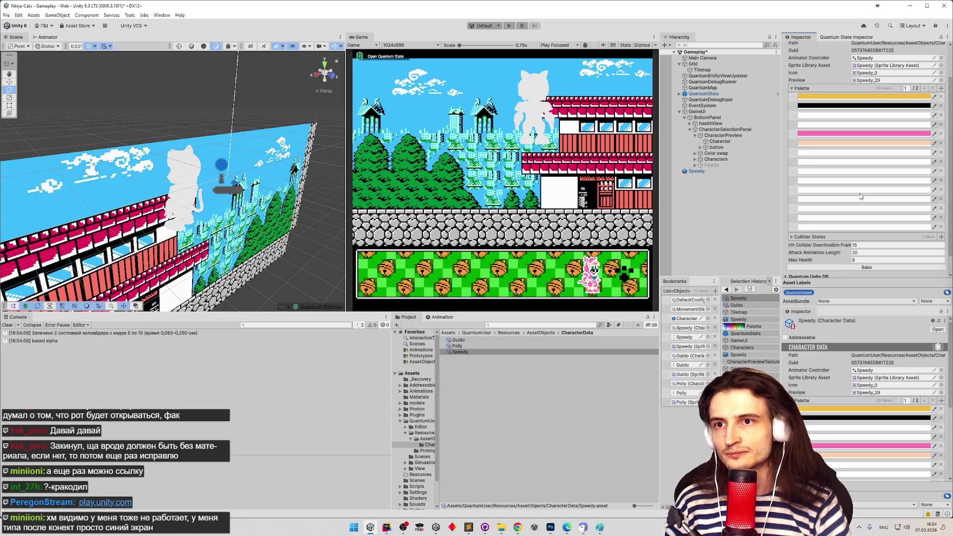
scroll(861, 196, up, 1)
scroll(861, 197, down, 2)
scroll(859, 193, up, 1)
scroll(859, 194, down, 1)
click(858, 247)
click(857, 247)
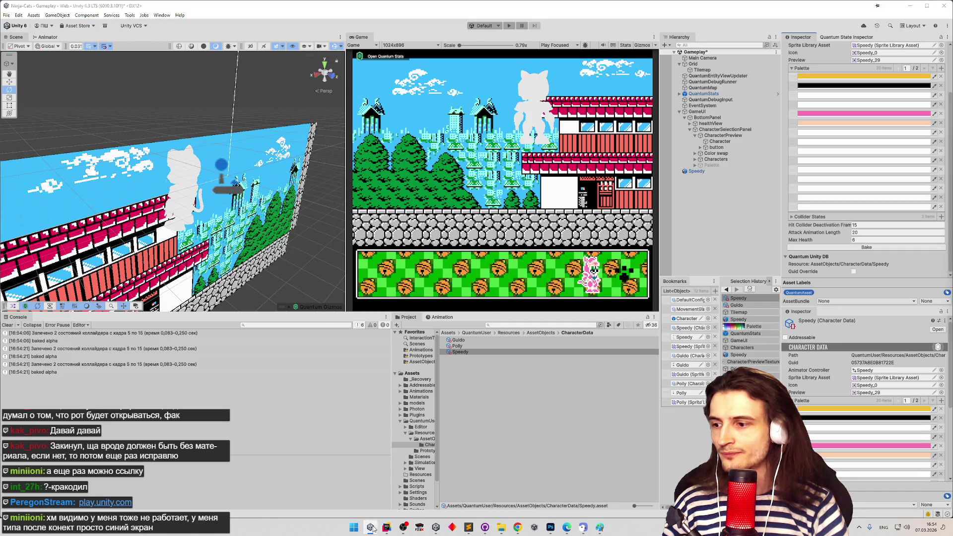
click(514, 522)
click(549, 526)
Zoom out on the Speedy sprite sheet and hide Слой 2
key(z)
scroll(495, 368, down, 5)
key(b)
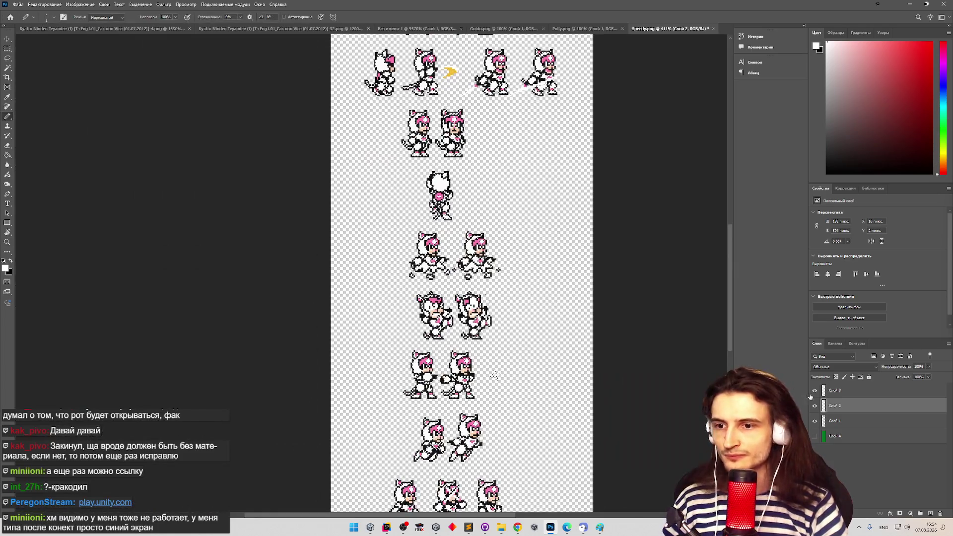
click(815, 405)
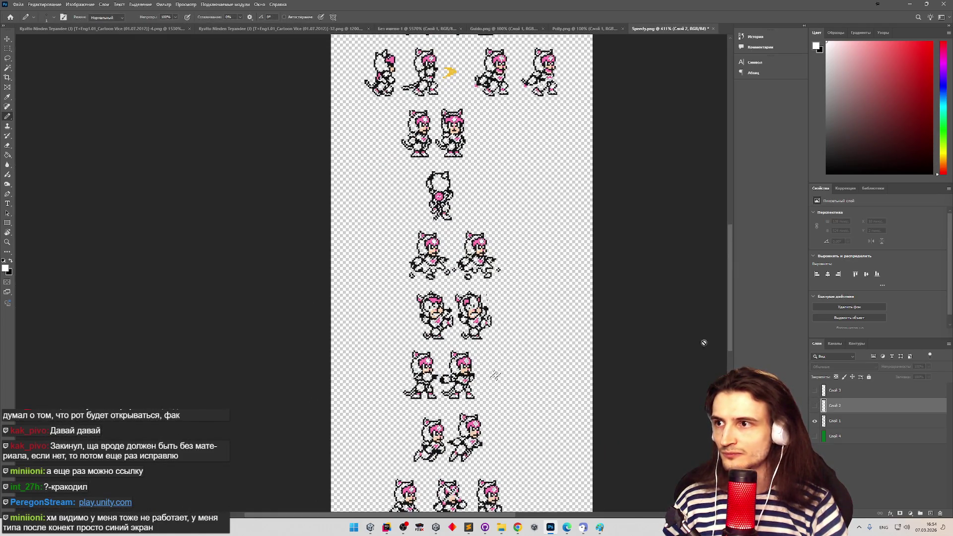
Zoom in on the sprites and re-show Слой 2's white fill over the green Слой 4 backdrop
key(z)
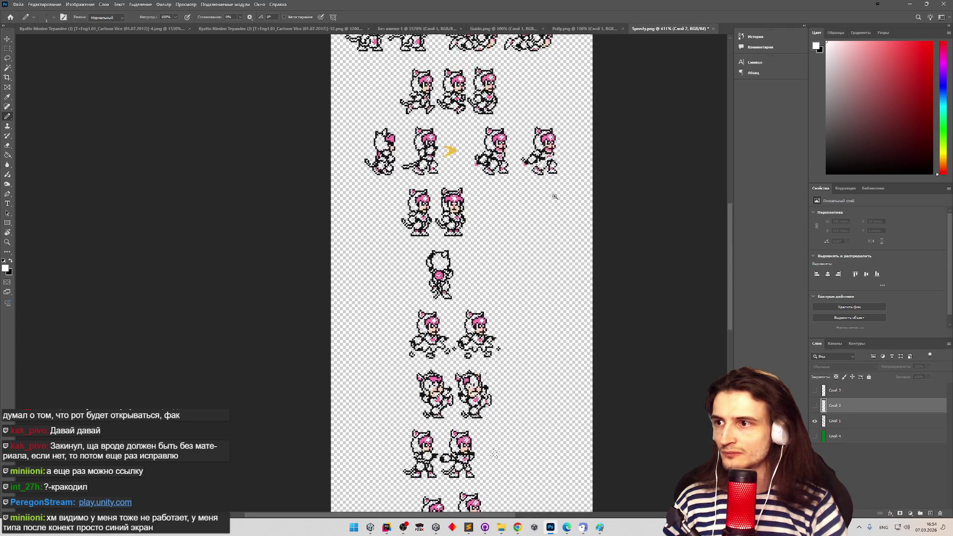
scroll(515, 189, up, 8)
scroll(515, 189, down, 3)
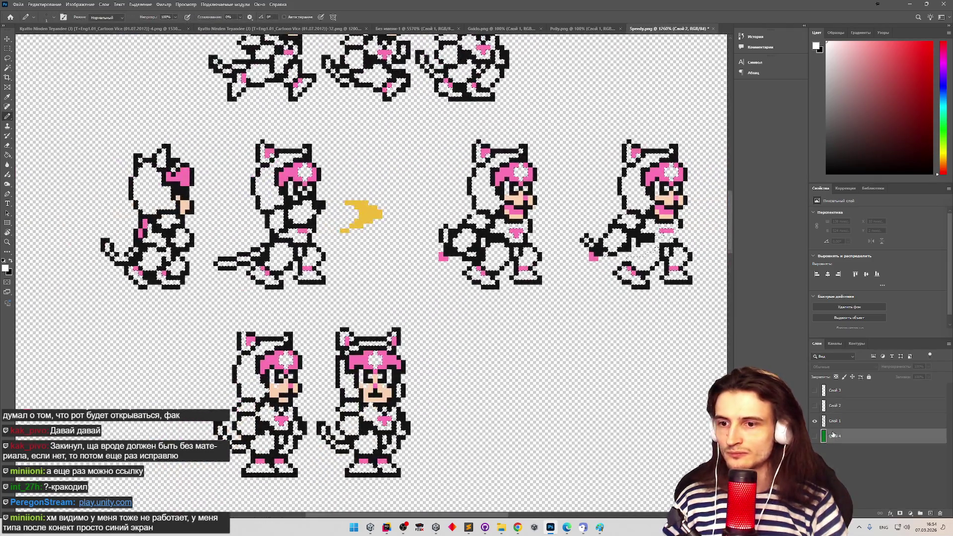
key(alt+bracketleft)
key(alt+bracketleft)
key(ctrl+comma)
scroll(506, 306, down, 10)
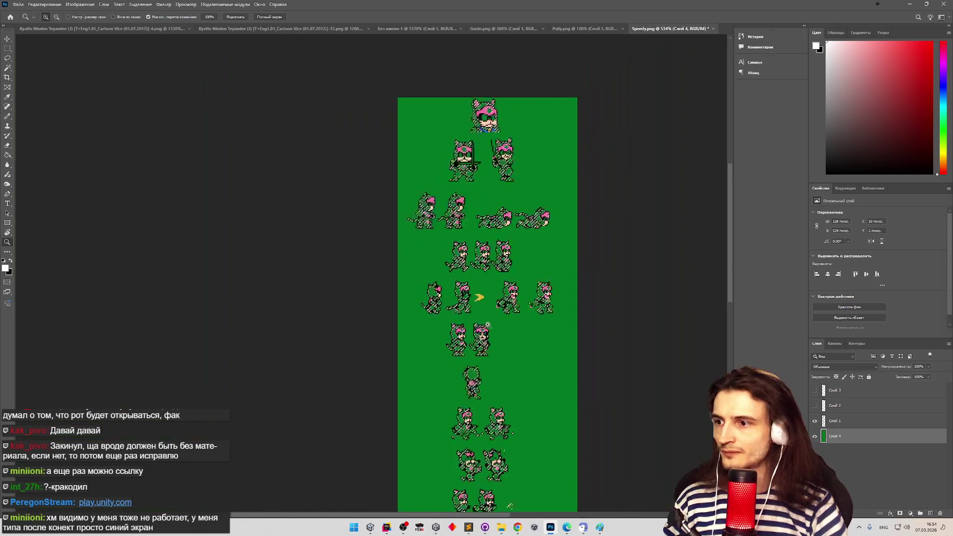
scroll(549, 437, up, 8)
key(b)
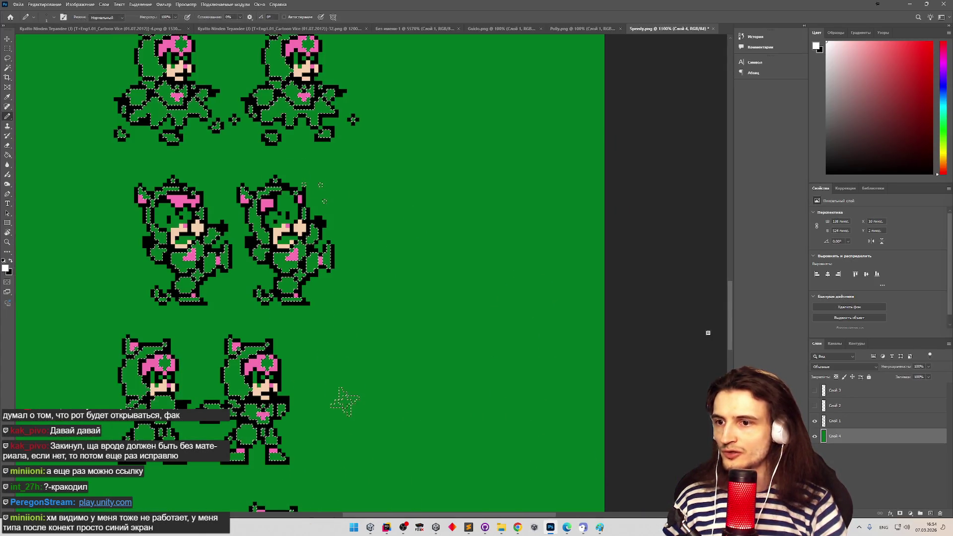
scroll(577, 200, down, 5)
key(z)
scroll(578, 201, up, 8)
key(b)
scroll(577, 201, up, 4)
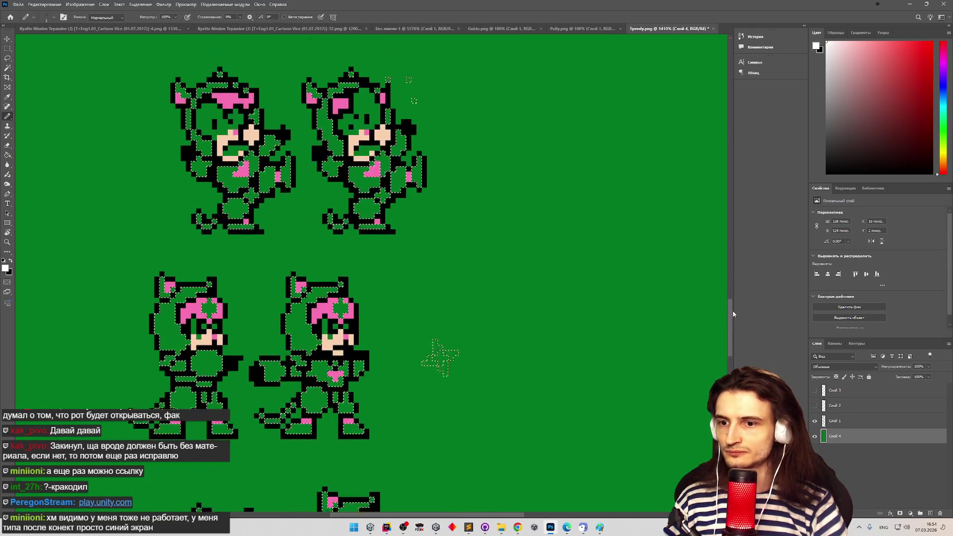
click(814, 406)
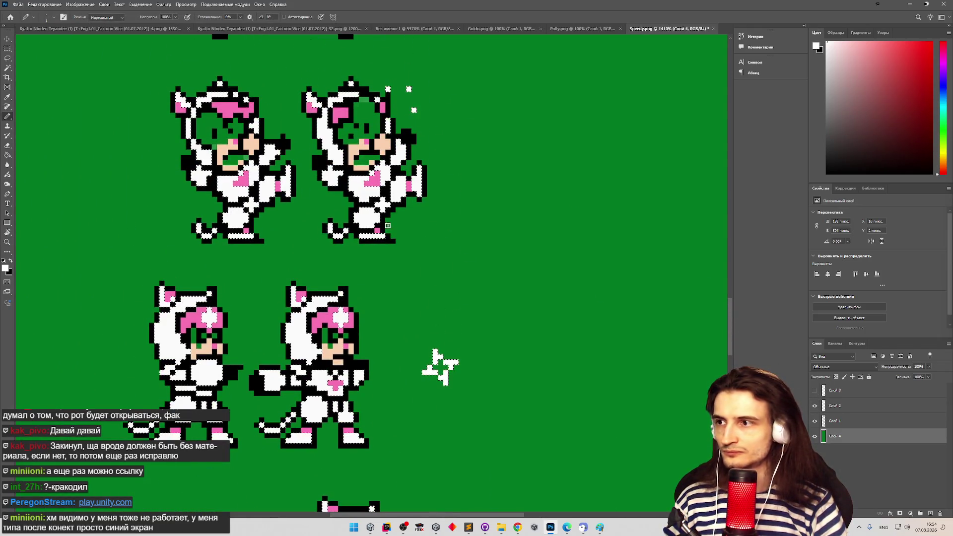
click(8, 50)
Marquee-select the sparkle pixels beside the ear and the shuriken star on Слой 1
mouse_move(380, 71)
mouse_down()
mouse_move(426, 99)
mouse_move(432, 118)
mouse_up()
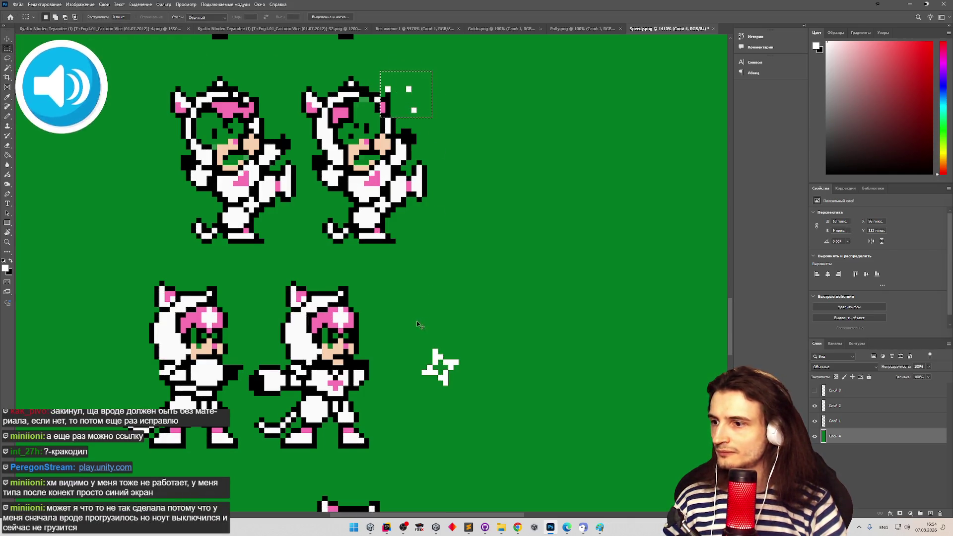
ctrl+click(436, 362)
drag(406, 339, 469, 395)
click(360, 71)
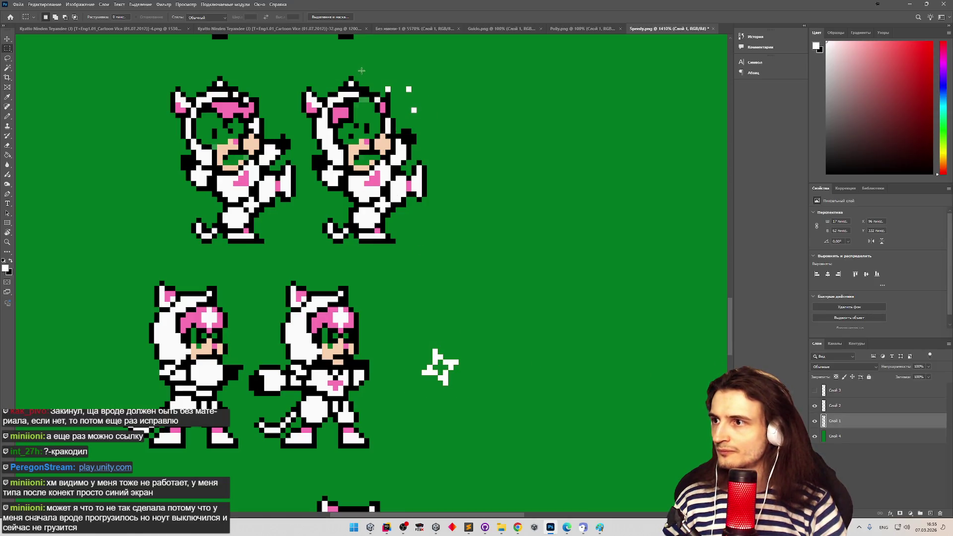
drag(399, 86, 427, 97)
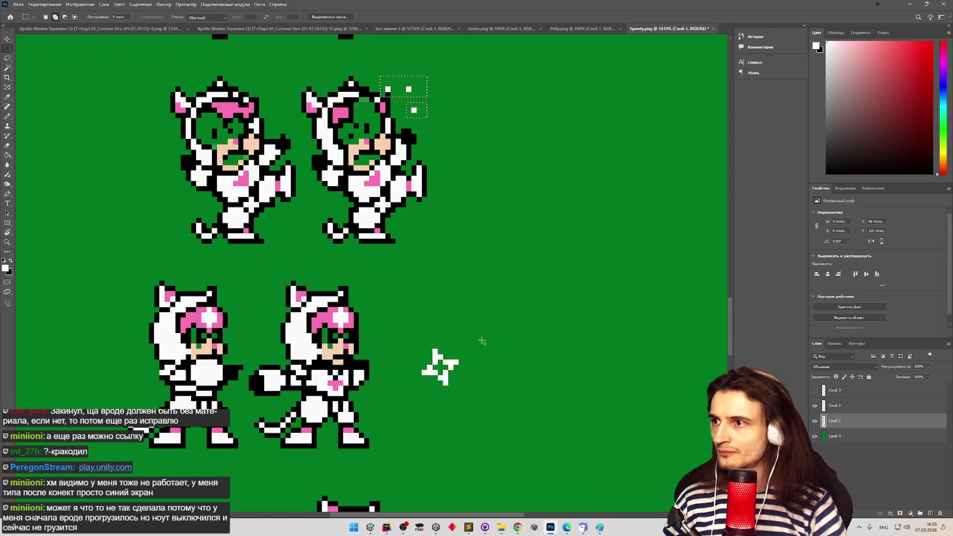
drag(416, 90, 416, 91)
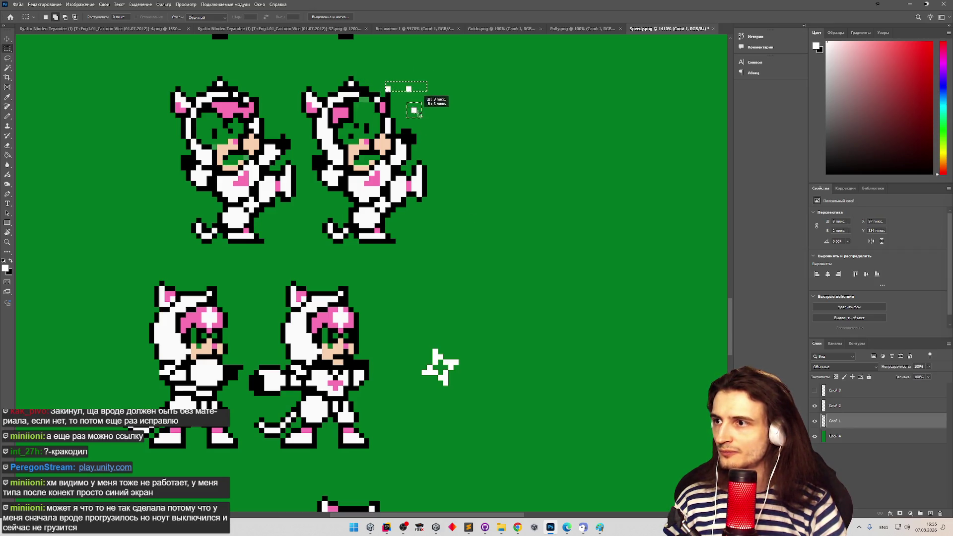
drag(417, 344, 473, 391)
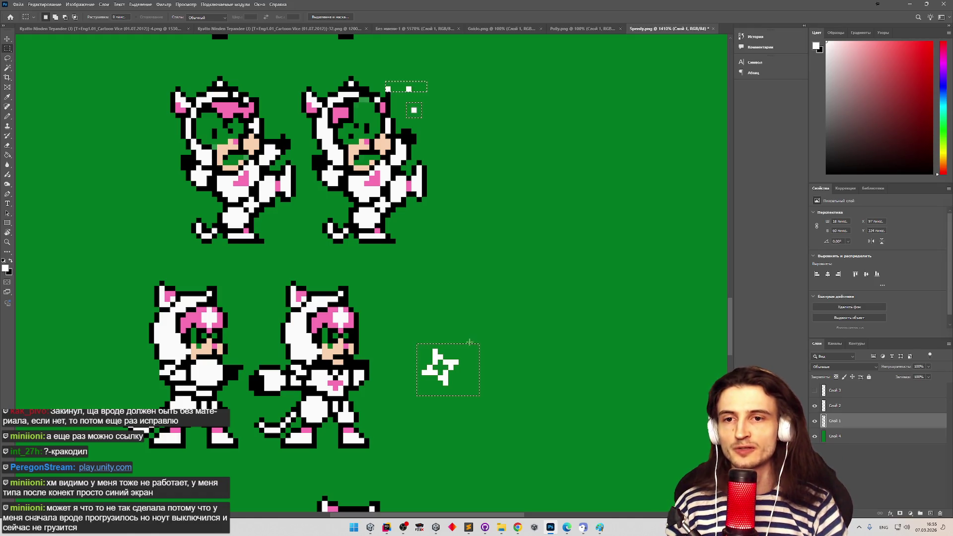
Try Вырезать на новый слой on the selection and dismiss the resulting error
right_click(440, 362)
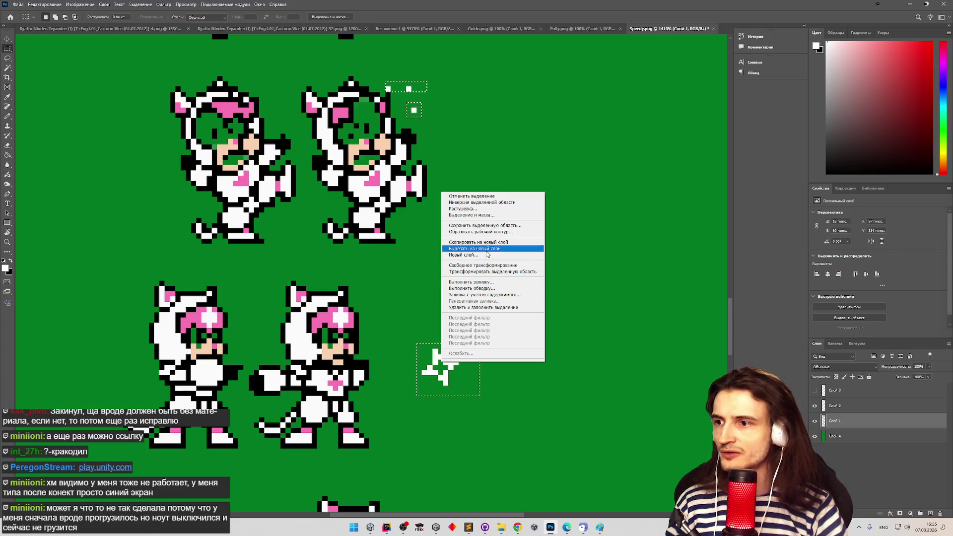
click(487, 250)
click(469, 191)
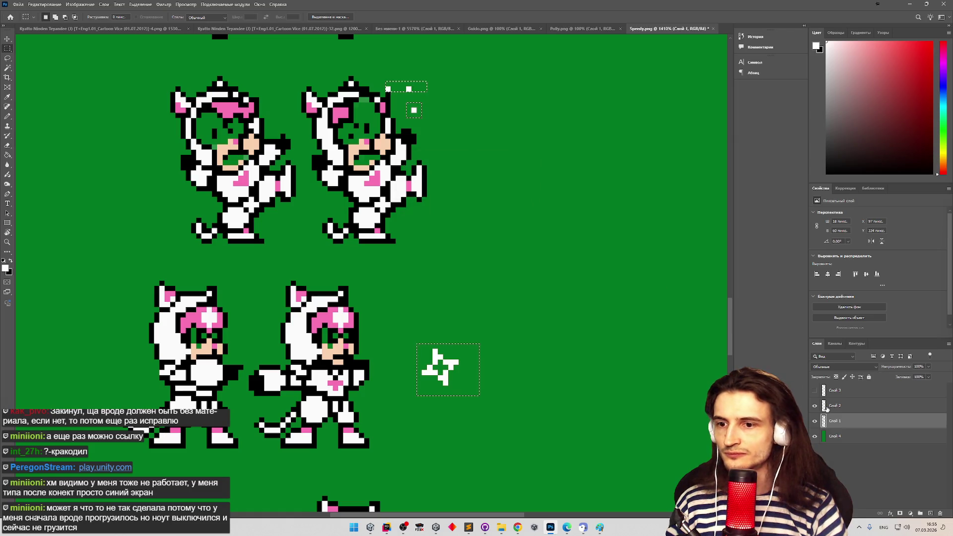
Activate Слой 2, hide Слой 1, and cut the shuriken star onto new layer Слой 5
click(844, 406)
click(814, 405)
click(814, 406)
click(814, 421)
click(814, 420)
click(814, 421)
click(818, 421)
click(818, 421)
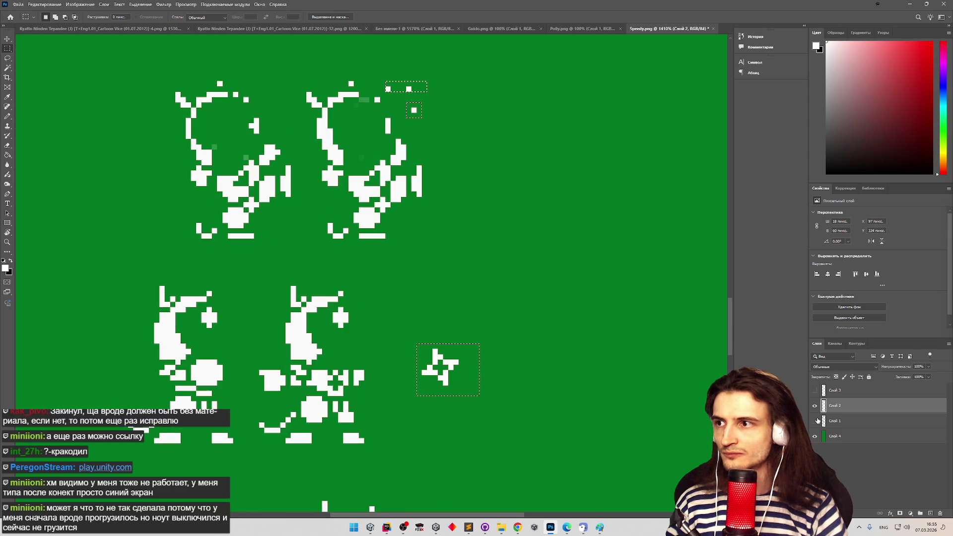
right_click(450, 365)
click(484, 251)
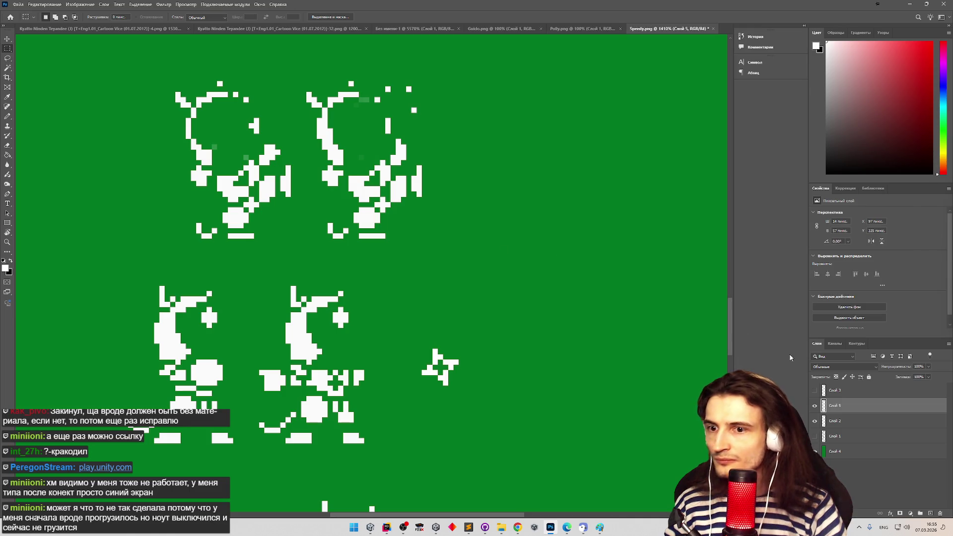
click(815, 406)
click(814, 406)
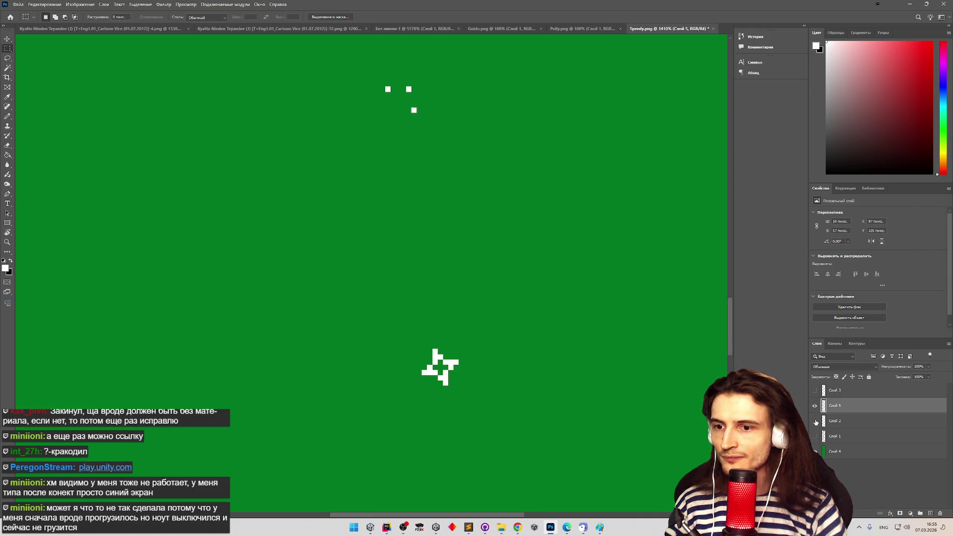
click(814, 390)
click(815, 390)
click(814, 390)
click(814, 421)
click(814, 451)
click(814, 451)
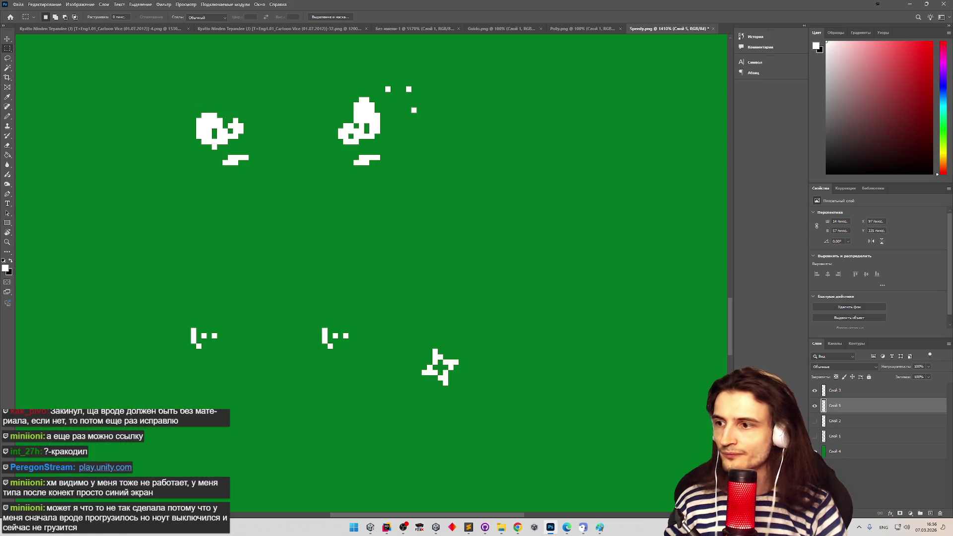
click(815, 421)
click(815, 421)
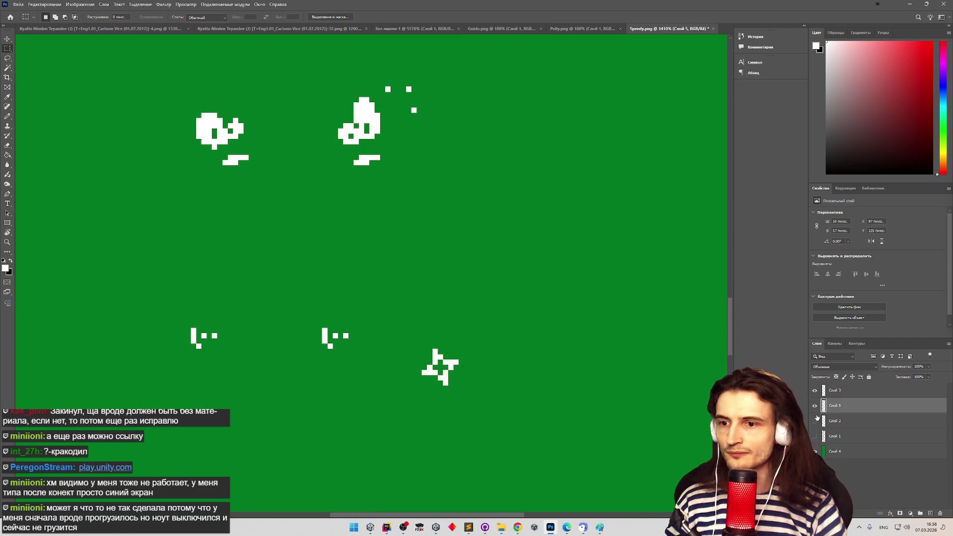
right_click(829, 393)
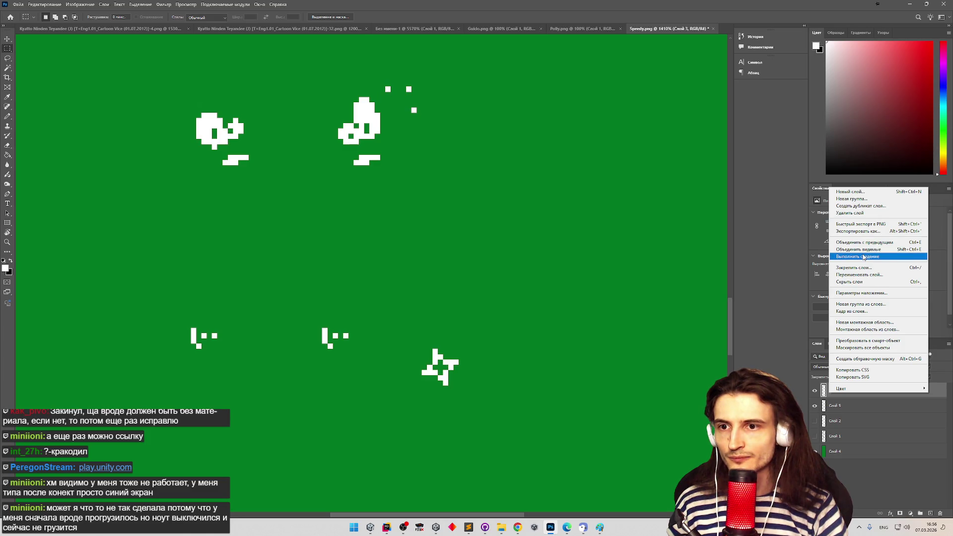
click(866, 242)
key(z)
mouse_move(474, 330)
mouse_down()
mouse_move(431, 330)
mouse_move(467, 320)
mouse_move(480, 355)
mouse_up()
drag(478, 425, 511, 427)
key(m)
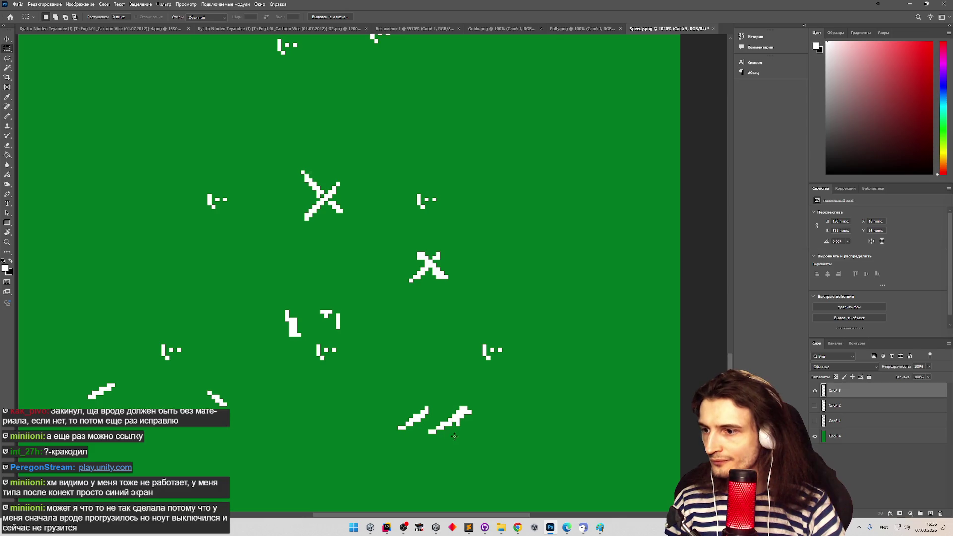
drag(452, 436, 465, 421)
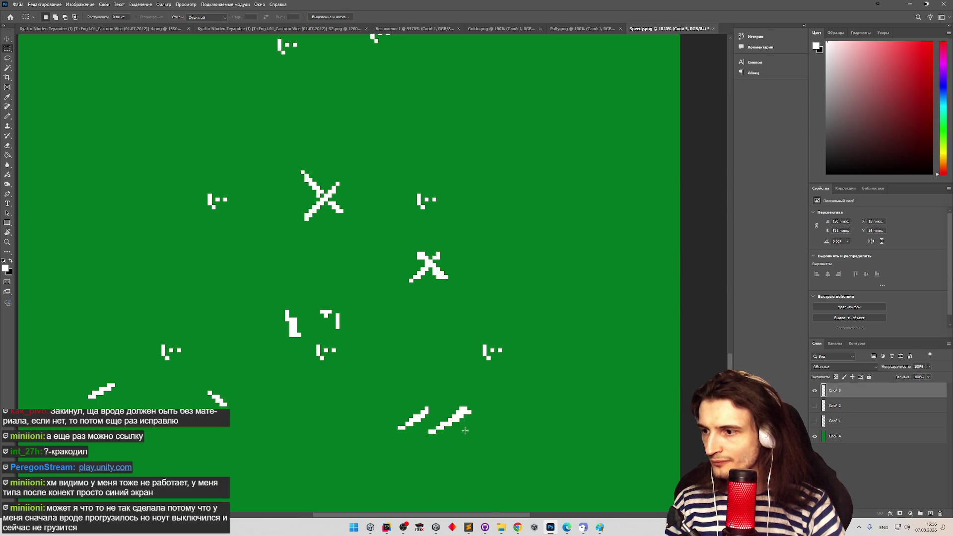
key(z)
drag(505, 417, 474, 420)
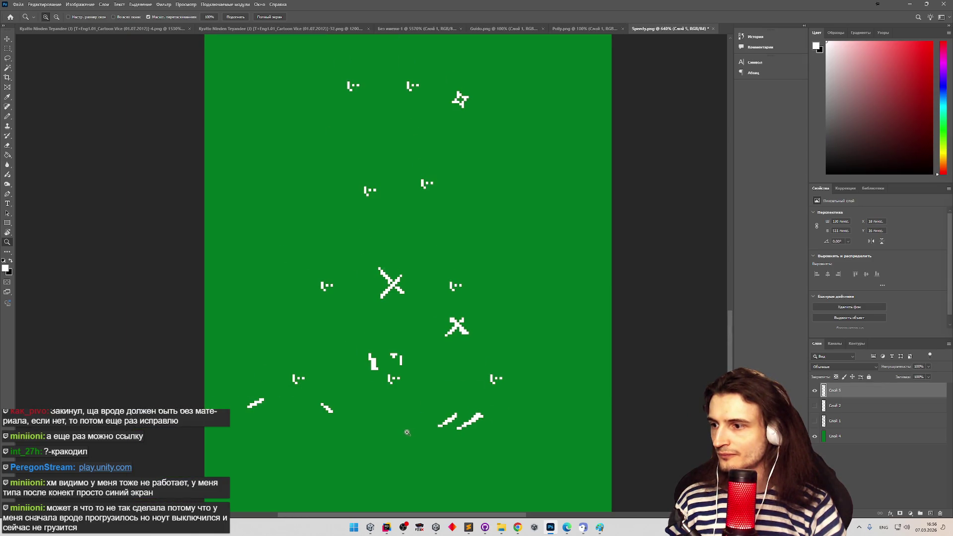
drag(407, 433, 402, 432)
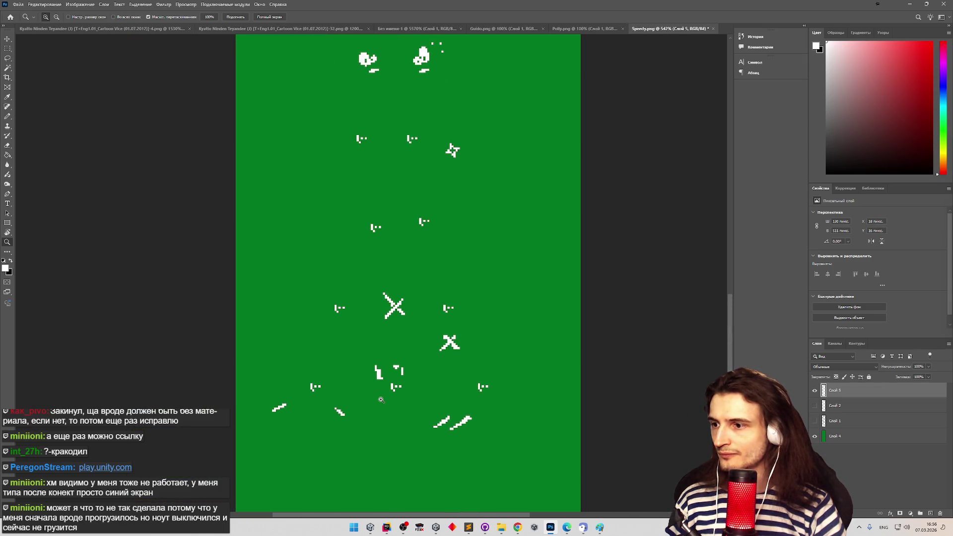
drag(376, 359, 425, 351)
key(m)
click(7, 115)
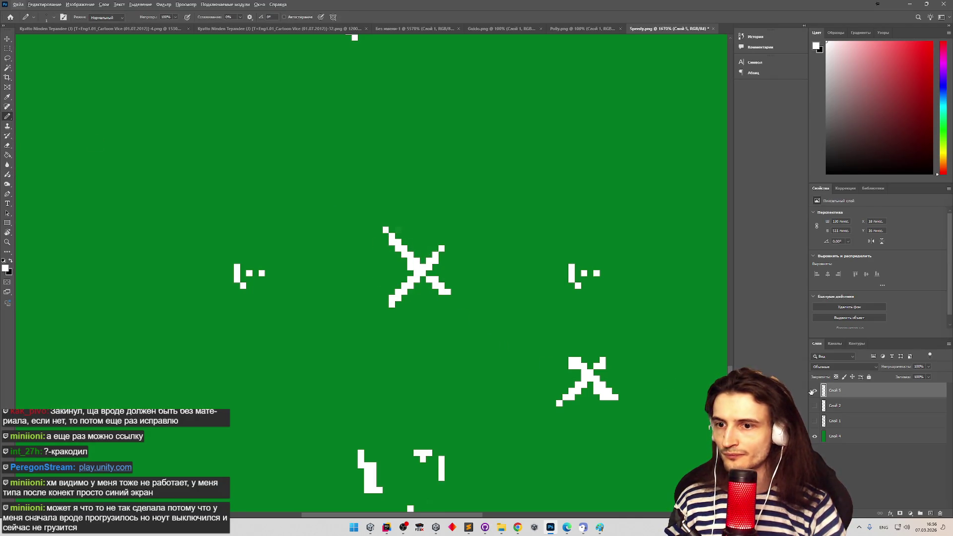
Fit the whole sheet in the window and set the Paint Bucket tolerance to 25
key(ctrl+0)
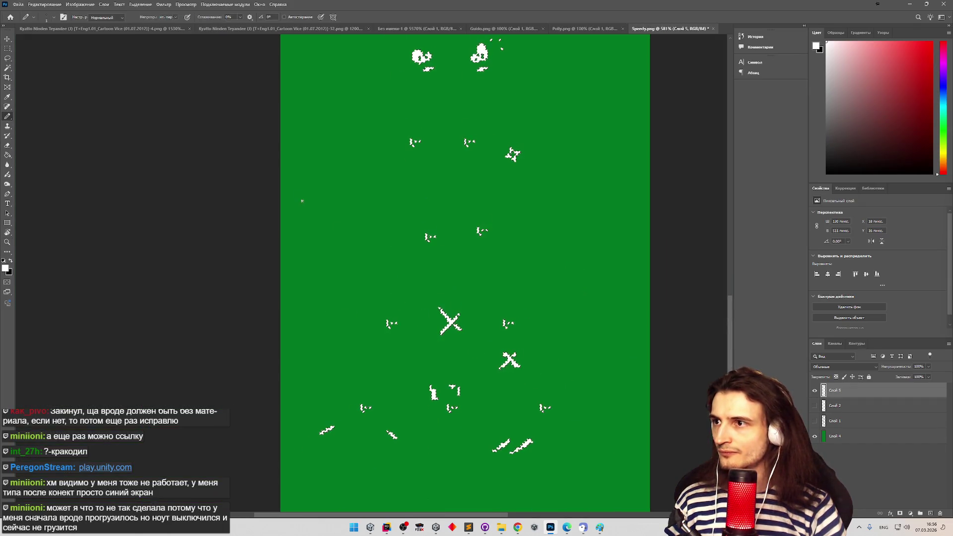
key(g)
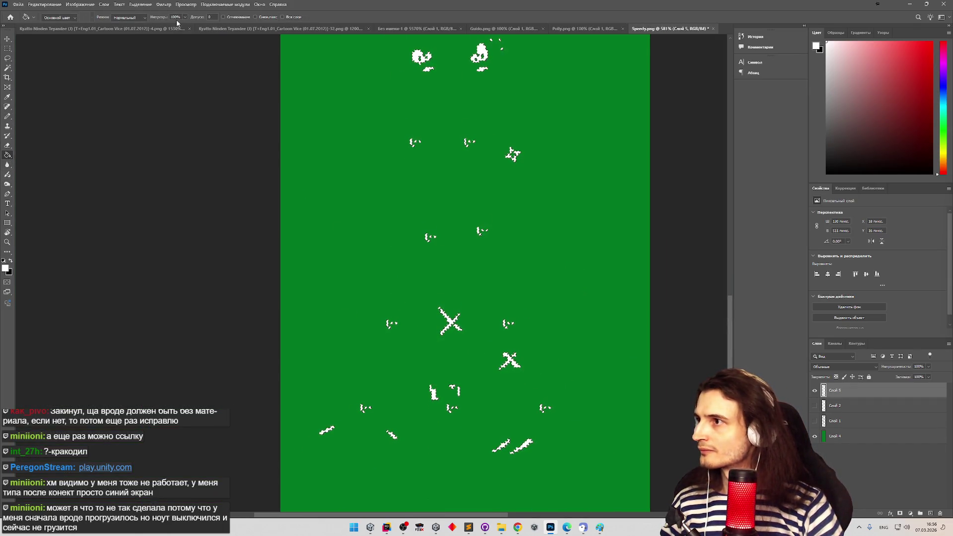
click(210, 17)
text(255)
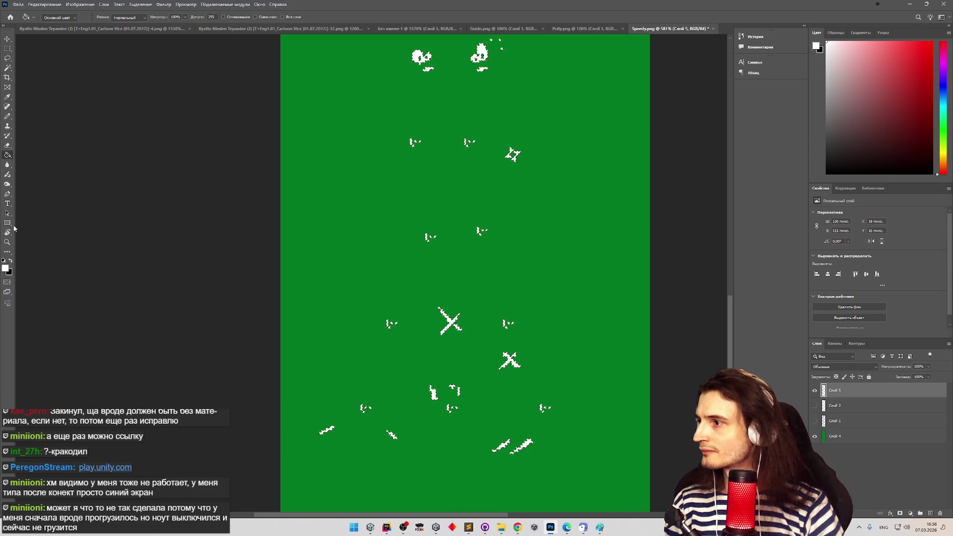
click(6, 268)
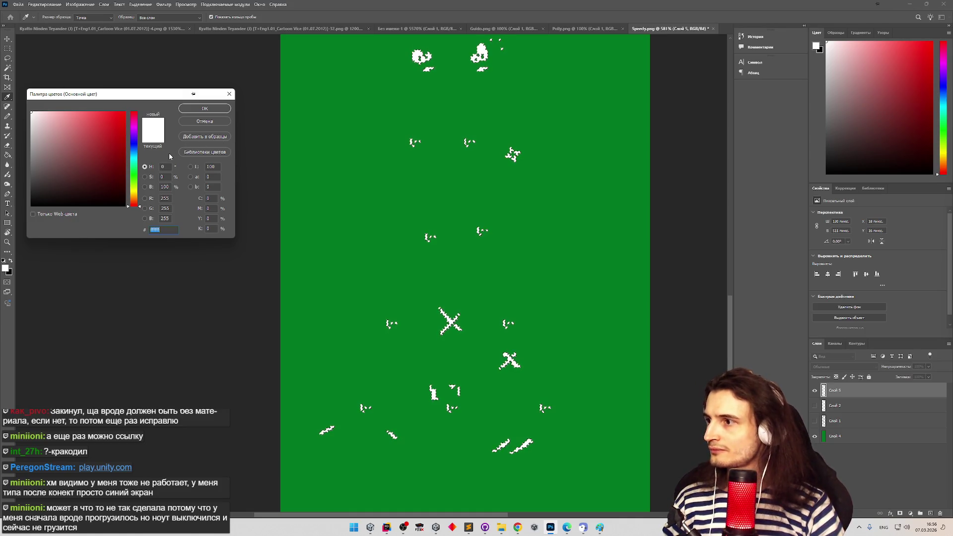
click(194, 122)
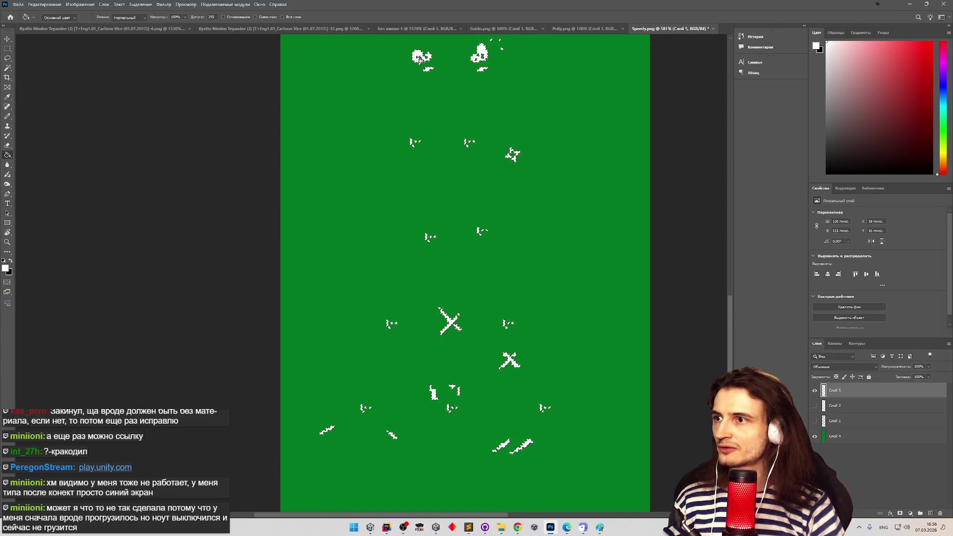
key(ctrl+s)
key(Escape)
Hide the marks layer Слой 5, show the white sprite layer Слой 2, and deselect
ctrl+click(824, 391)
click(814, 390)
click(815, 406)
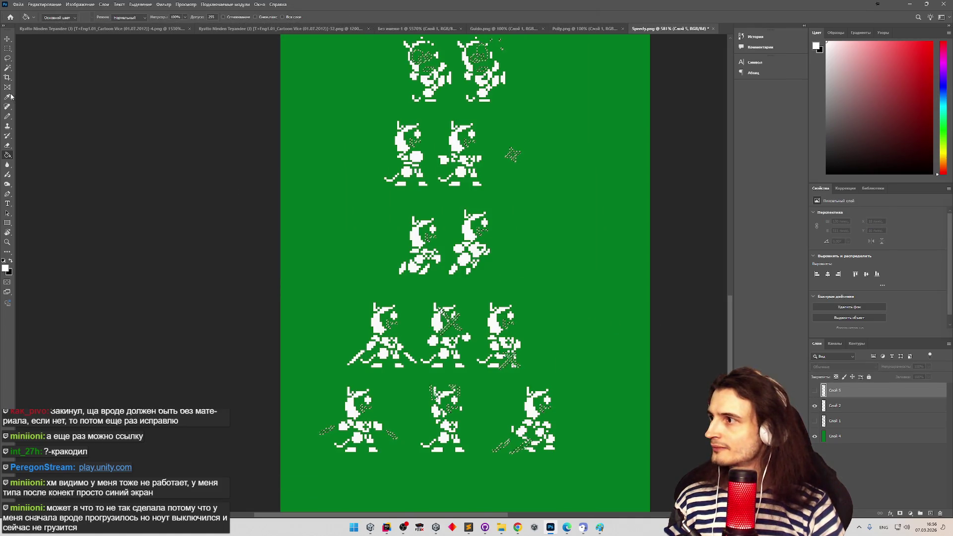
key(ctrl+d)
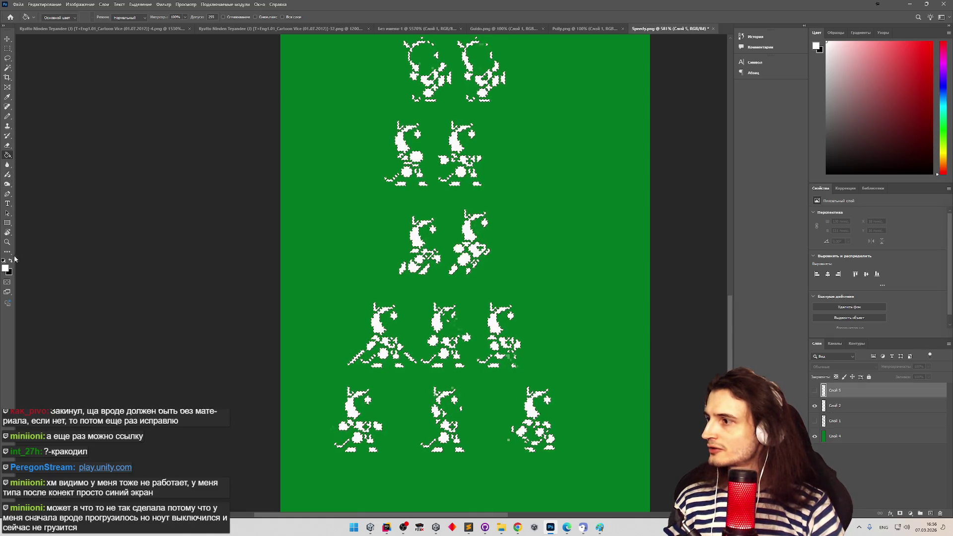
Set the foreground colour to RGB 252, 252, 252
click(6, 268)
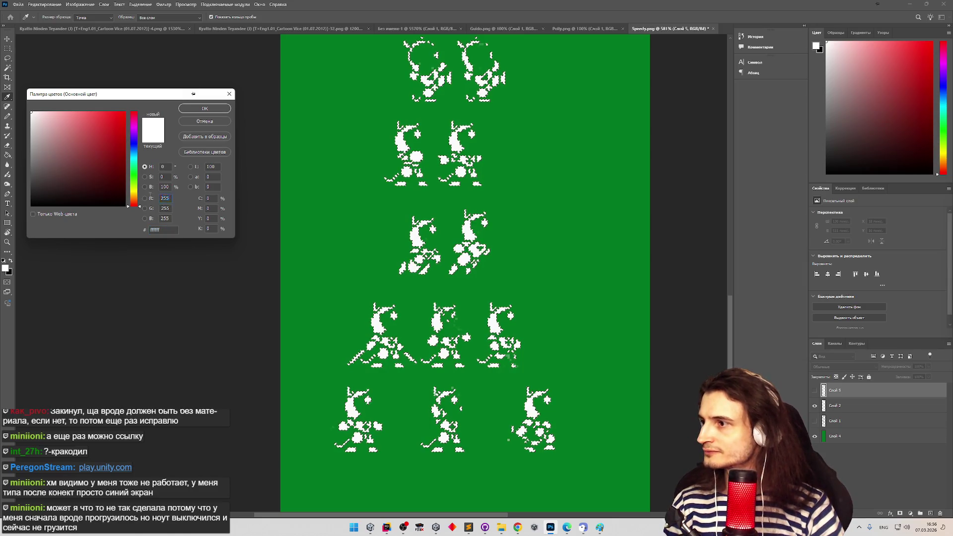
text(252)
key(Tab)
text(252)
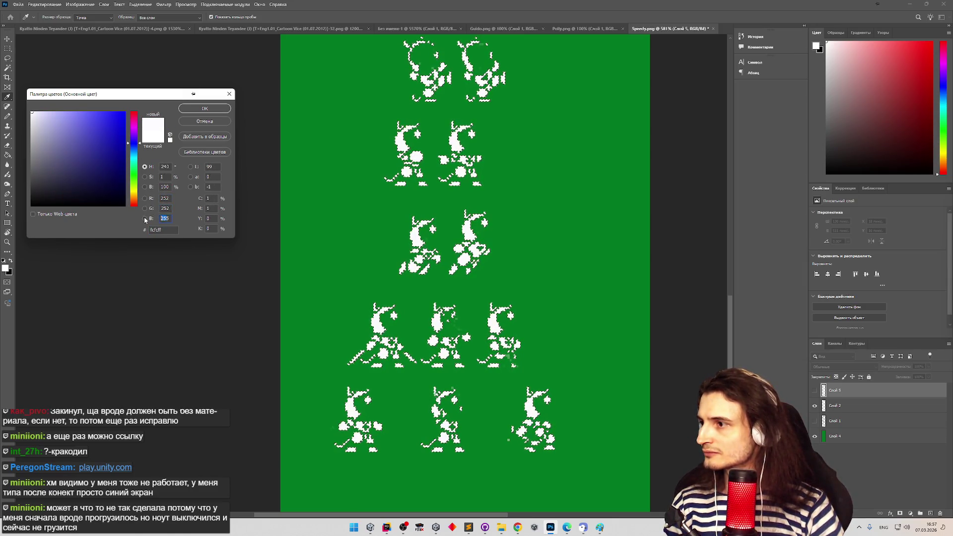
text(25)
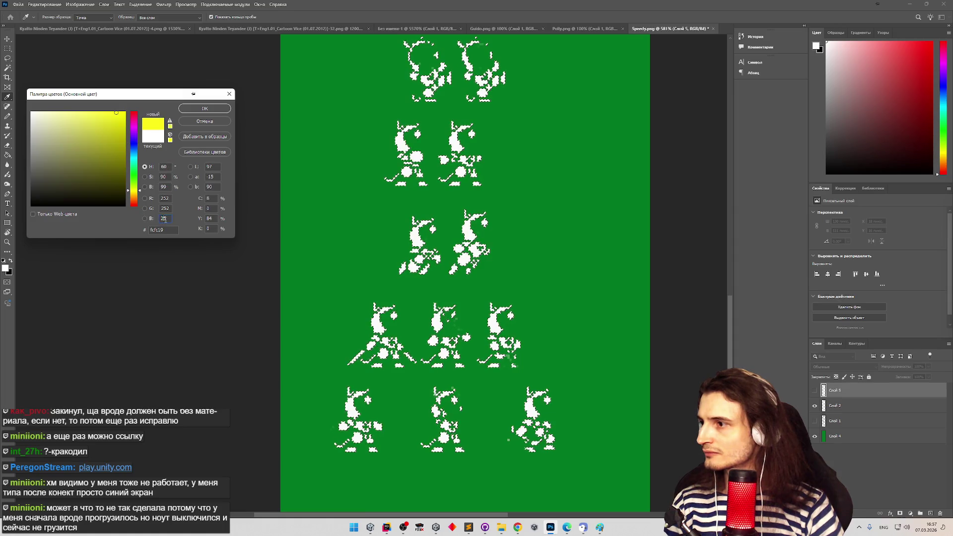
text(2)
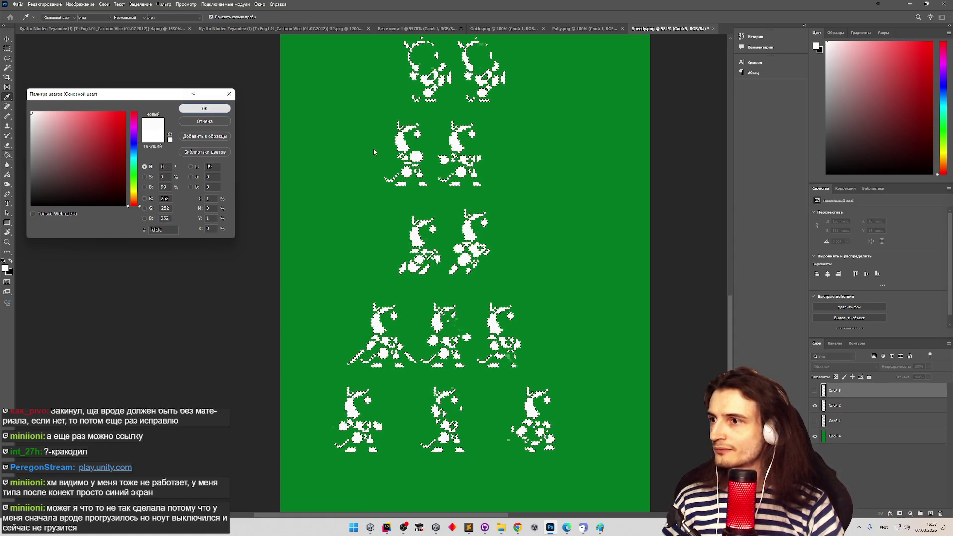
click(205, 108)
Make Слой 2 active and open Save As with Ctrl+Shift+S
key(g)
click(838, 405)
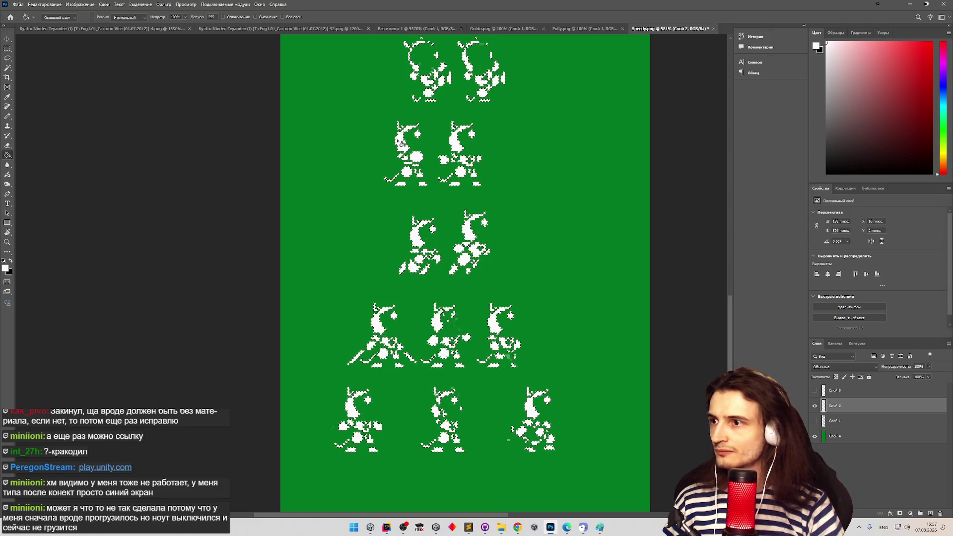
key(ctrl+shift+s)
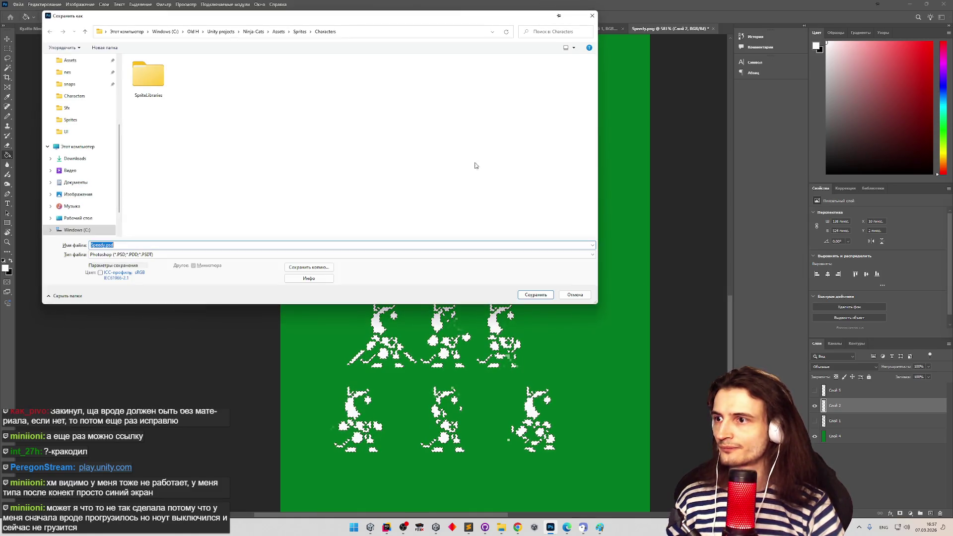
Cancel the Save As dialog and zoom in on the row of cat sprites
click(575, 295)
key(z)
mouse_move(466, 347)
mouse_down()
mouse_move(476, 345)
mouse_move(422, 332)
mouse_up()
Toggle Слой 2's visibility repeatedly to compare, leaving it shown
key(g)
click(814, 406)
click(814, 406)
click(815, 406)
click(814, 406)
click(814, 406)
click(815, 406)
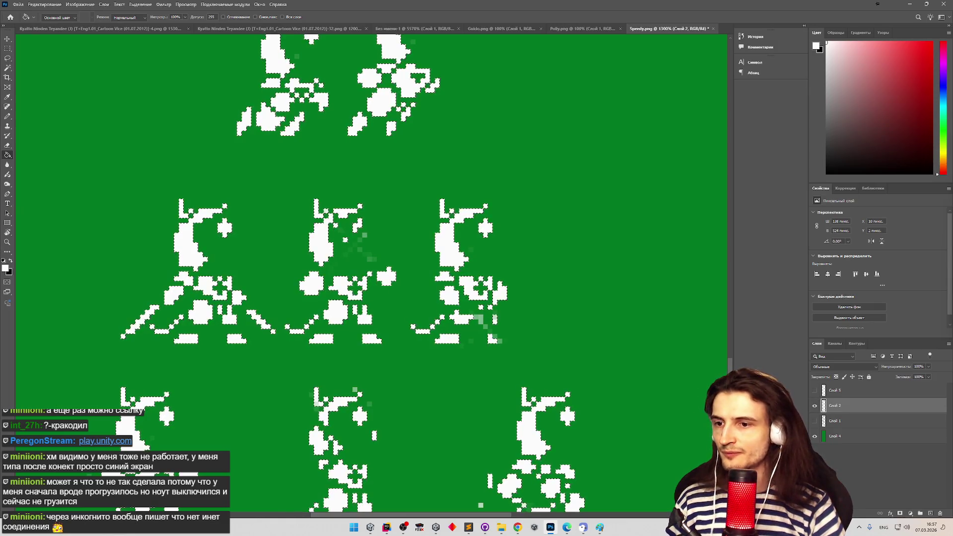
Clear the selection on the marks layer Слой 5, then show Слой 2 and hide Слой 5
scroll(372, 273, down, 3)
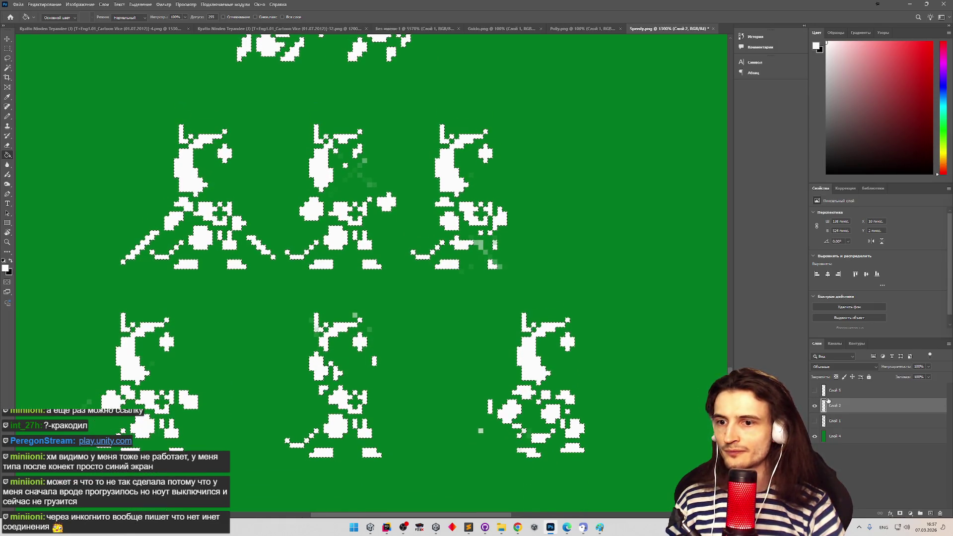
click(828, 391)
click(814, 390)
click(814, 406)
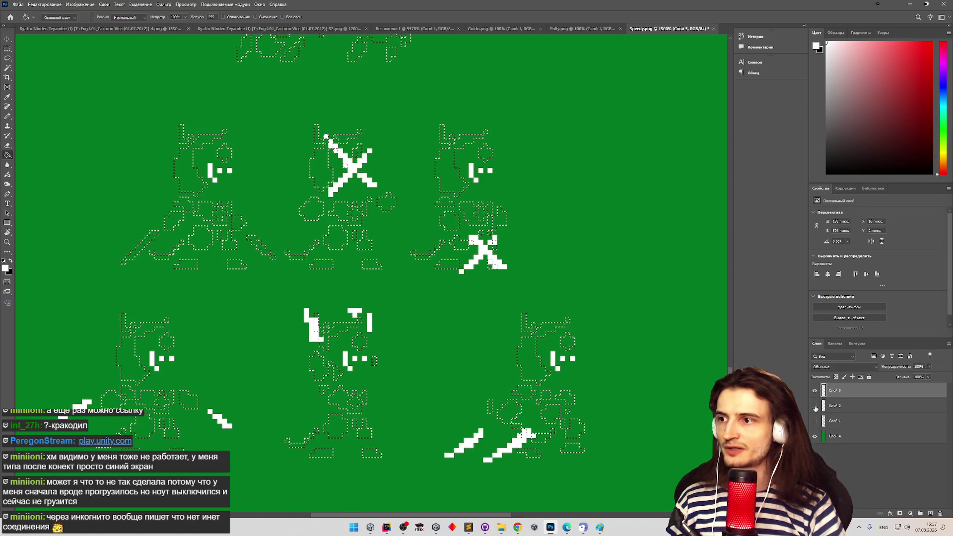
key(ctrl+d)
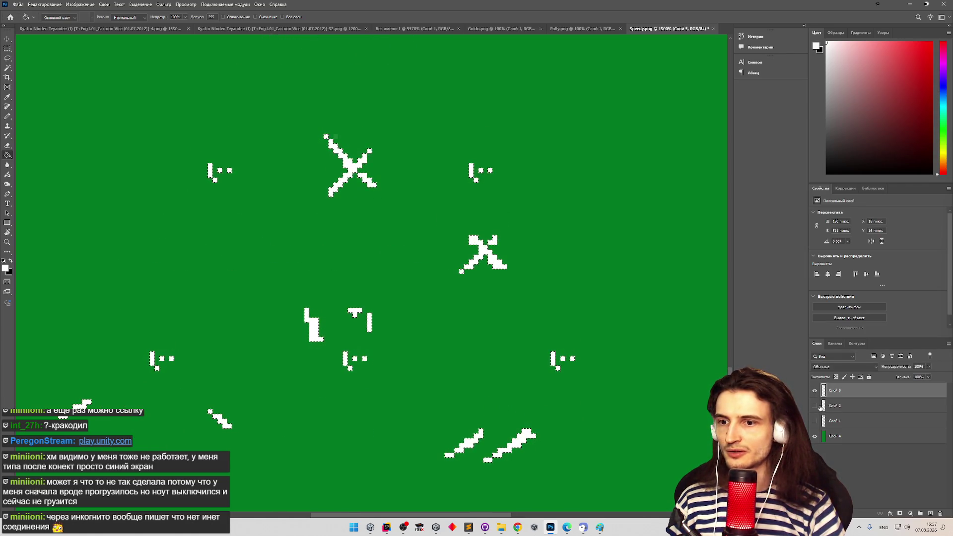
click(838, 406)
click(815, 406)
click(814, 390)
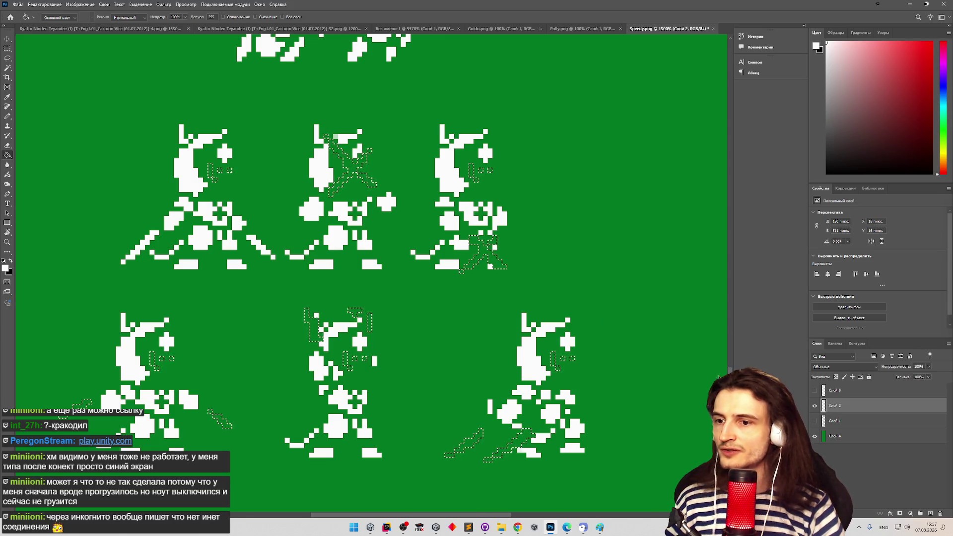
Drop the marquee selection and start File > Export > Quick Export as PNG
drag(729, 377, 732, 302)
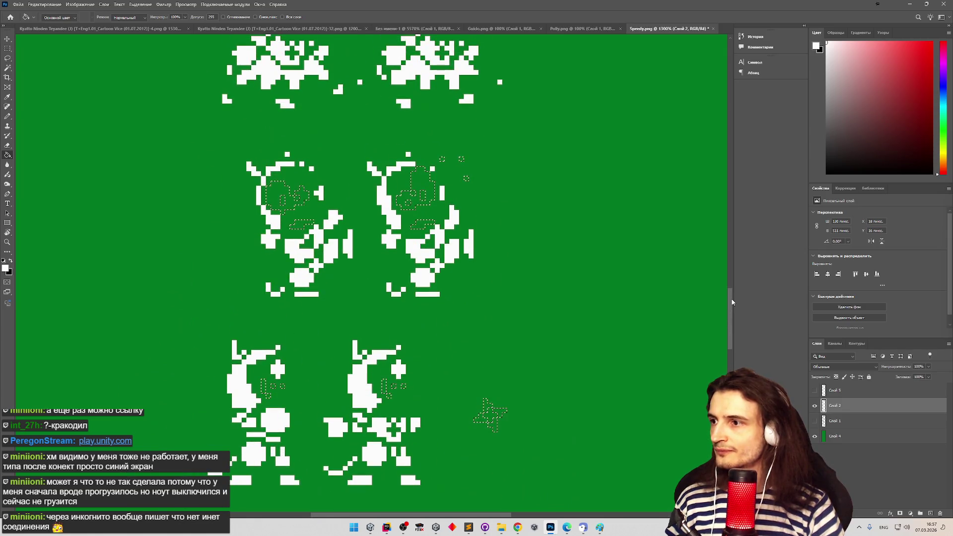
key(m)
click(507, 256)
mouse_move(732, 315)
mouse_down()
mouse_move(718, 99)
mouse_move(724, 123)
mouse_up()
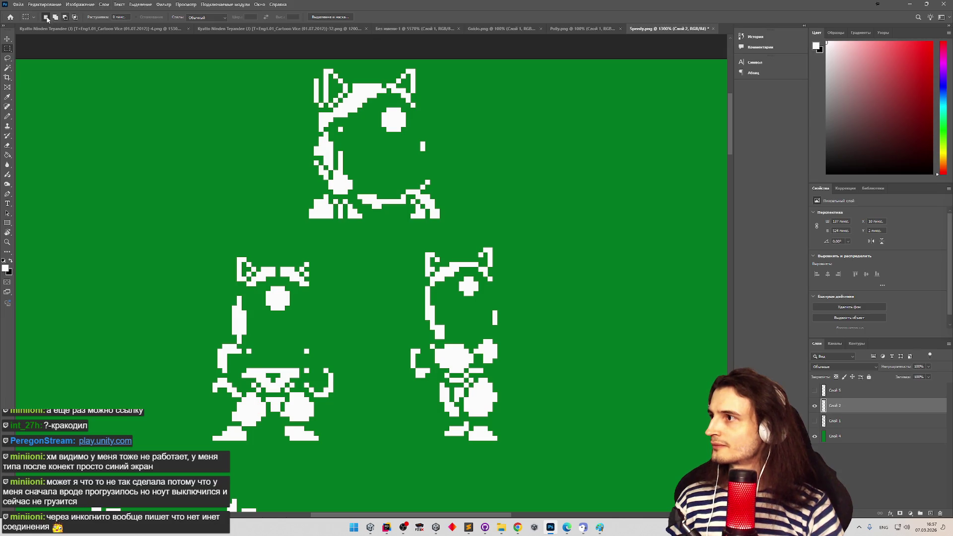
click(19, 5)
mouse_move(65, 121)
click(144, 120)
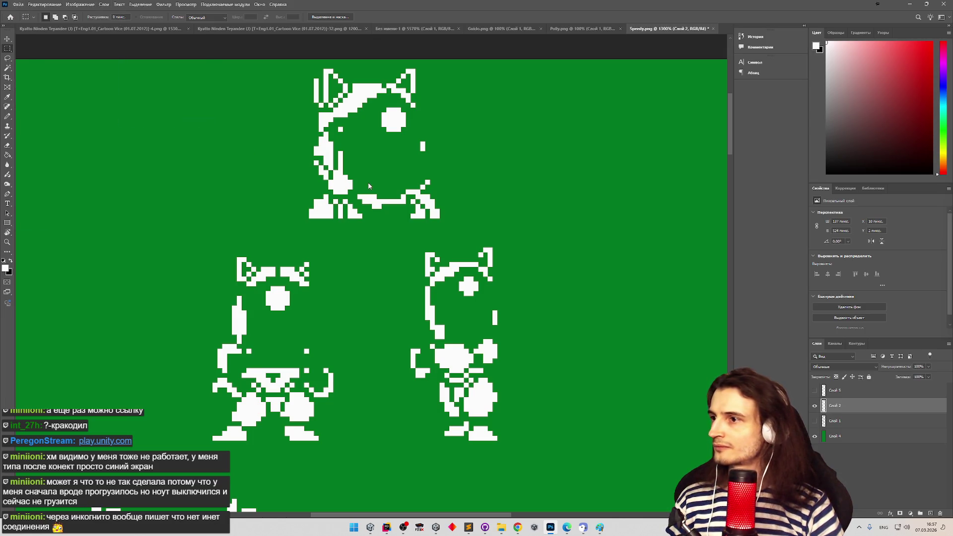
Export over the existing Speedy.png in Characters, confirm replacing it, and minimize Photoshop
double_click(275, 77)
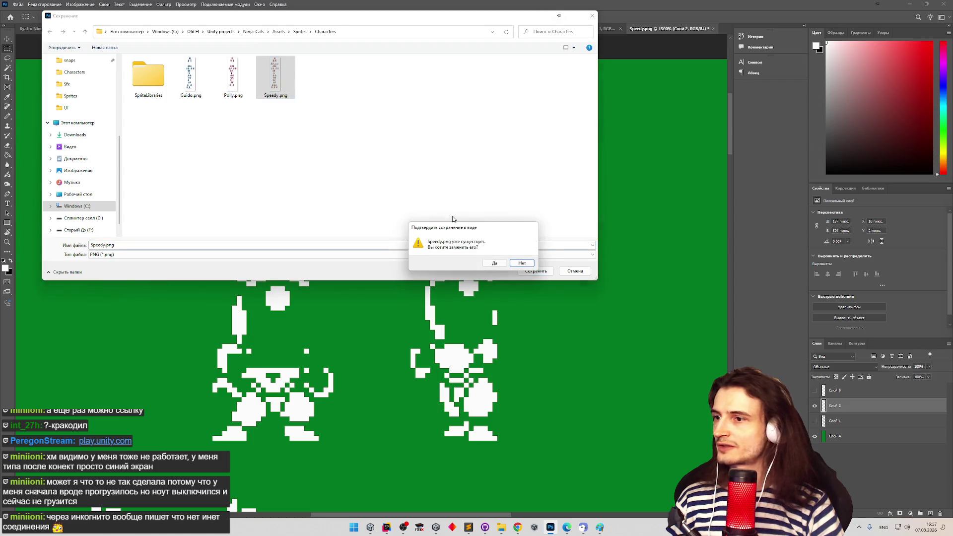
click(493, 262)
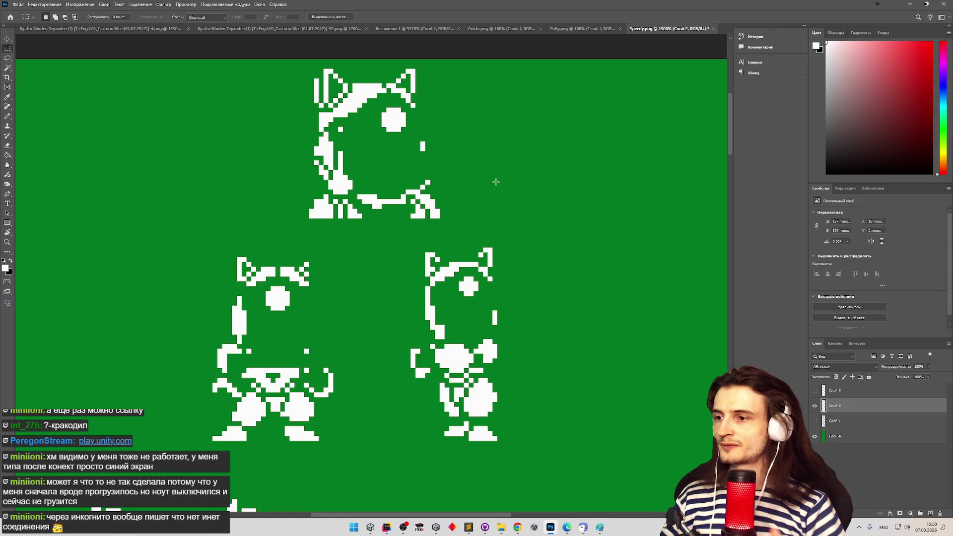
click(908, 4)
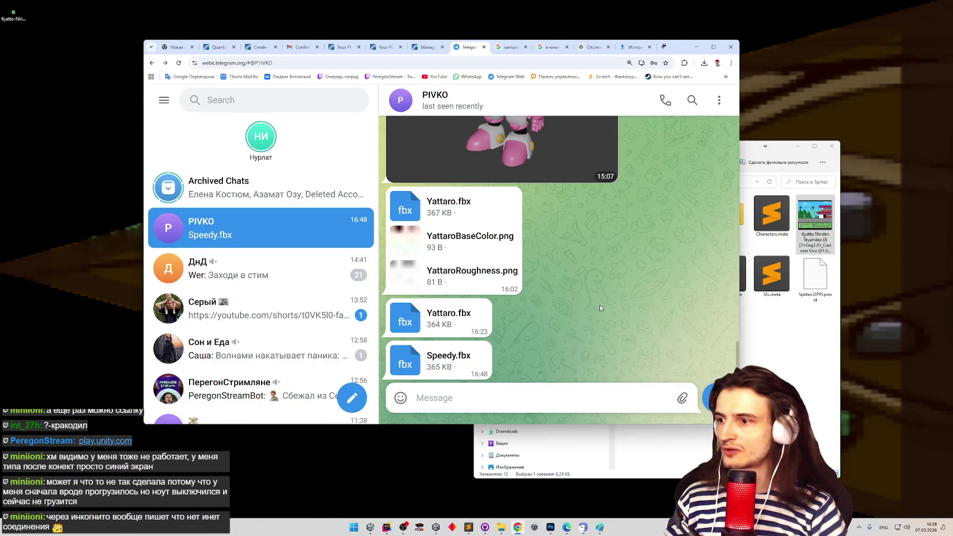
Minimize the Telegram Web browser window and bring the Unity editor to the front
double_click(560, 290)
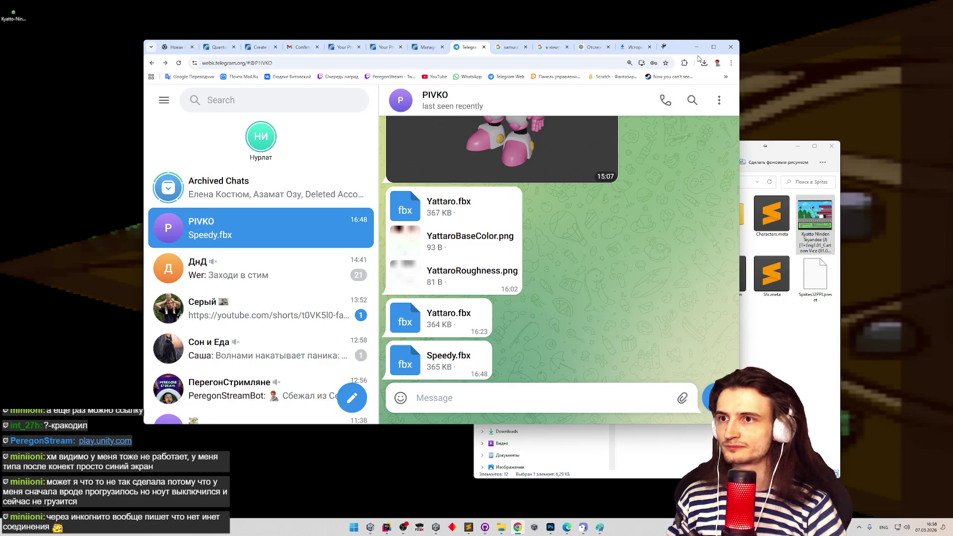
click(696, 47)
click(370, 527)
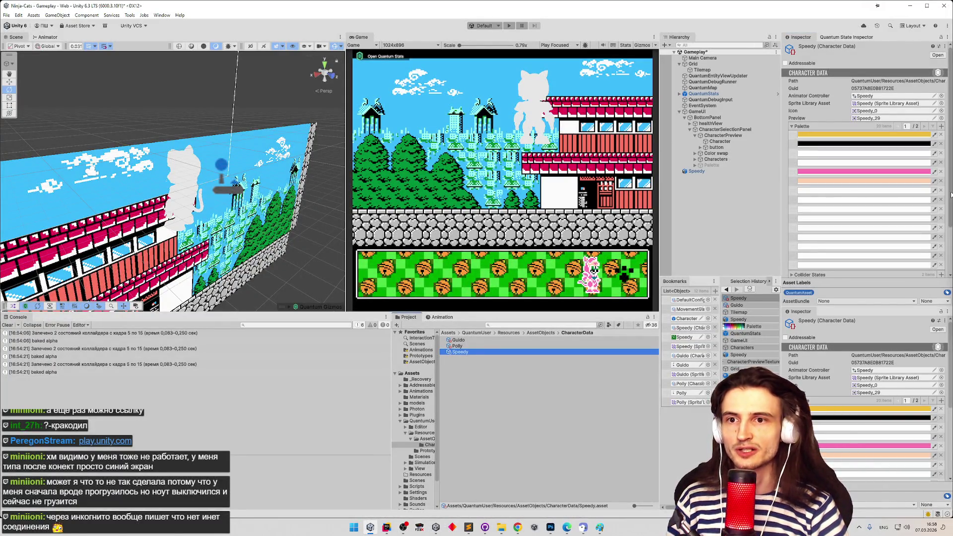
Bake Speedy's Character Data from the Inspector, then return to the Photoshop sprite sheet
scroll(913, 226, down, 3)
click(874, 252)
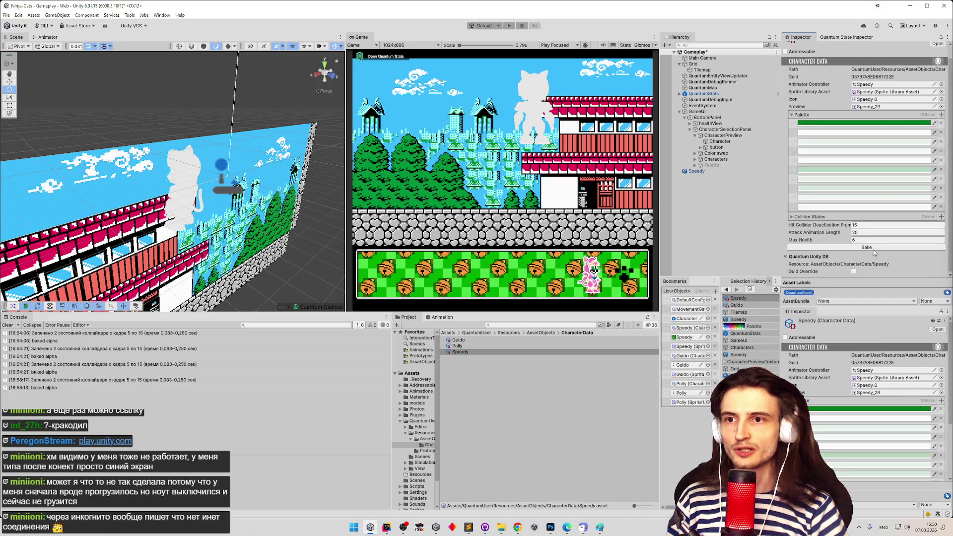
click(874, 248)
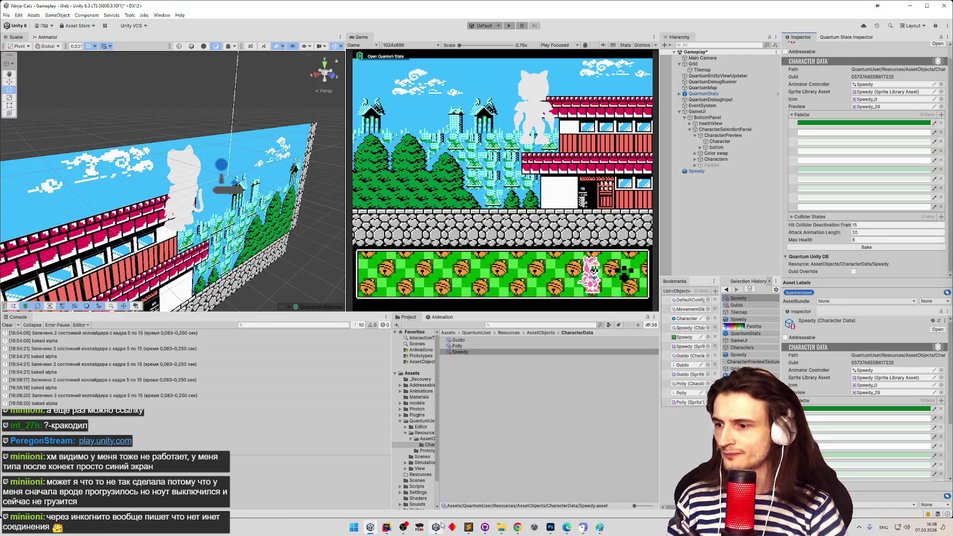
click(551, 527)
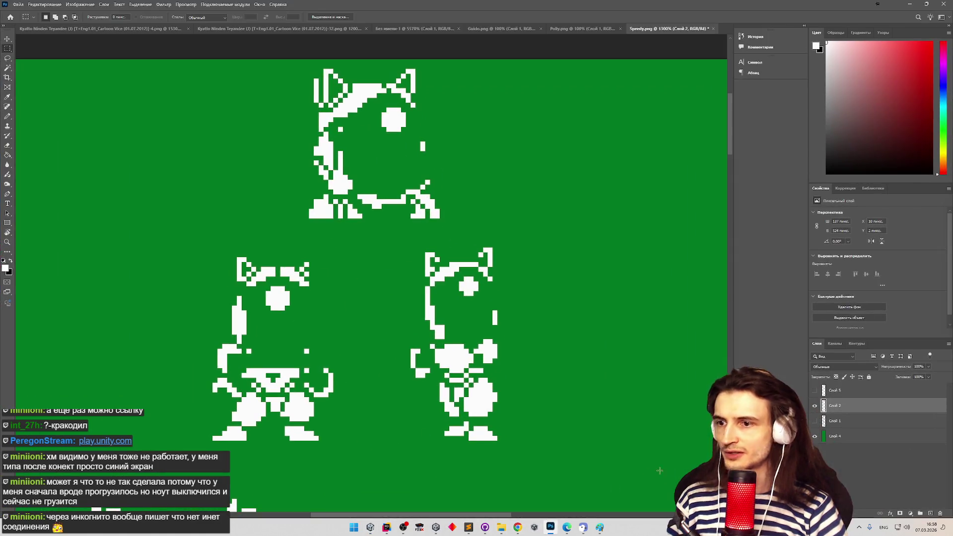
Hide the green Слой 4 backdrop and show the coloured sprite layers
click(814, 436)
click(814, 420)
click(814, 390)
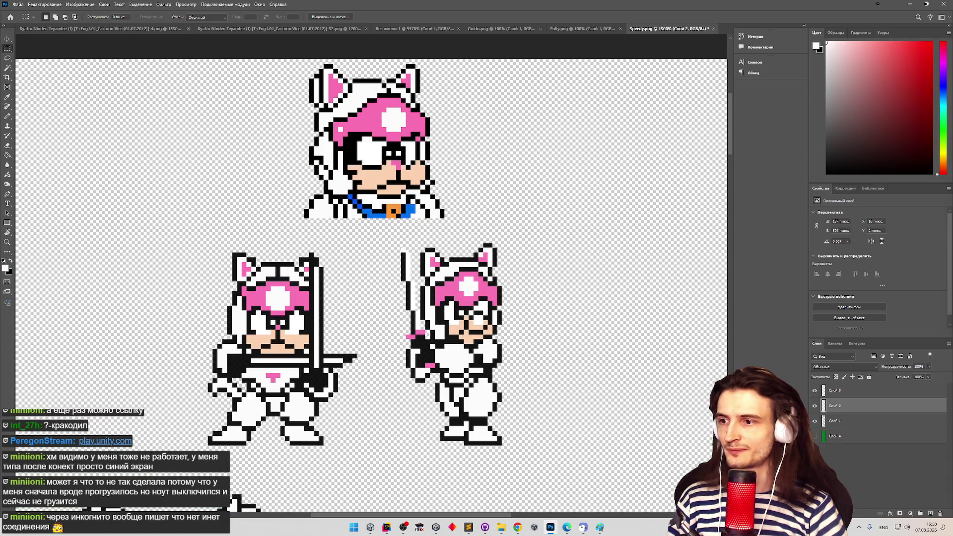
Quick-export the sheet as PNG over Speedy.png, then switch back to Unity
click(17, 4)
mouse_move(65, 120)
click(166, 121)
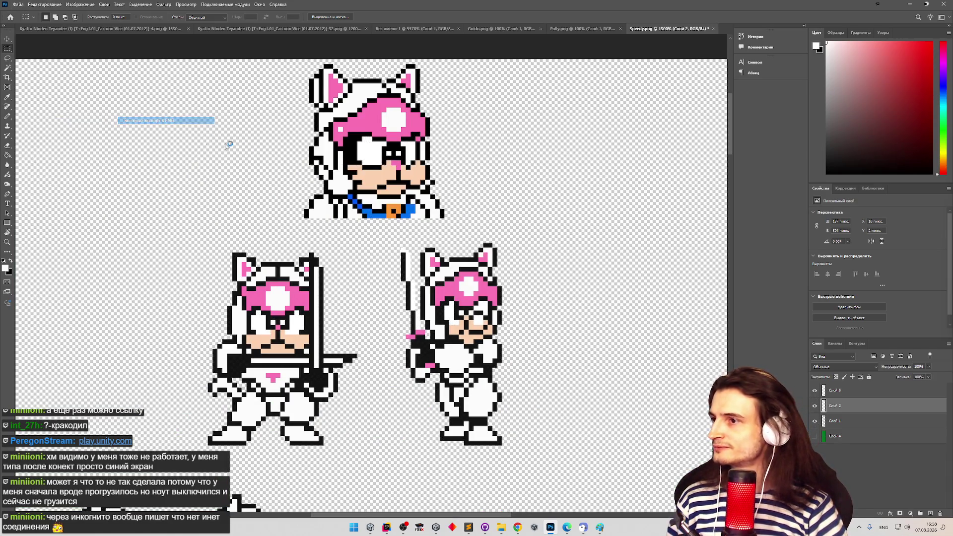
double_click(275, 77)
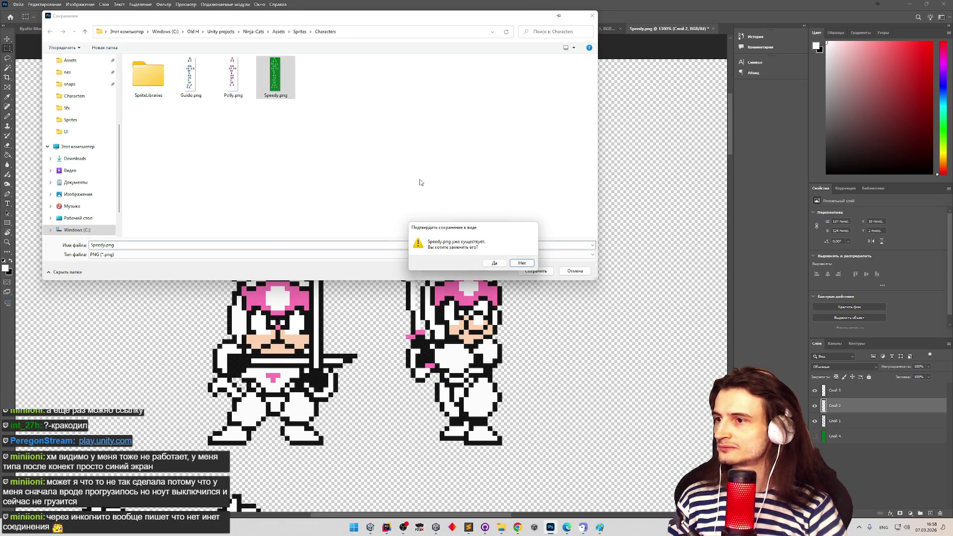
click(495, 263)
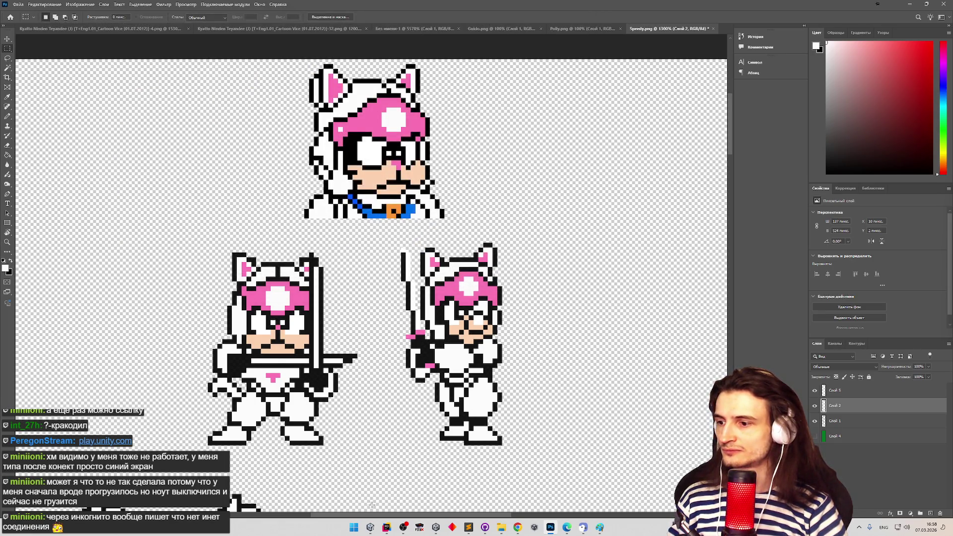
click(370, 527)
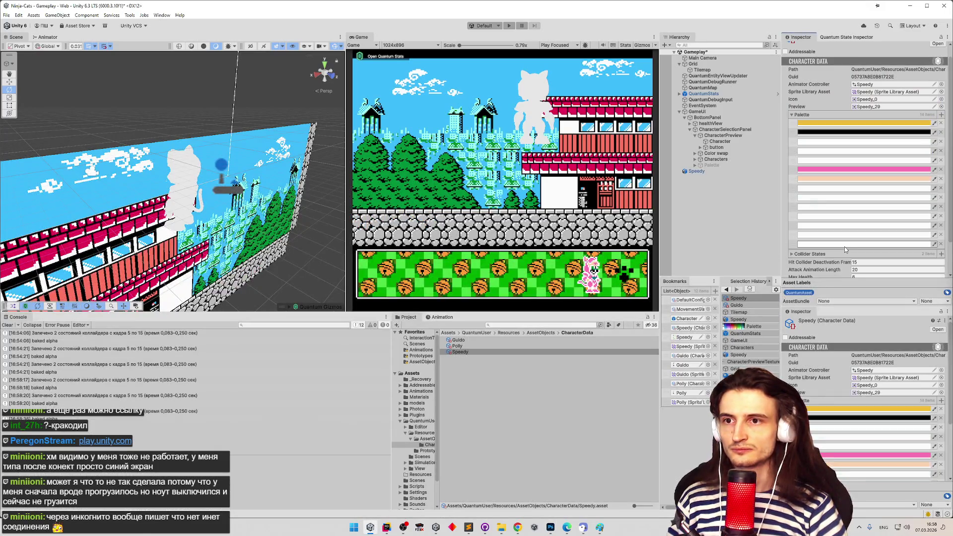
Rebake Speedy's Character Data and inspect the last palette entries in the Color picker
scroll(850, 258, down, 1)
click(852, 268)
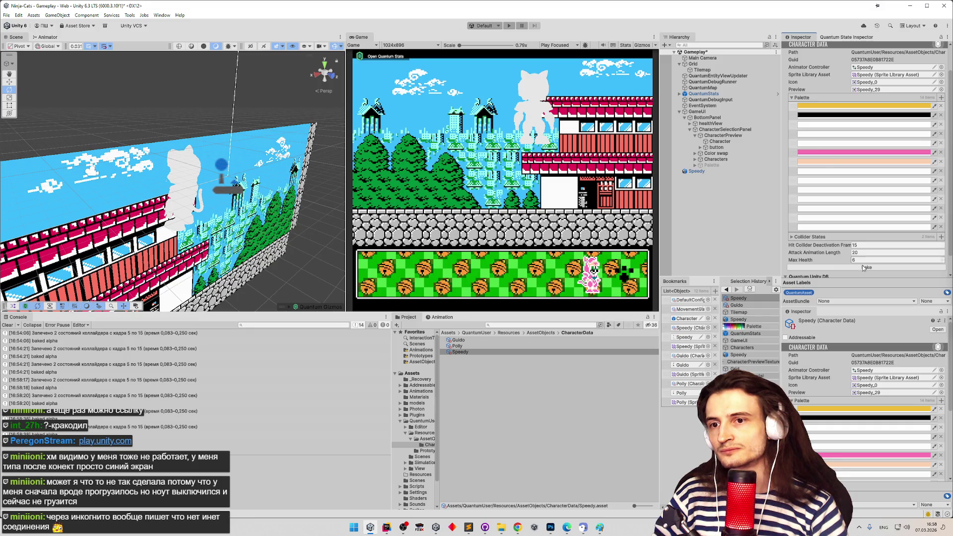
click(833, 226)
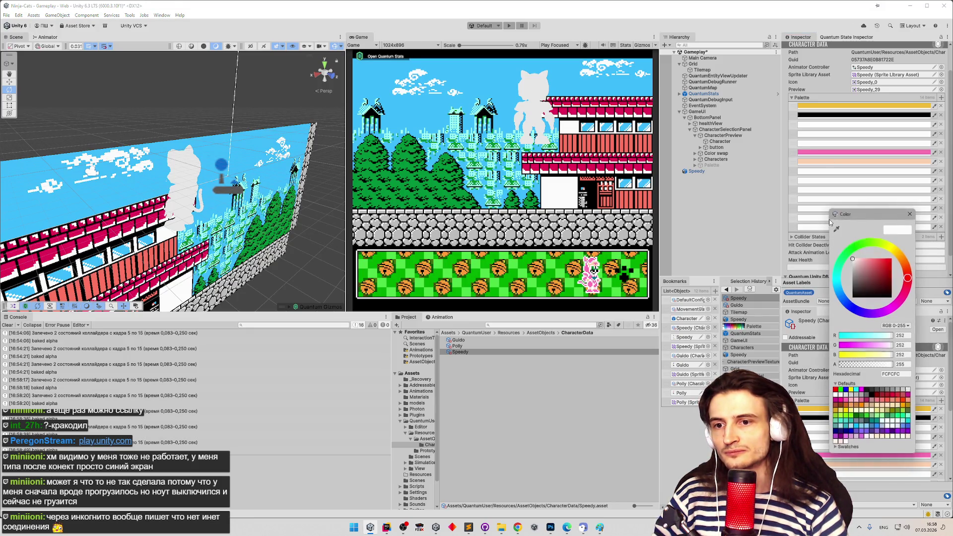
click(825, 235)
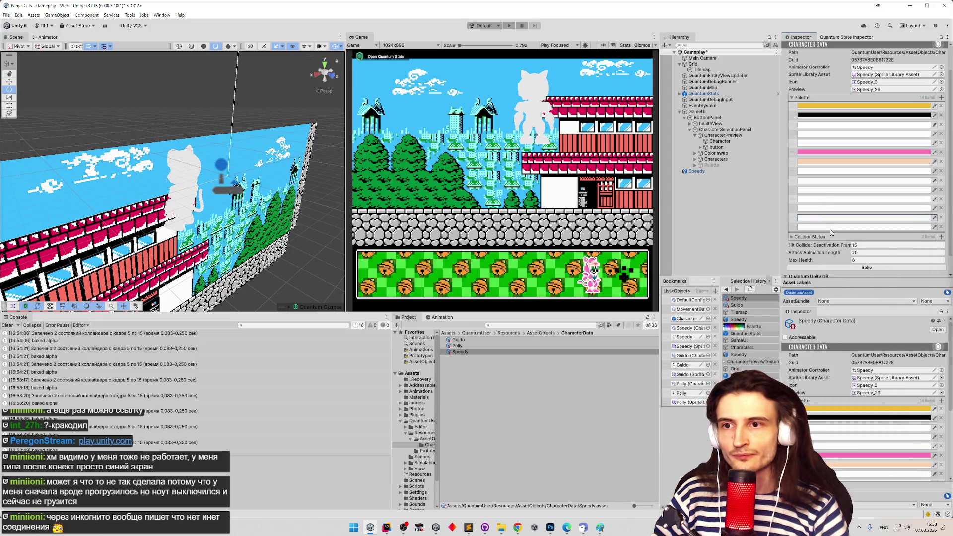
click(831, 227)
click(828, 220)
click(827, 219)
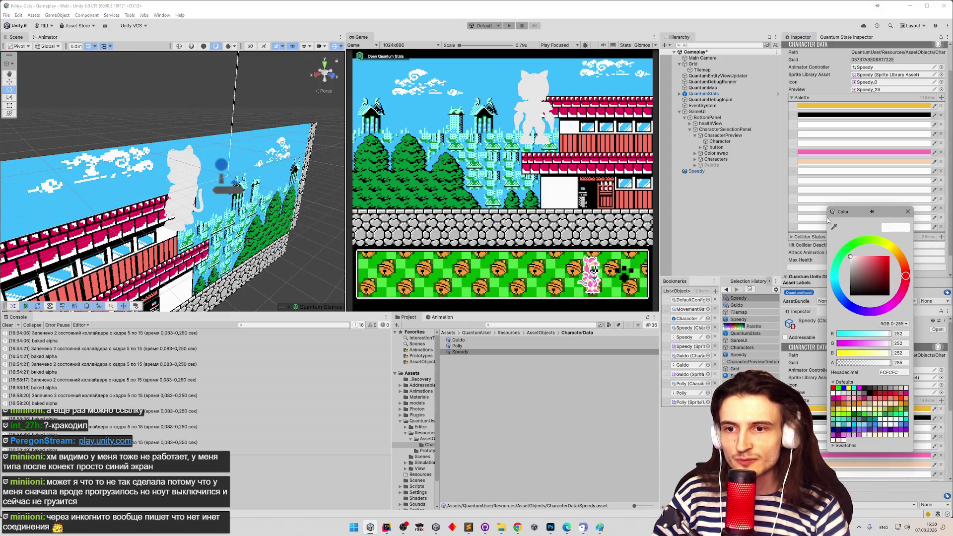
drag(827, 213, 822, 203)
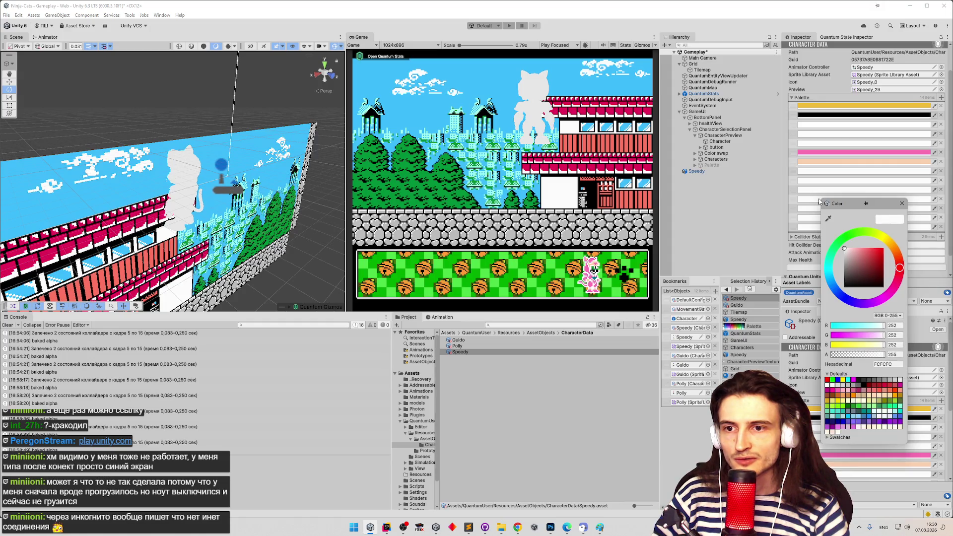
click(820, 199)
Inspect the white palette entries' colours in the Color picker
click(819, 198)
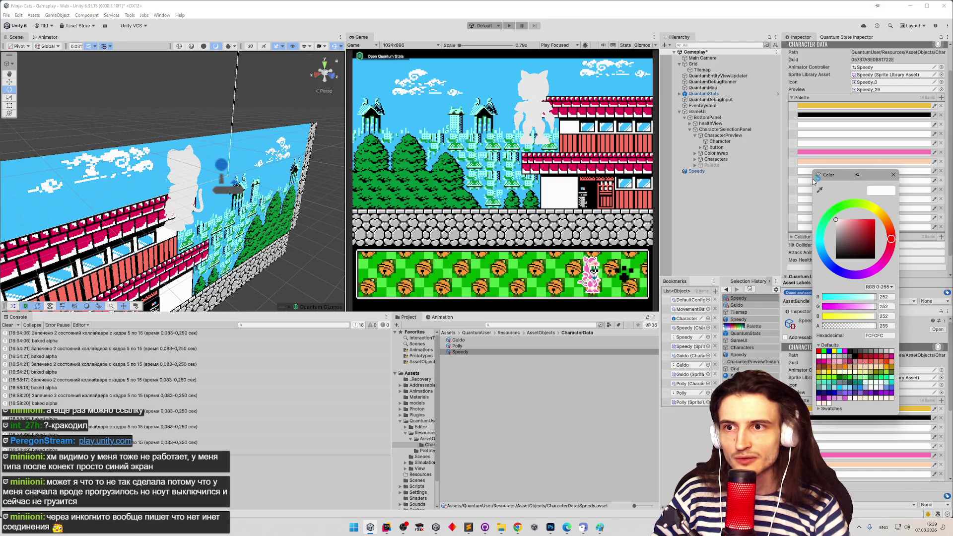
mouse_move(813, 182)
mouse_down()
mouse_move(807, 175)
mouse_move(862, 178)
mouse_move(888, 159)
mouse_move(852, 135)
mouse_move(837, 146)
mouse_up()
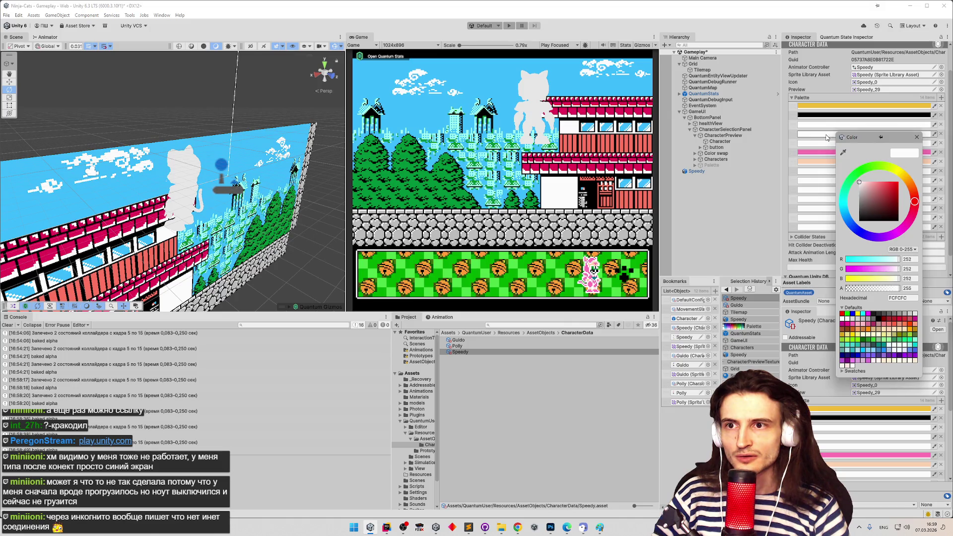
drag(833, 153, 822, 144)
click(816, 142)
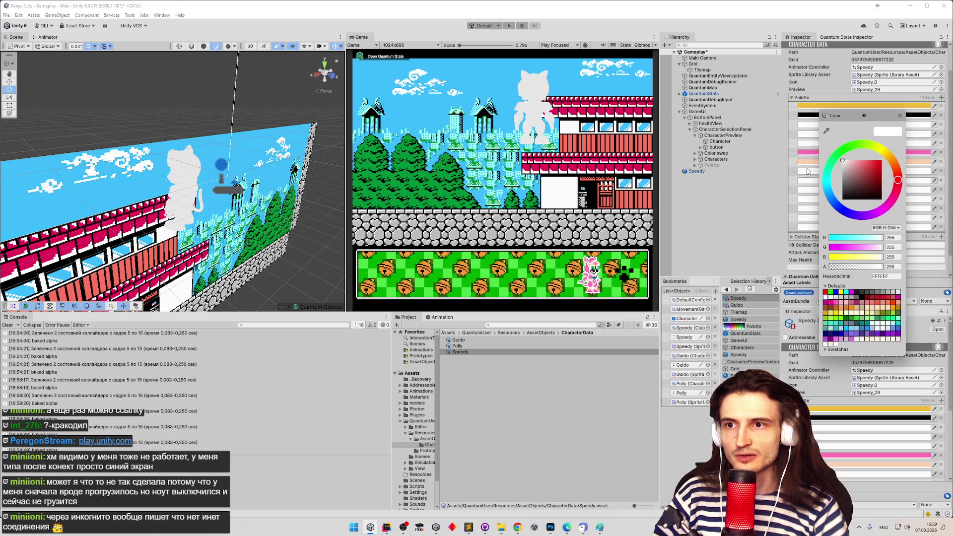
click(803, 163)
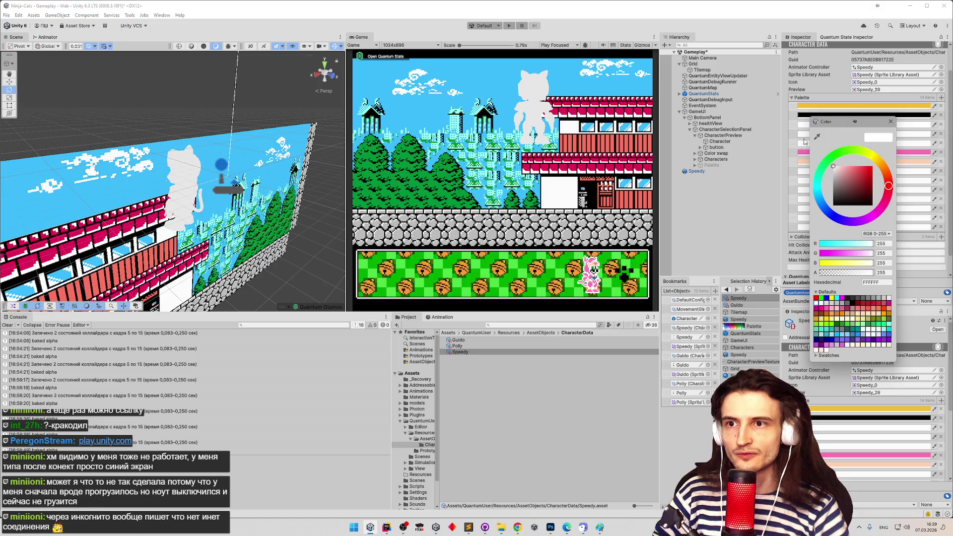
click(800, 180)
Check the remaining lower palette colours for green, then return to Photoshop
click(877, 226)
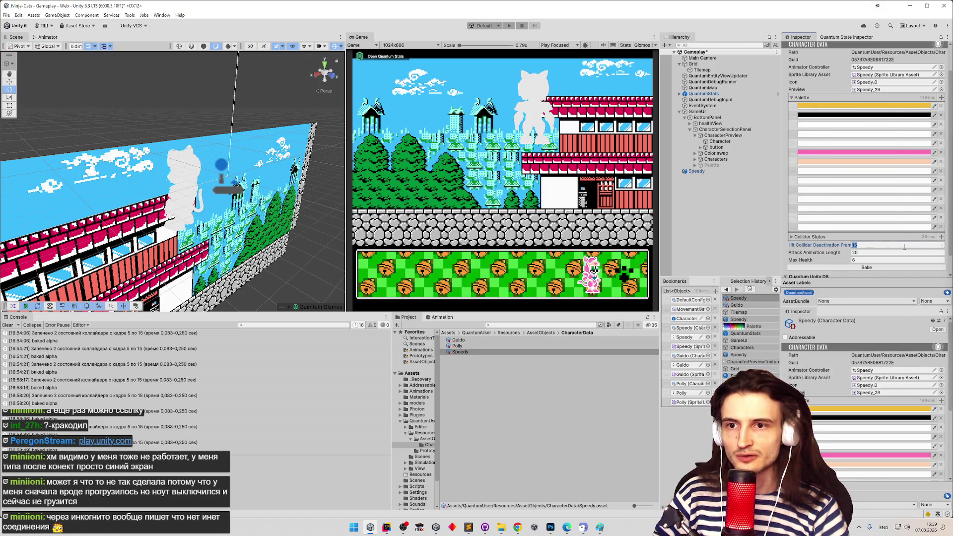
click(864, 219)
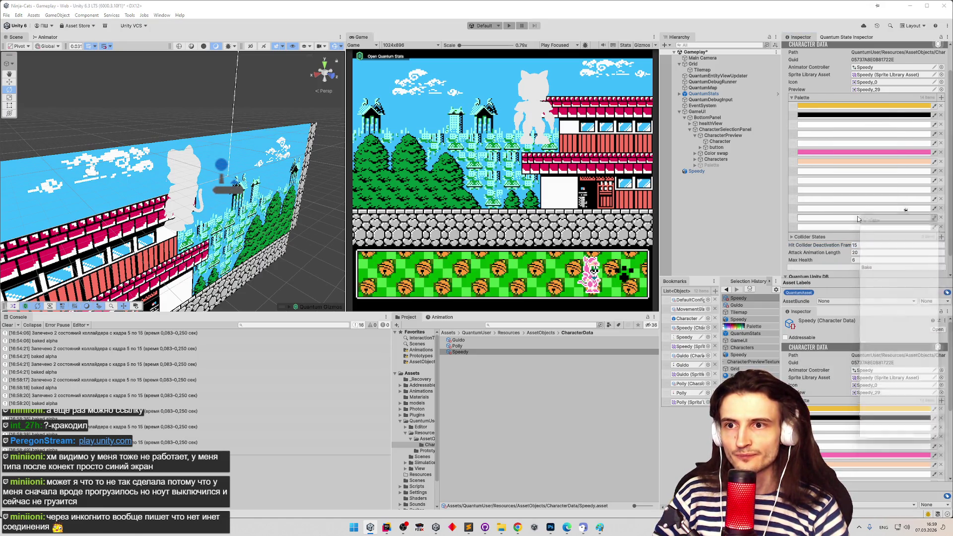
click(855, 208)
click(852, 208)
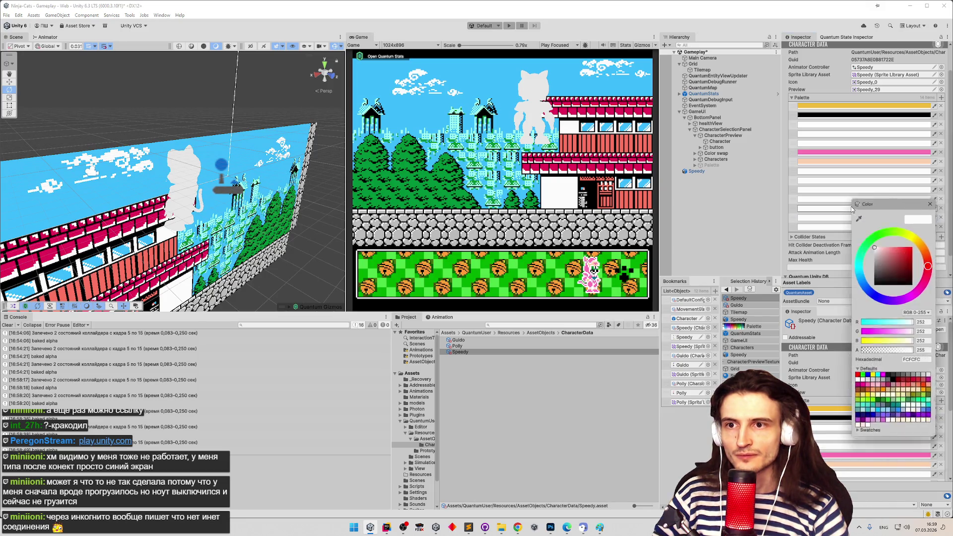
click(844, 197)
click(844, 198)
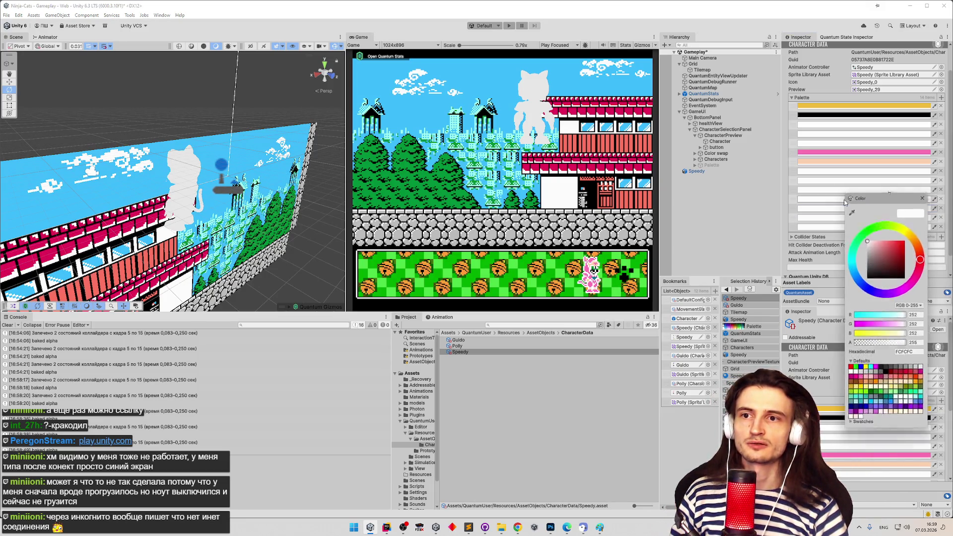
click(920, 199)
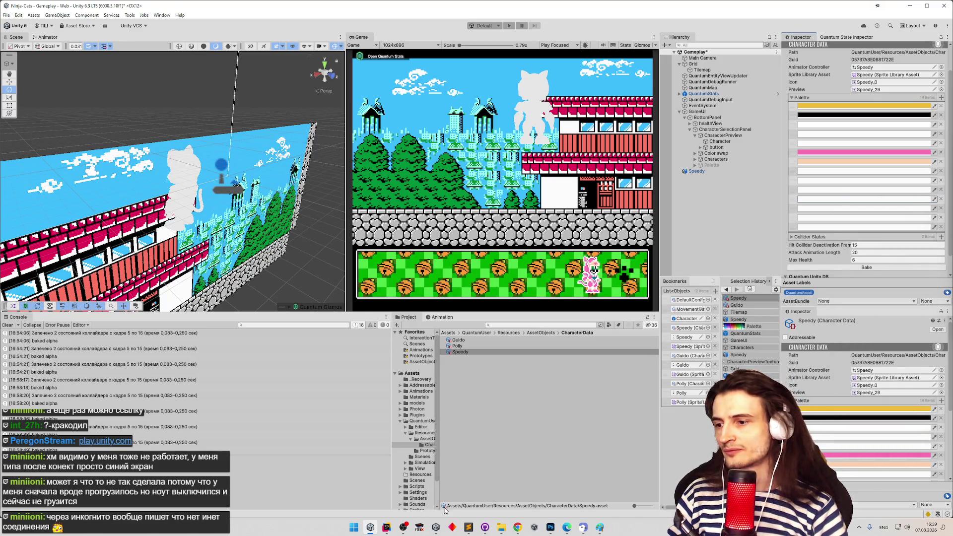
click(809, 225)
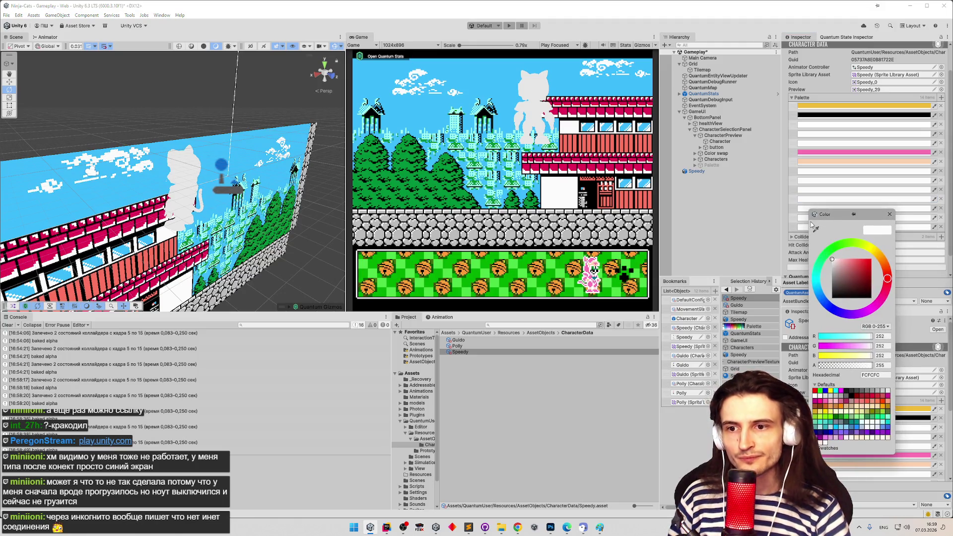
click(890, 214)
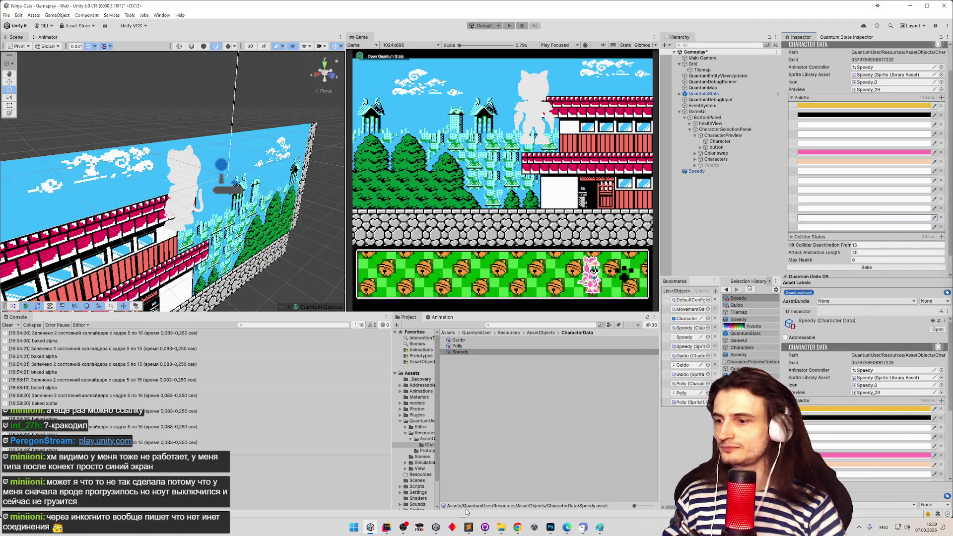
mouse_move(429, 523)
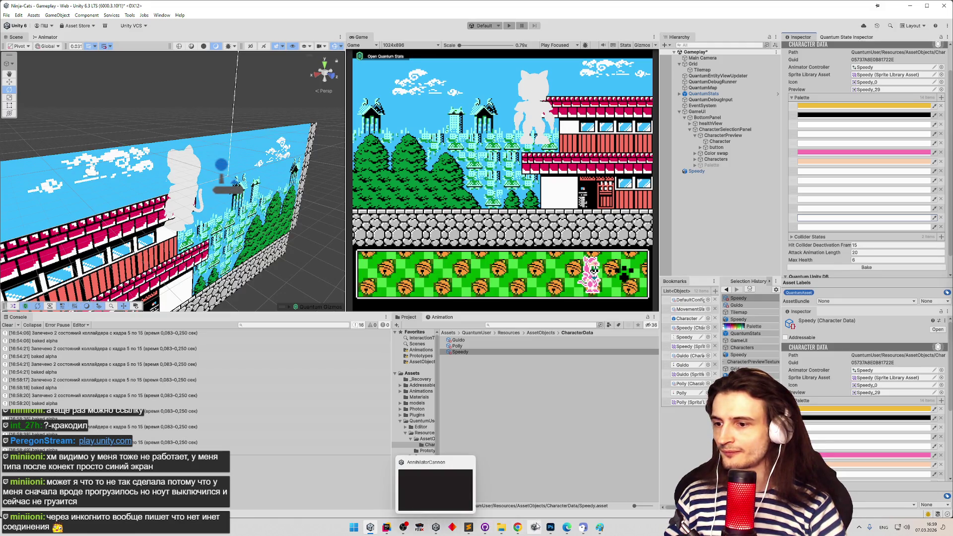
click(550, 525)
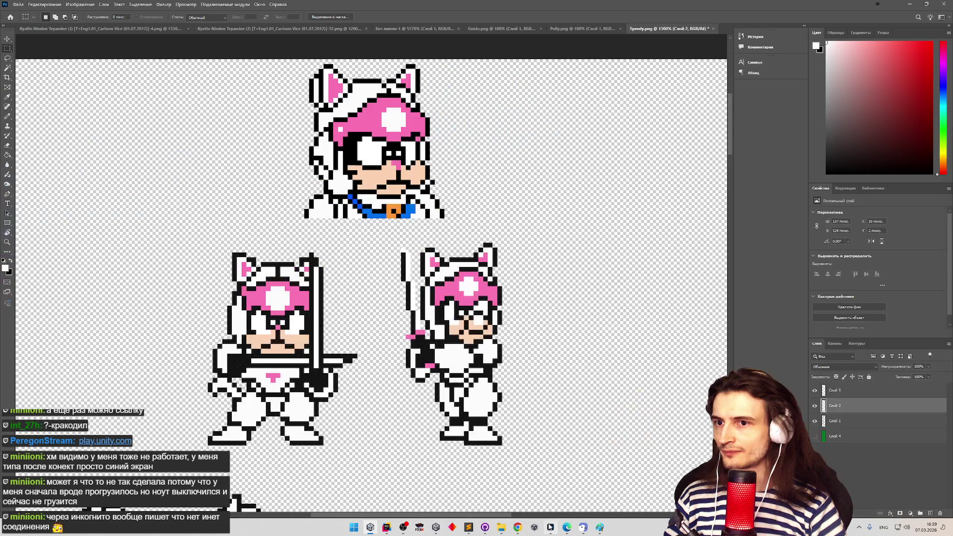
Hide the dark fill layer Слой 2, quick-export the sheet over Speedy.png, and return to Unity
click(818, 408)
click(18, 4)
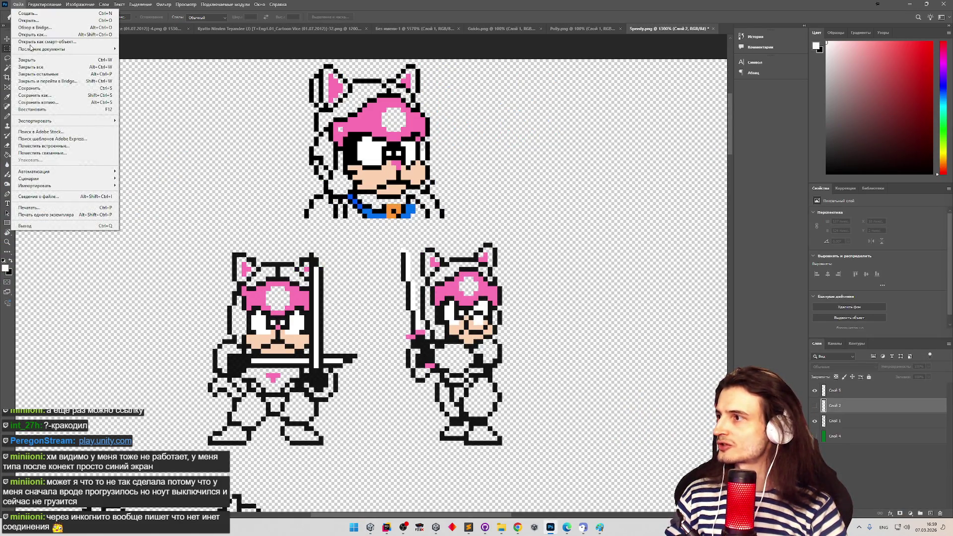
mouse_move(76, 123)
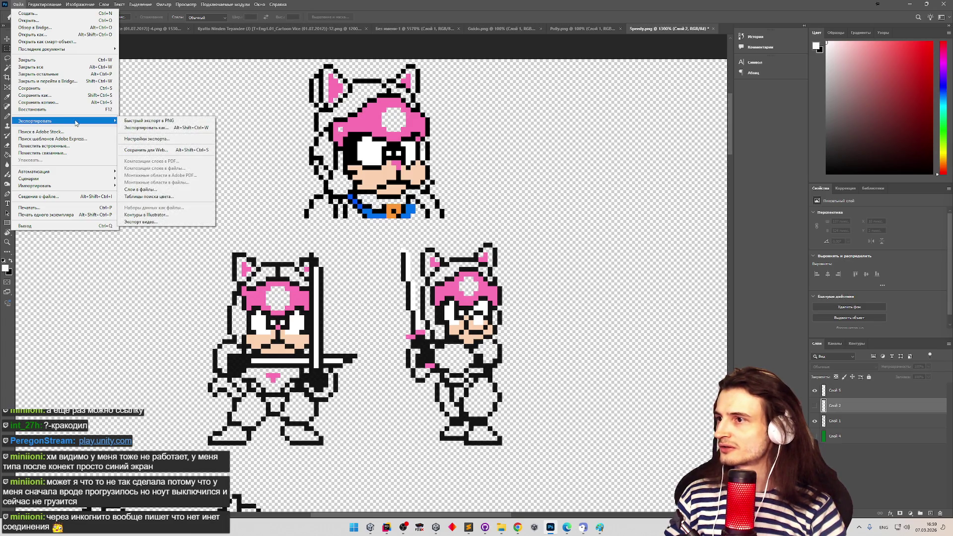
click(153, 121)
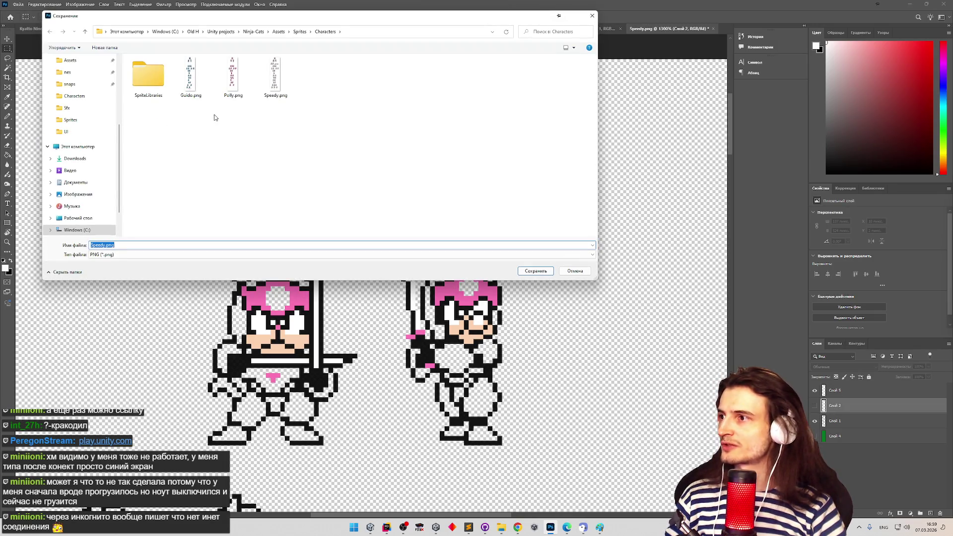
double_click(276, 89)
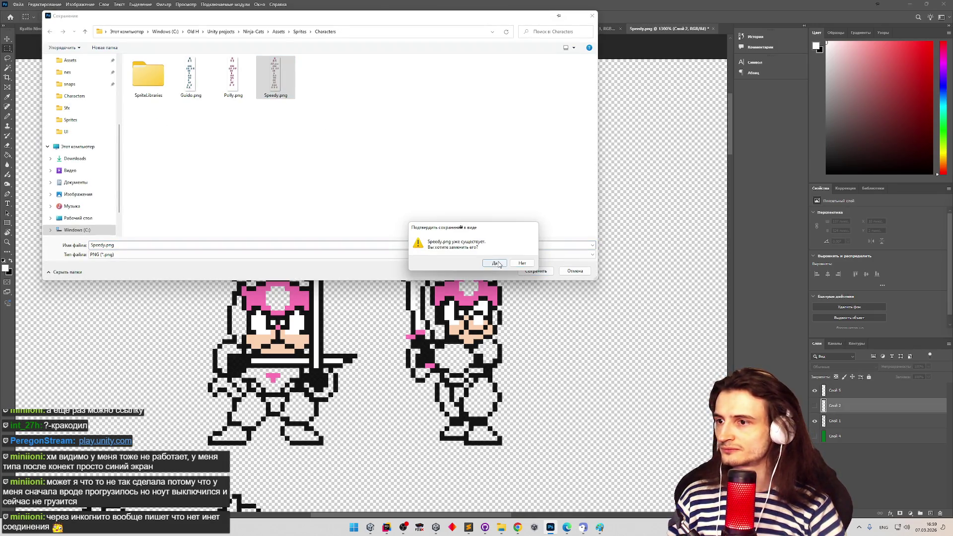
click(496, 264)
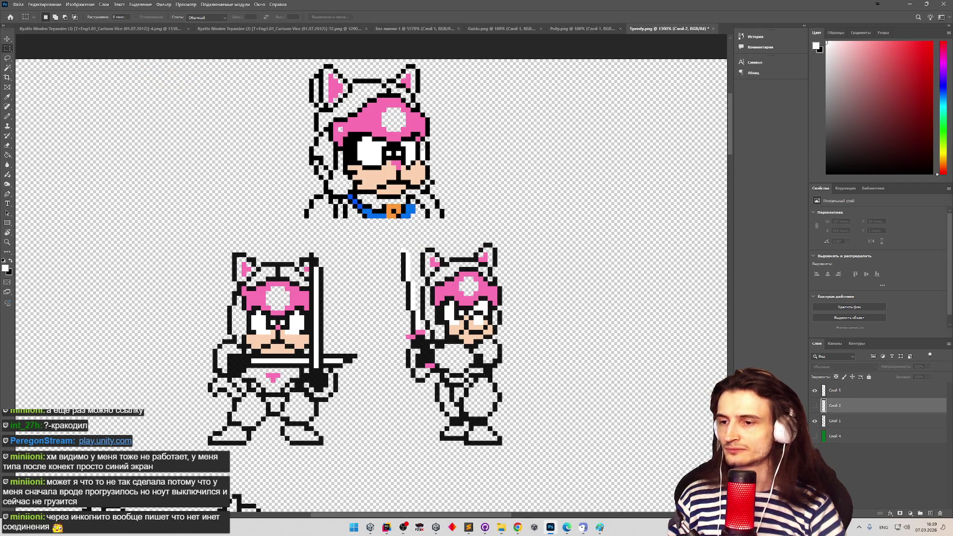
click(370, 527)
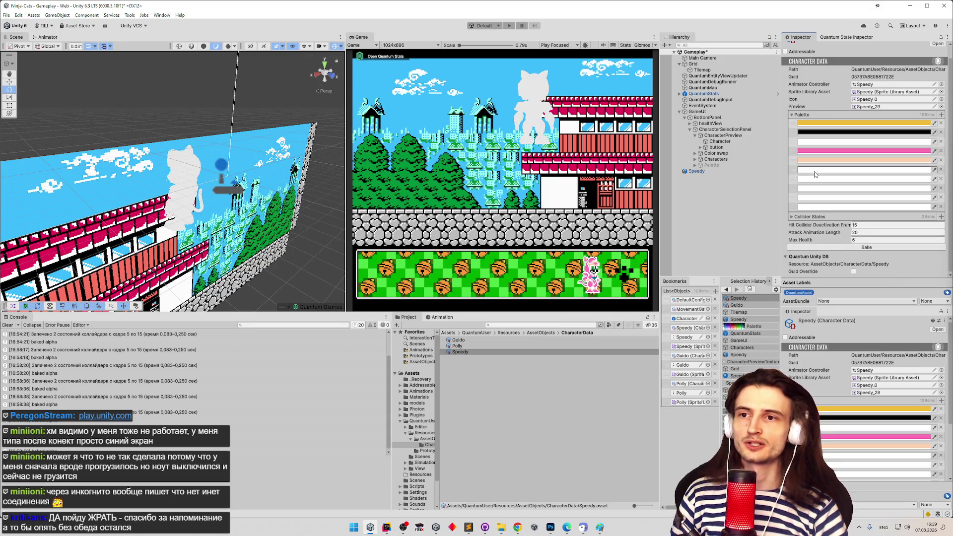
Back in Photoshop, zoom in, hide Слой 5 and show Слой 2's white fill
click(372, 526)
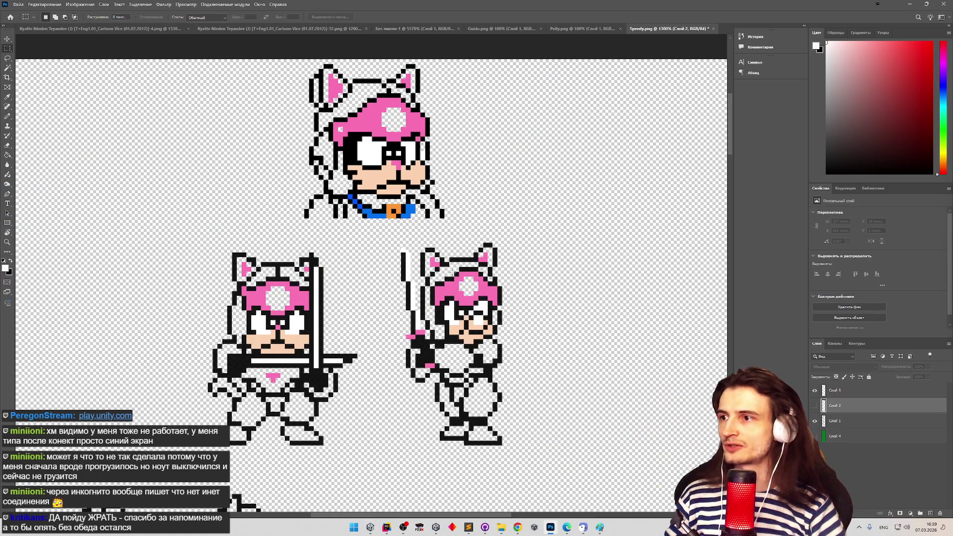
key(z)
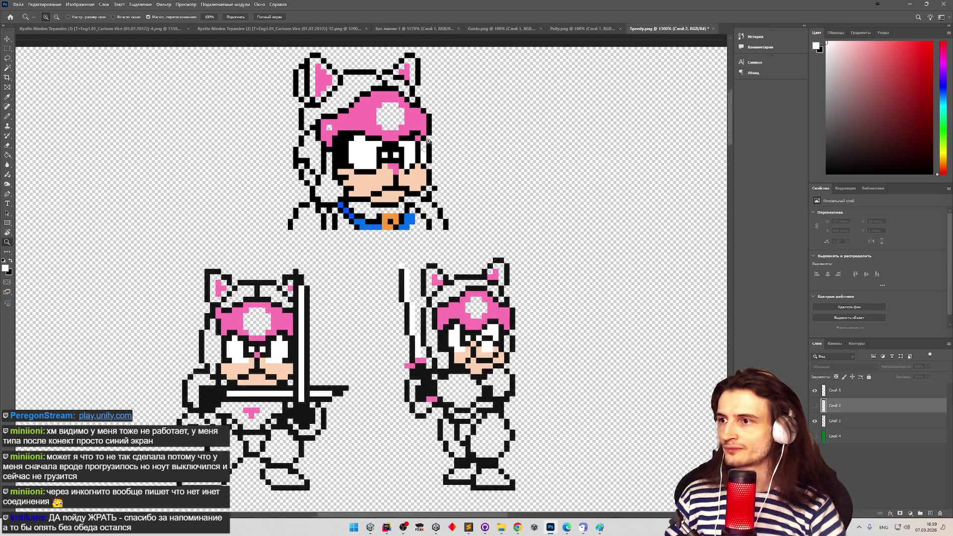
scroll(428, 191, up, 5)
key(m)
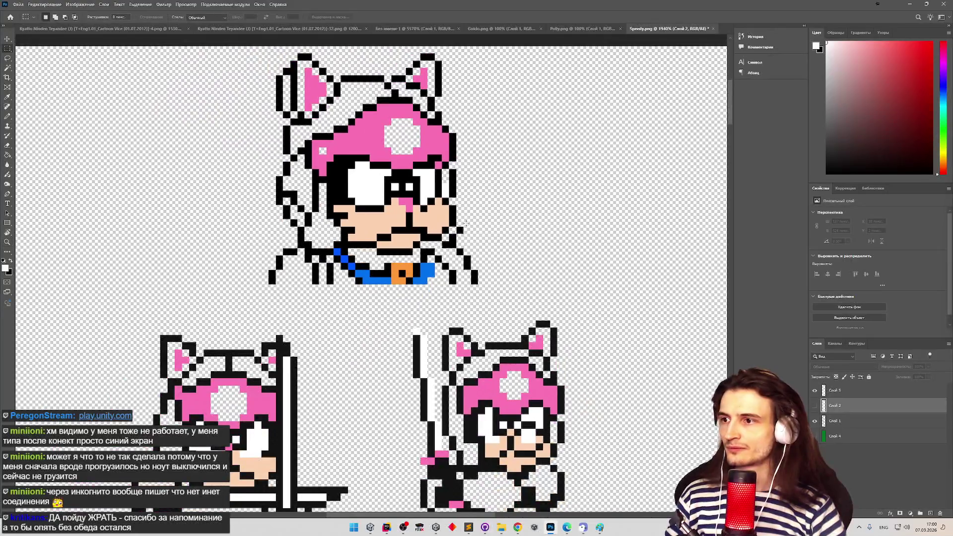
click(833, 395)
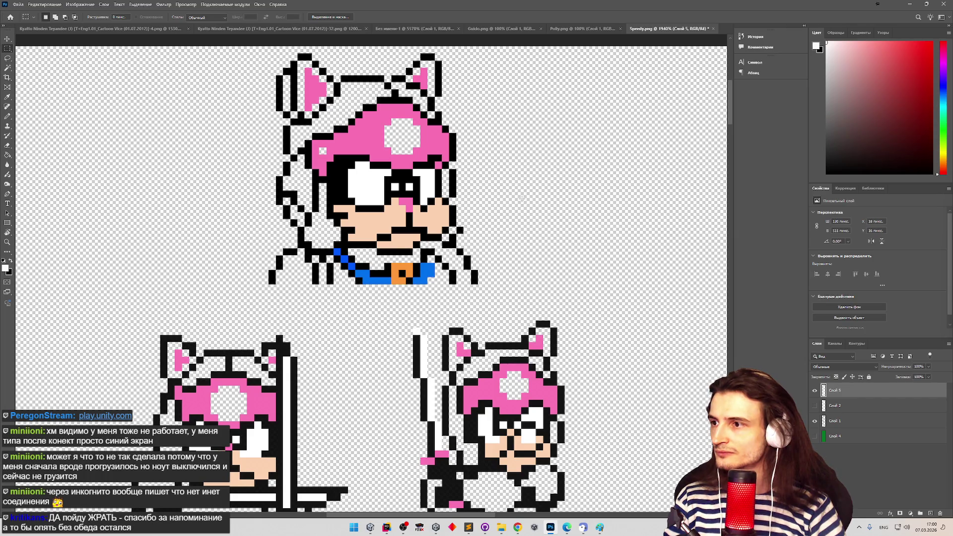
click(814, 405)
click(815, 390)
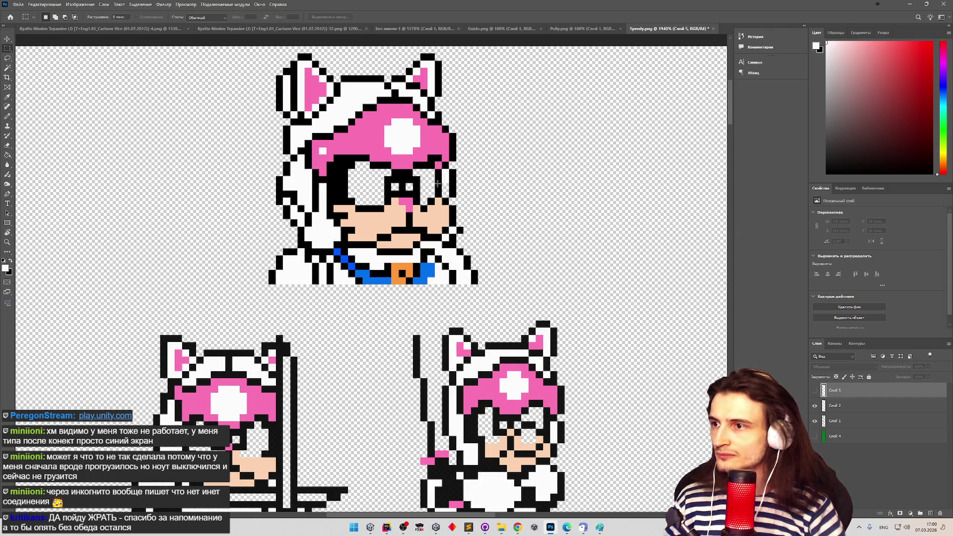
Switch to the Pencil and confirm the foreground colour for drawing on the sprites
click(8, 116)
click(451, 179)
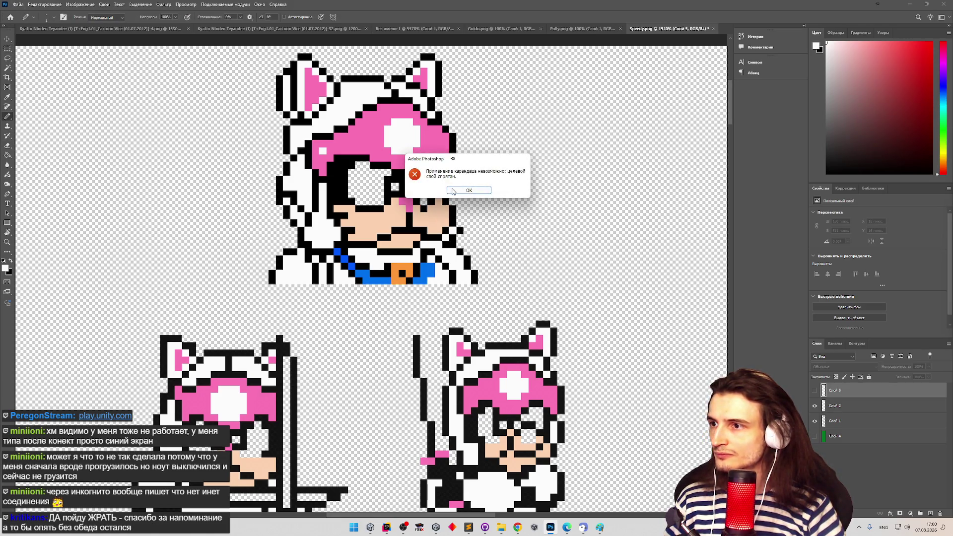
key(Return)
key(alt+bracketleft)
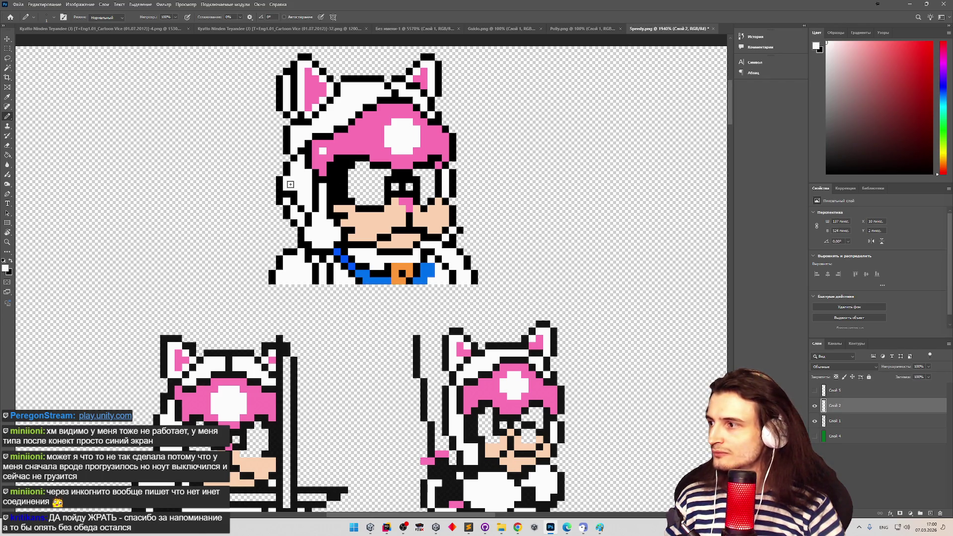
click(5, 268)
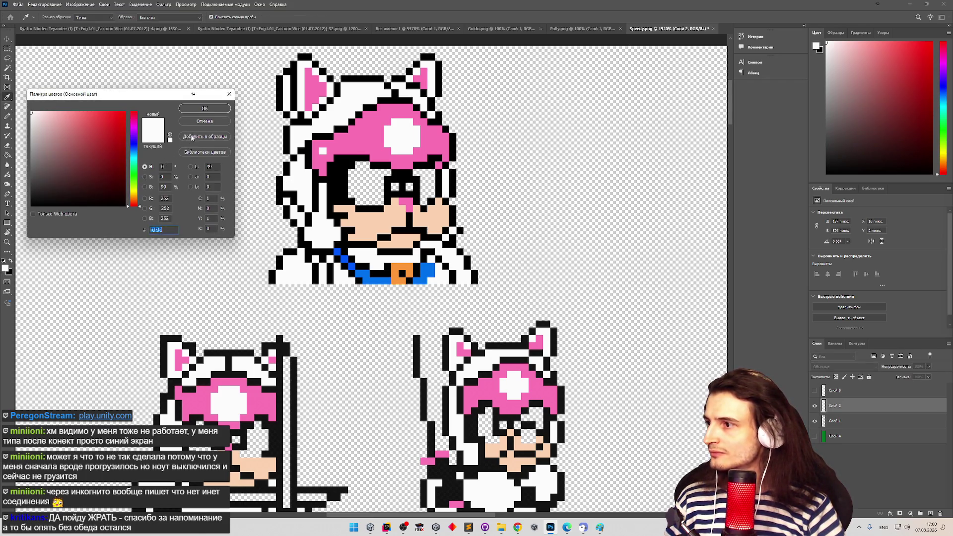
click(206, 110)
scroll(453, 243, down, 5)
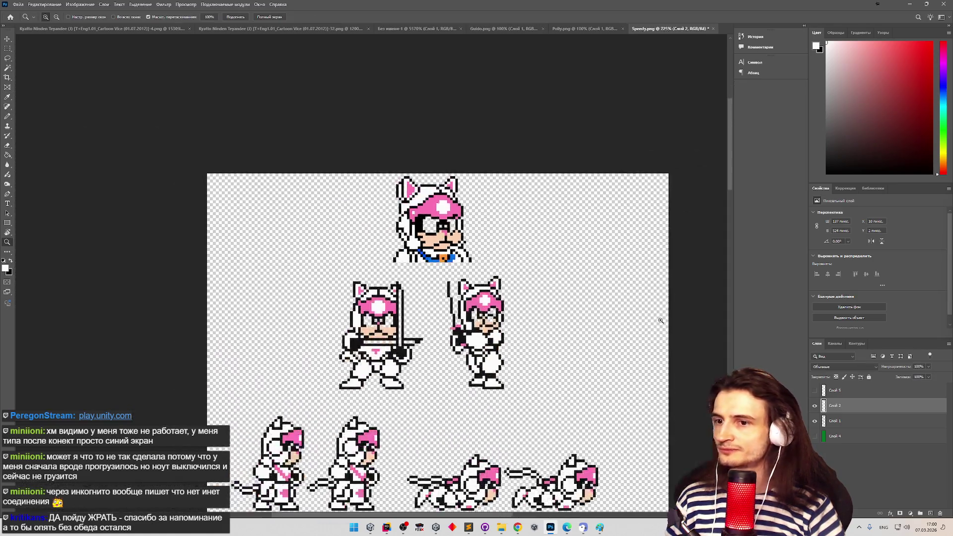
key(b)
Toggle Слой 5 and Слой 2 to compare, ending with Слой 5 hidden and Слой 2 shown
click(835, 390)
click(815, 390)
click(814, 406)
scroll(539, 324, up, 2)
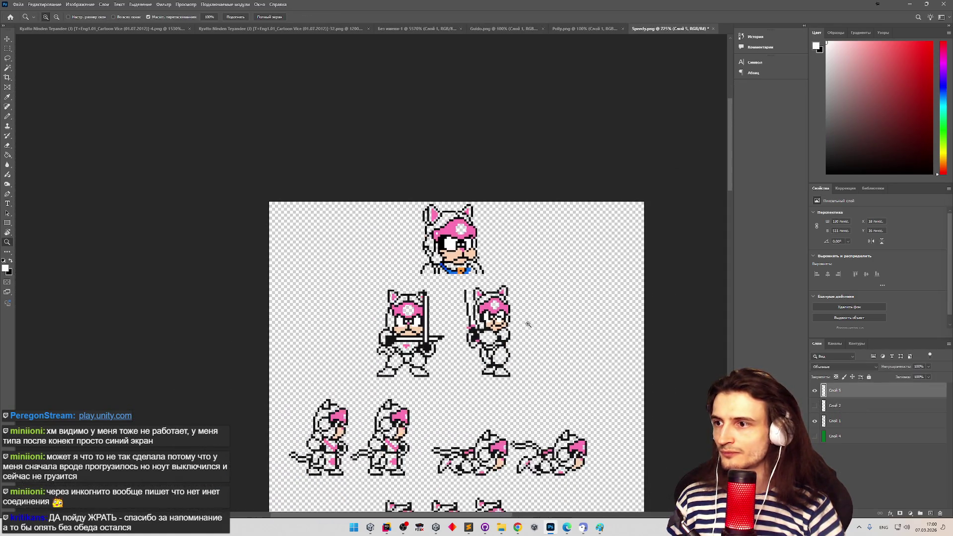
click(814, 390)
click(815, 406)
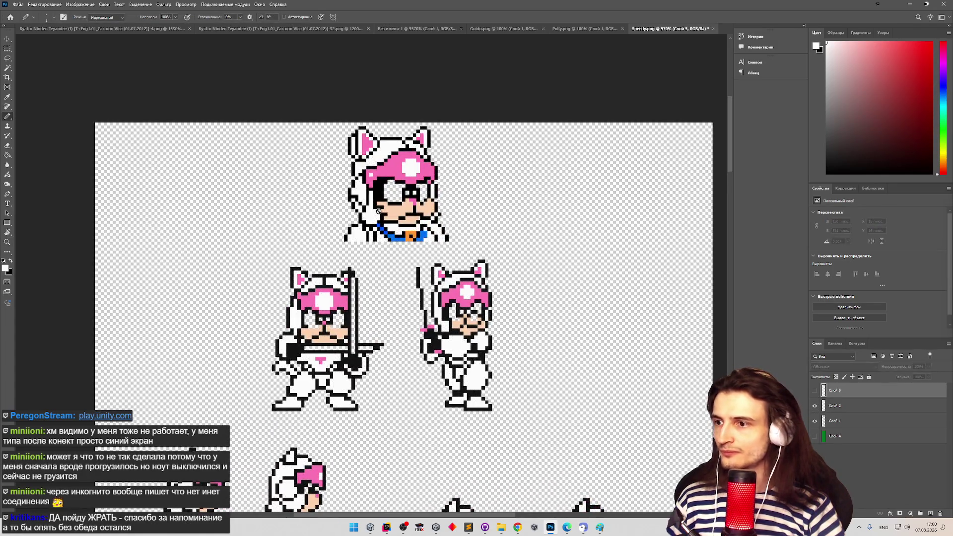
Quick-export the sheet as PNG over Speedy.png and switch to Unity
click(18, 4)
mouse_move(96, 121)
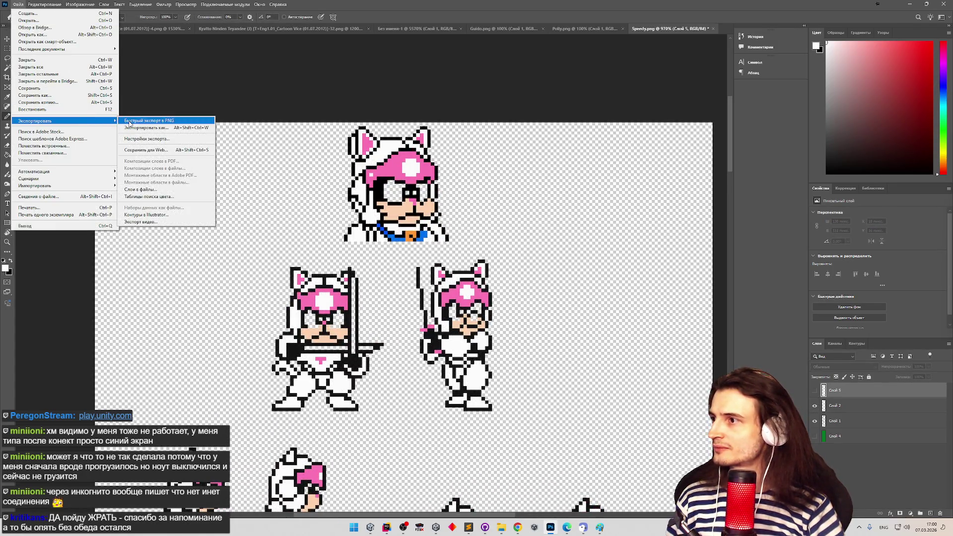
click(159, 121)
double_click(276, 77)
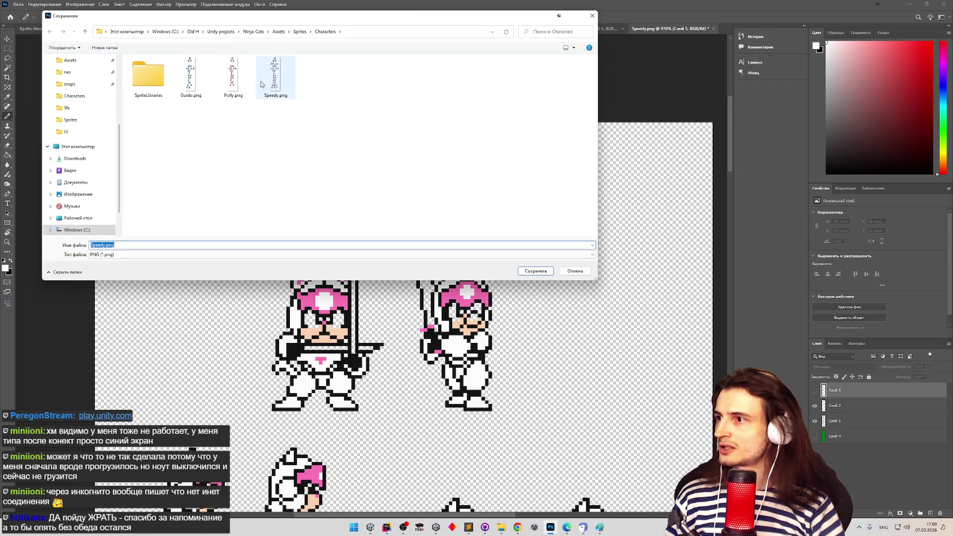
click(498, 261)
click(369, 525)
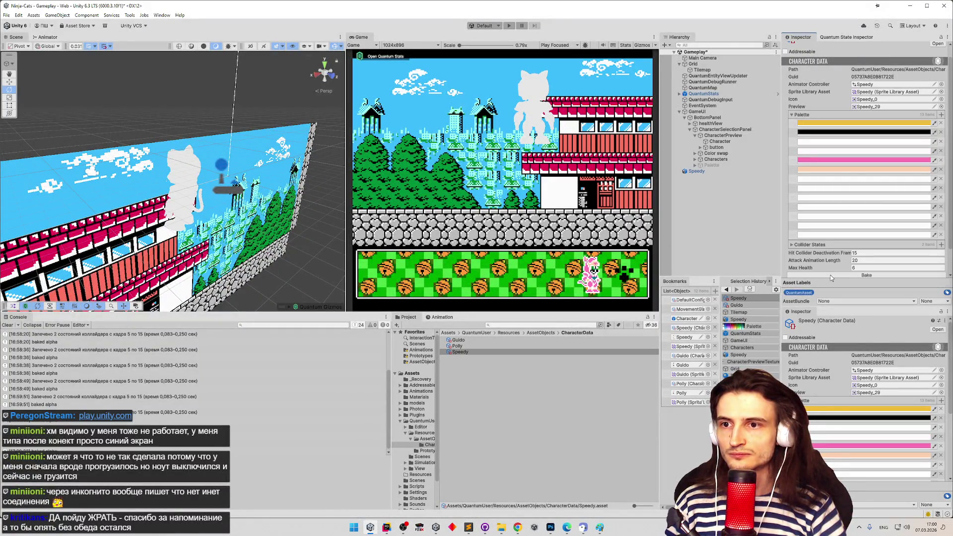
Hide Слой 2, re-export the sheet over Speedy.png, and rebake Speedy's palette in Unity
key(alt+Tab)
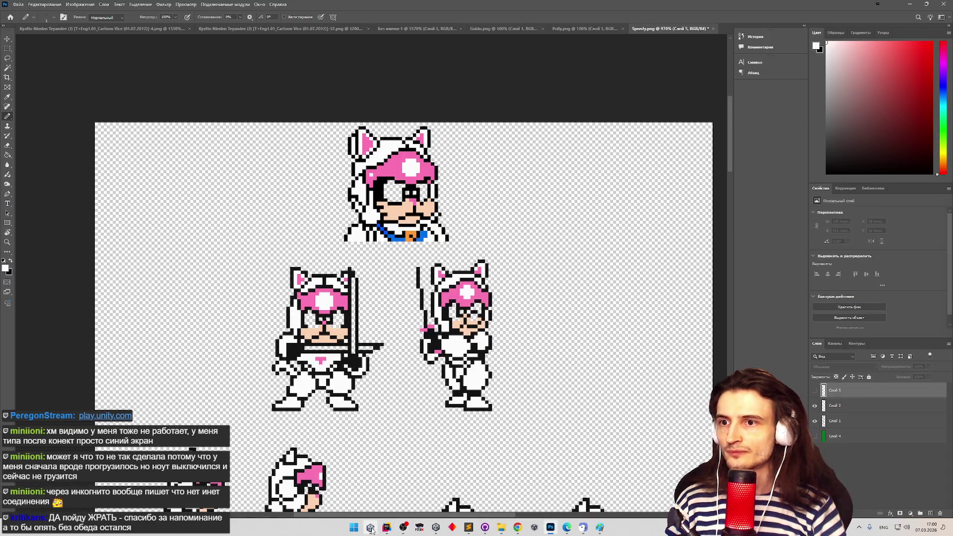
click(815, 406)
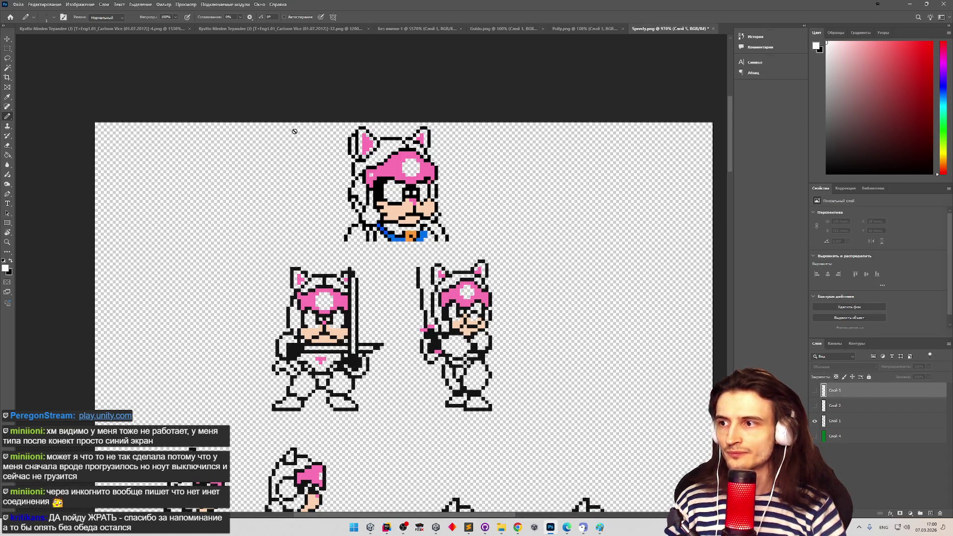
click(15, 5)
mouse_move(74, 121)
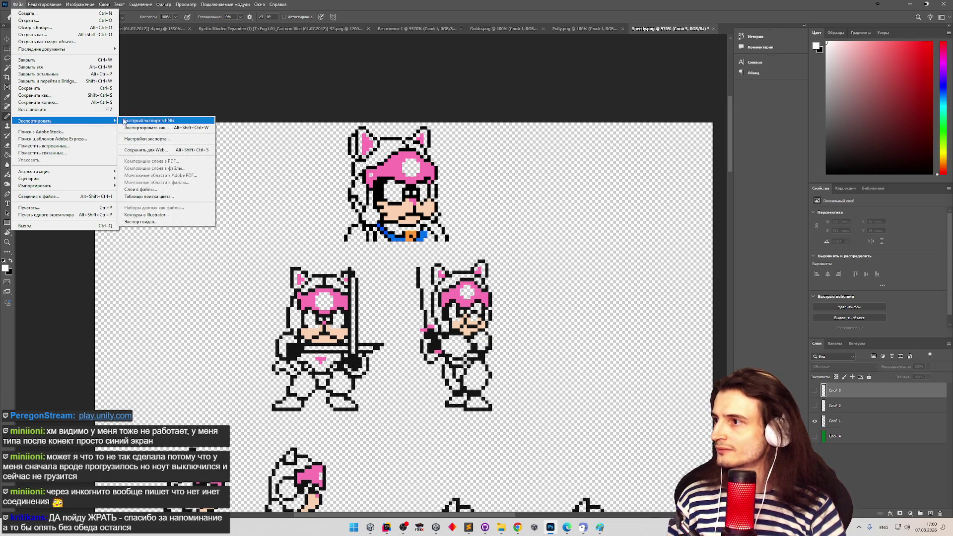
click(149, 121)
click(274, 77)
click(535, 271)
click(488, 266)
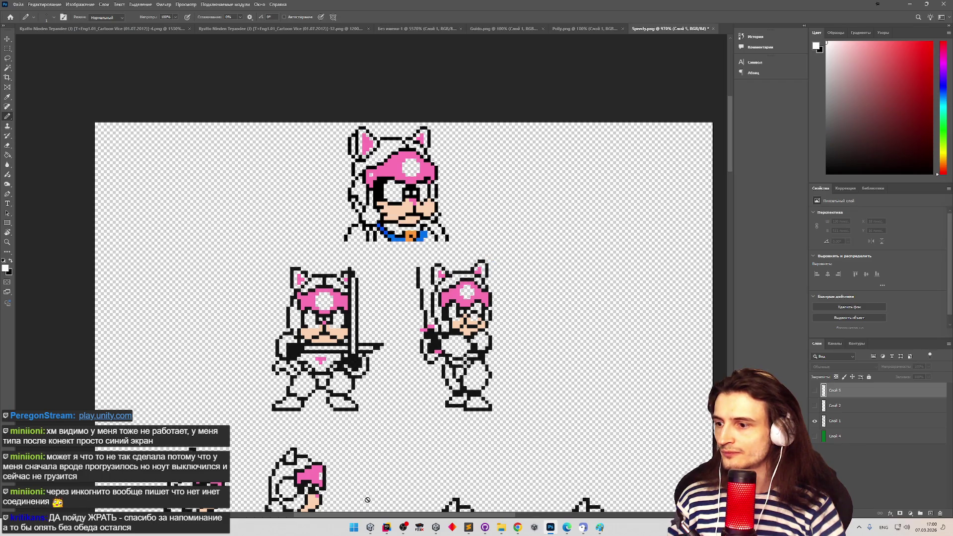
click(373, 528)
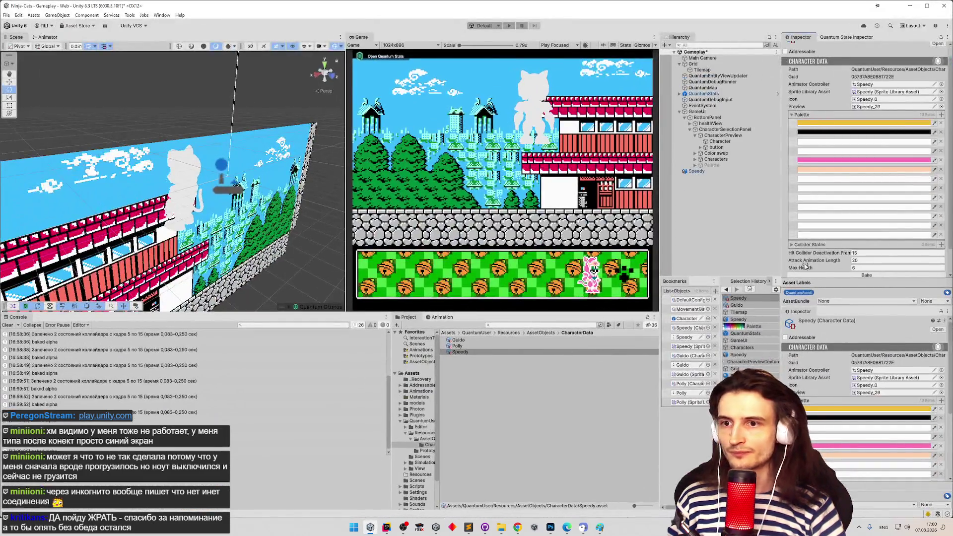
click(826, 275)
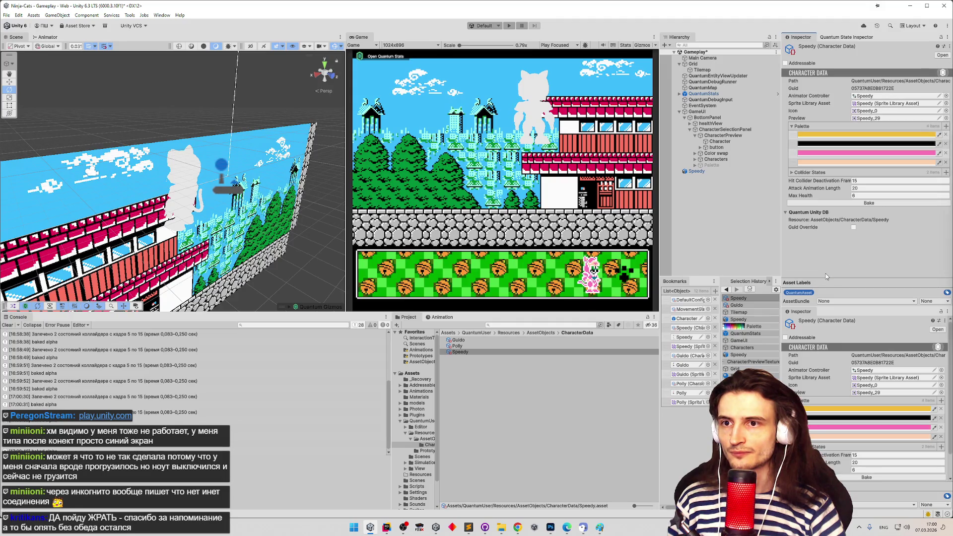
Show Слой 5 and quick-export the sheet over Speedy.png again, returning to Unity
click(371, 527)
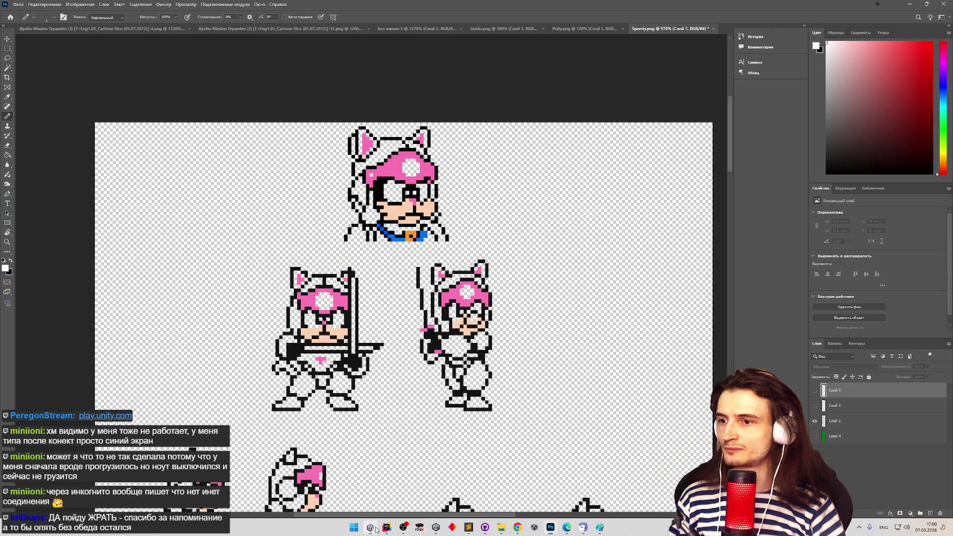
click(816, 391)
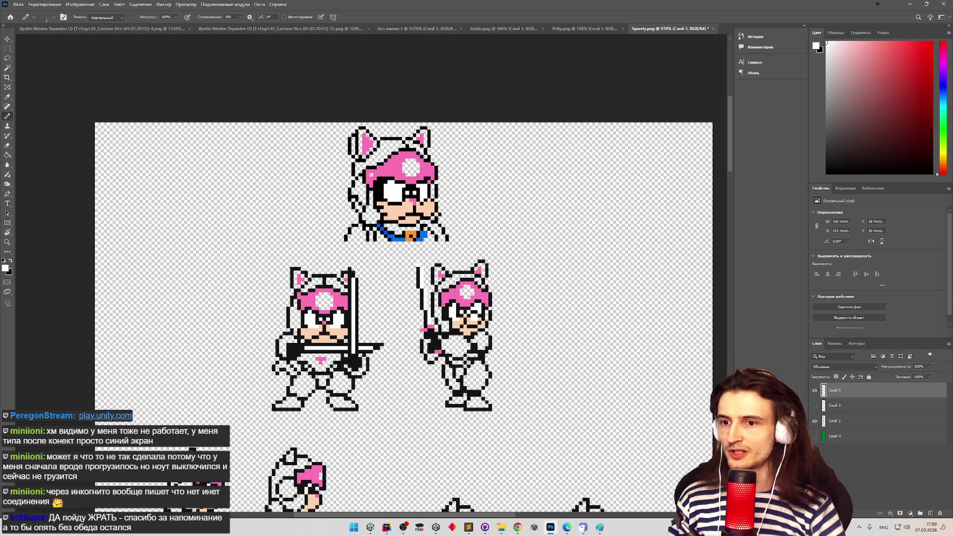
click(17, 4)
click(144, 125)
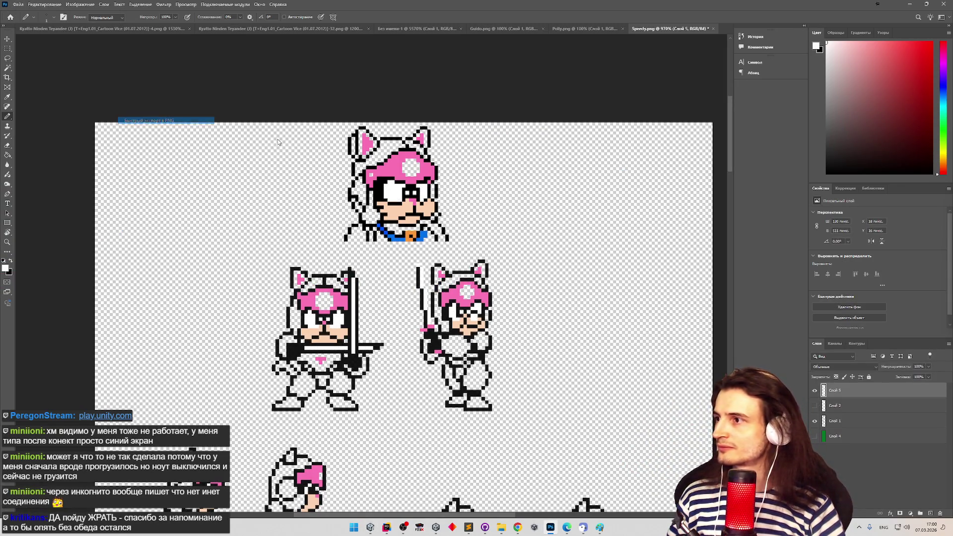
double_click(275, 77)
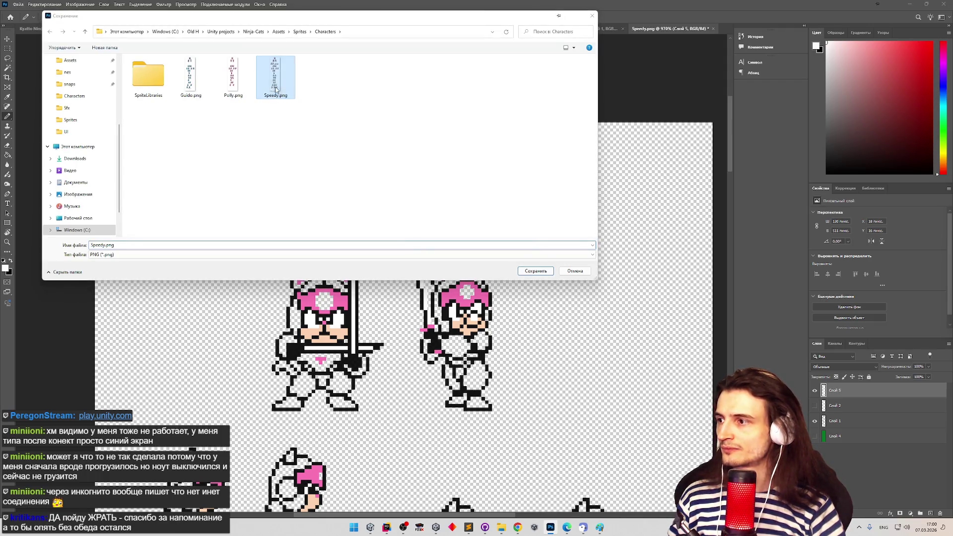
click(492, 267)
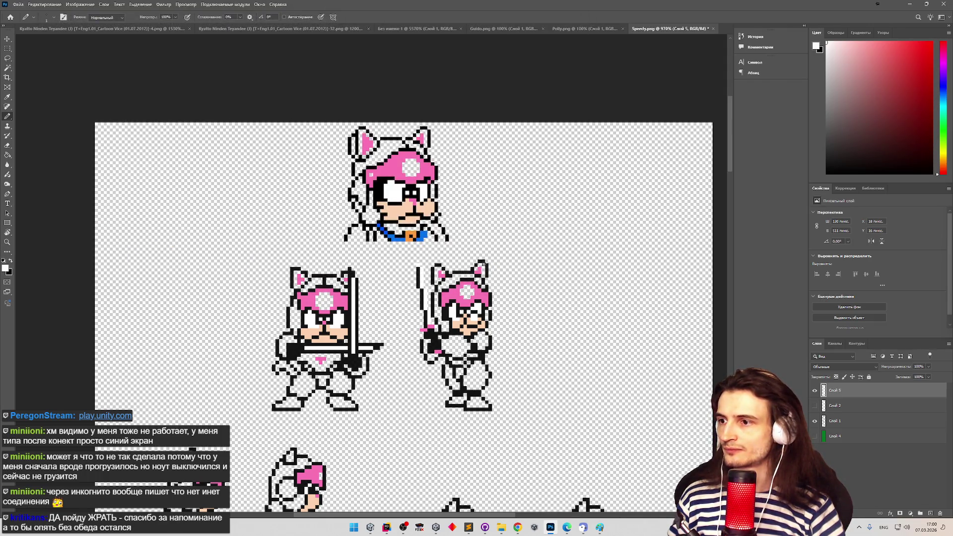
click(370, 527)
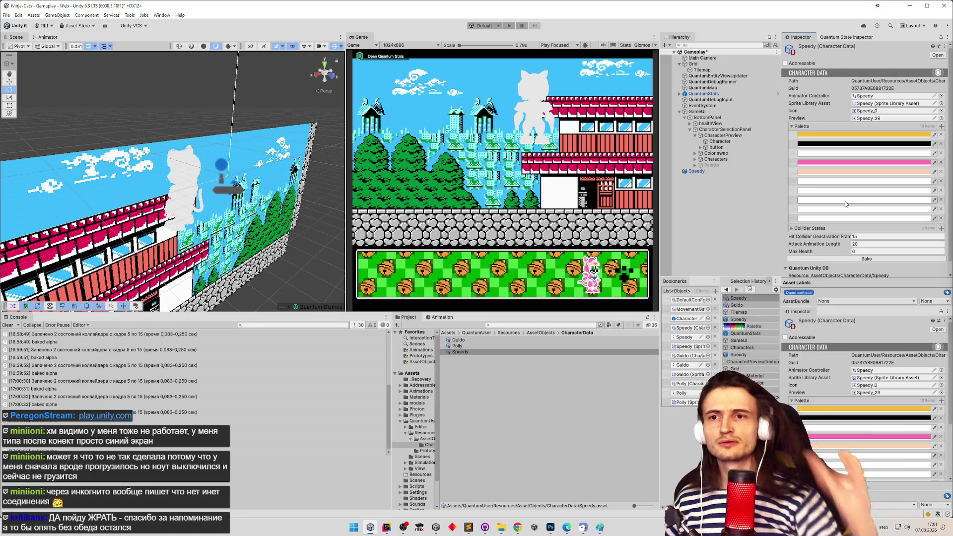
Inspect several of Speedy's palette swatches in the Color picker, then return to Photoshop
click(843, 218)
click(836, 214)
click(835, 214)
click(833, 210)
click(820, 189)
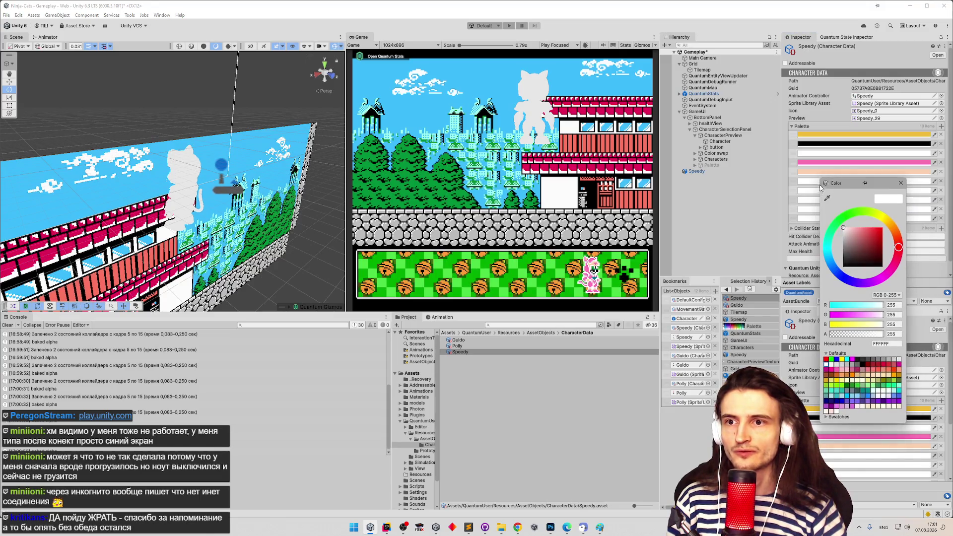
click(800, 174)
click(800, 174)
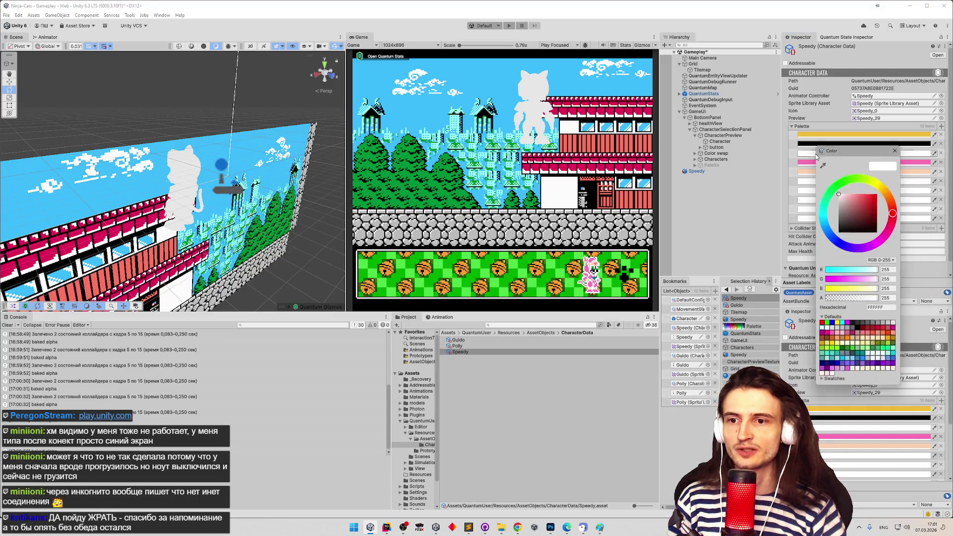
click(896, 149)
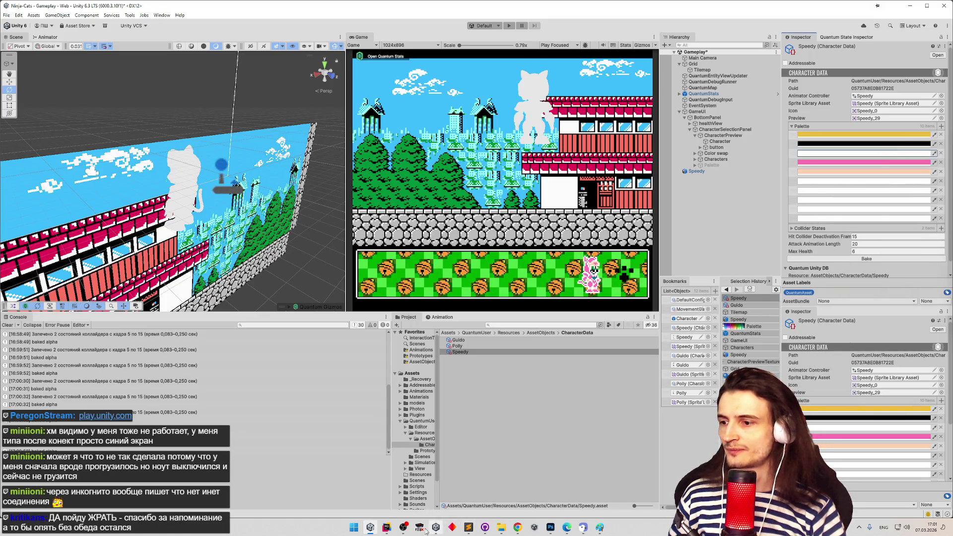
mouse_move(485, 528)
click(550, 529)
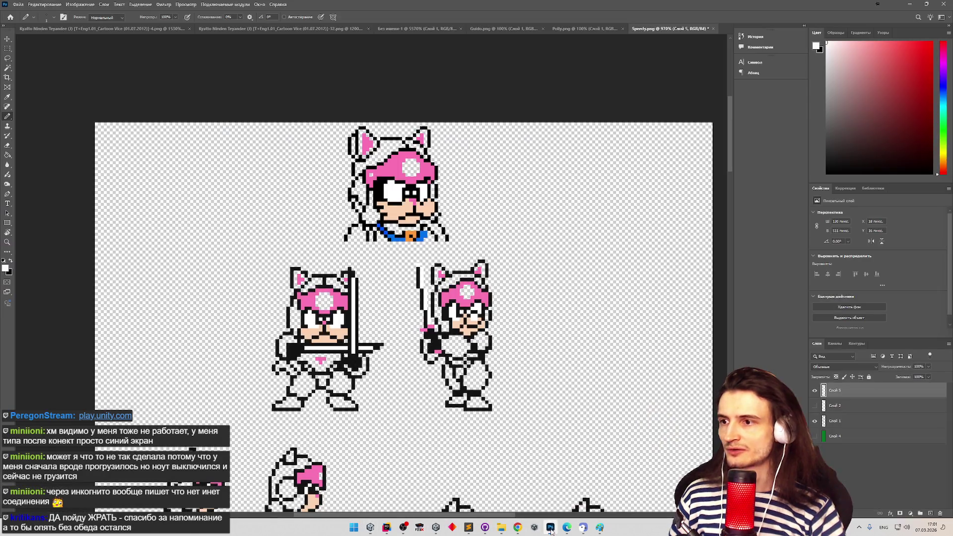
Select Слой 5's pixels and fill the remaining eye pixels with the foreground colour
ctrl+click(824, 390)
key(g)
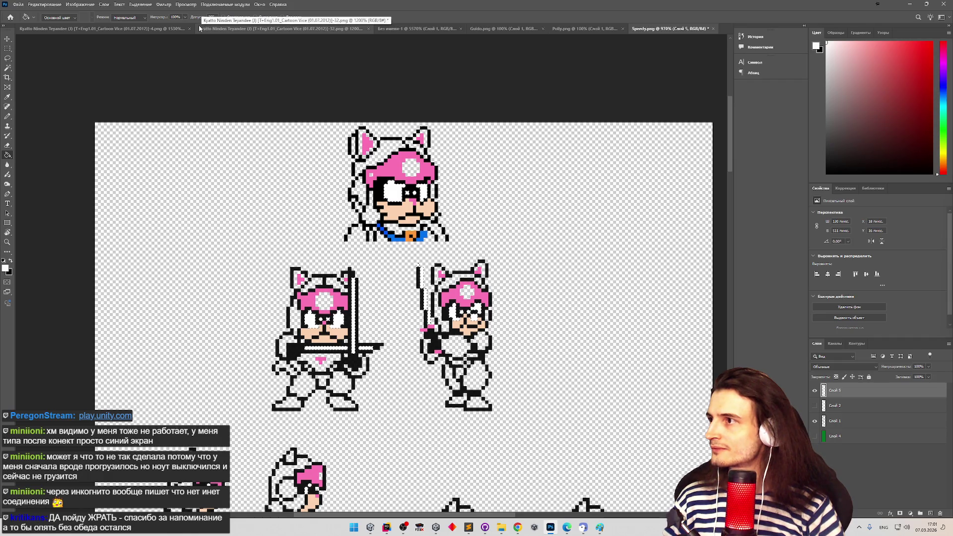
click(6, 268)
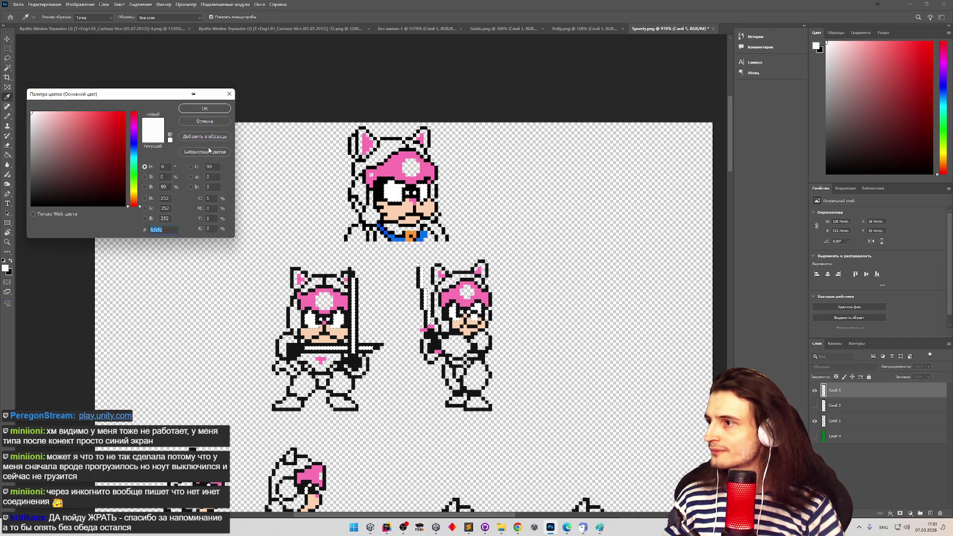
click(210, 112)
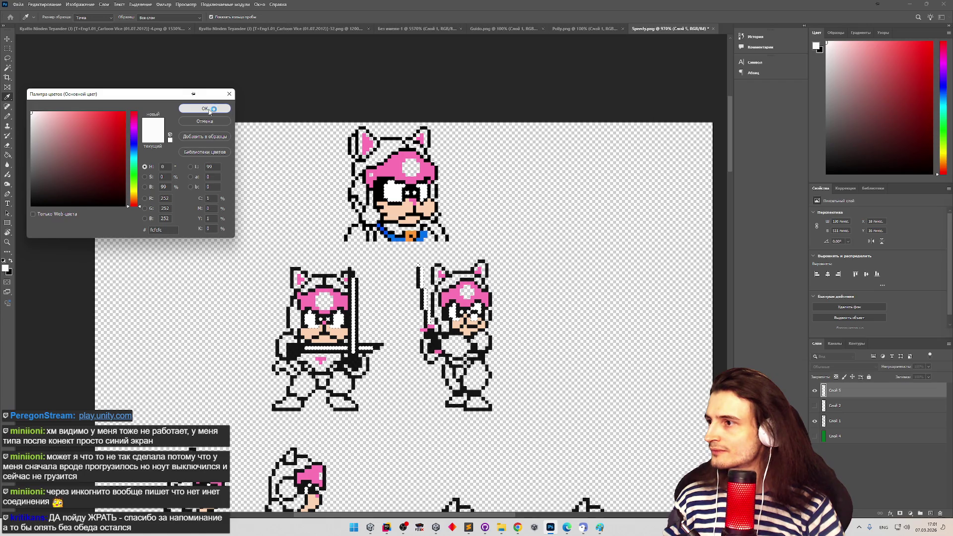
click(210, 112)
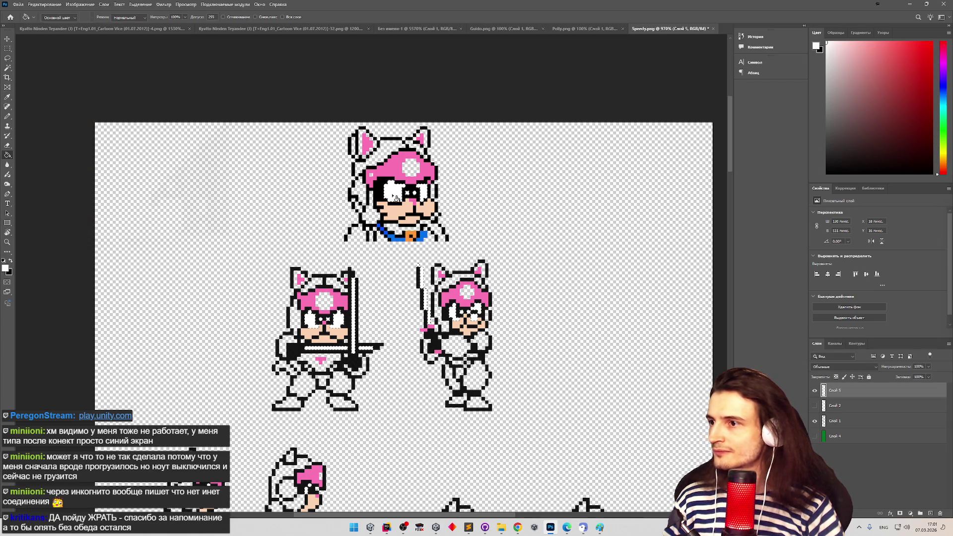
click(391, 194)
Cancel Save As, quick-export the PNG over Speedy.png in Characters, and switch to Unity
key(ctrl+s)
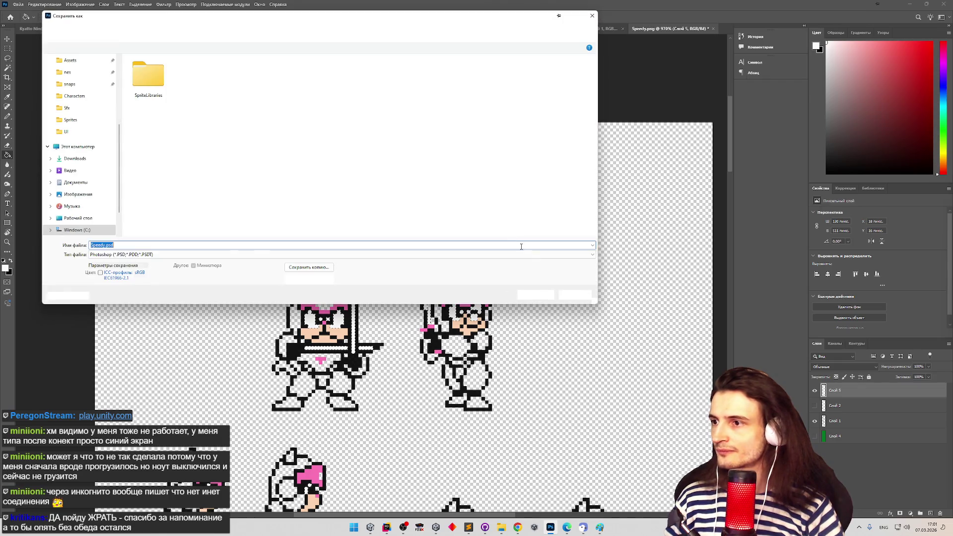
click(575, 298)
click(18, 4)
mouse_move(74, 120)
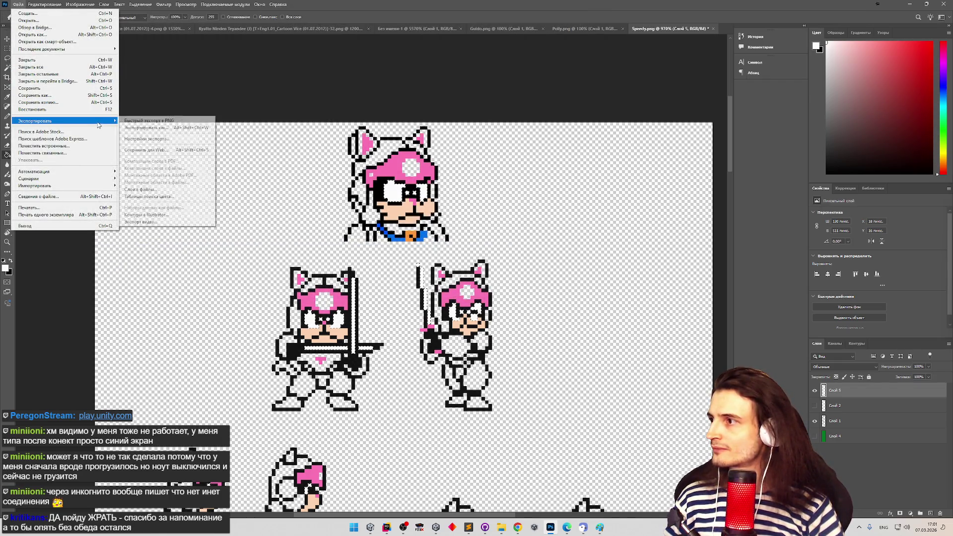
click(159, 122)
double_click(275, 76)
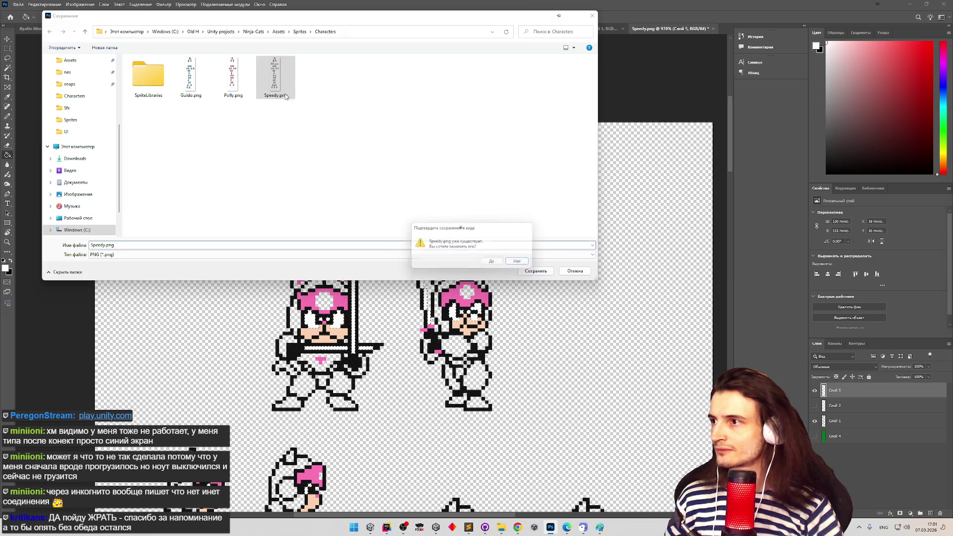
click(490, 266)
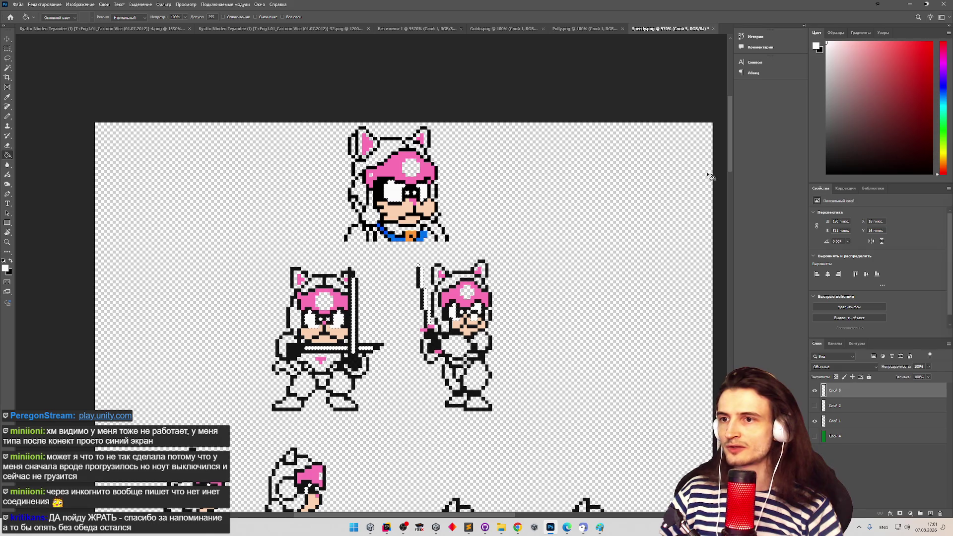
click(370, 527)
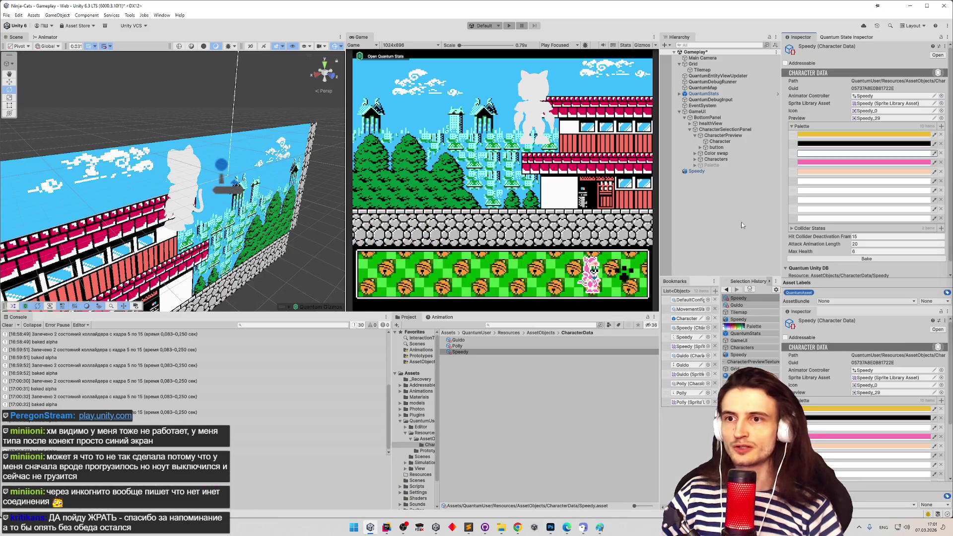
Bake Speedy's character data three times, check the last palette colour FDFDFD, then minimize Unity
click(848, 260)
click(850, 260)
click(849, 261)
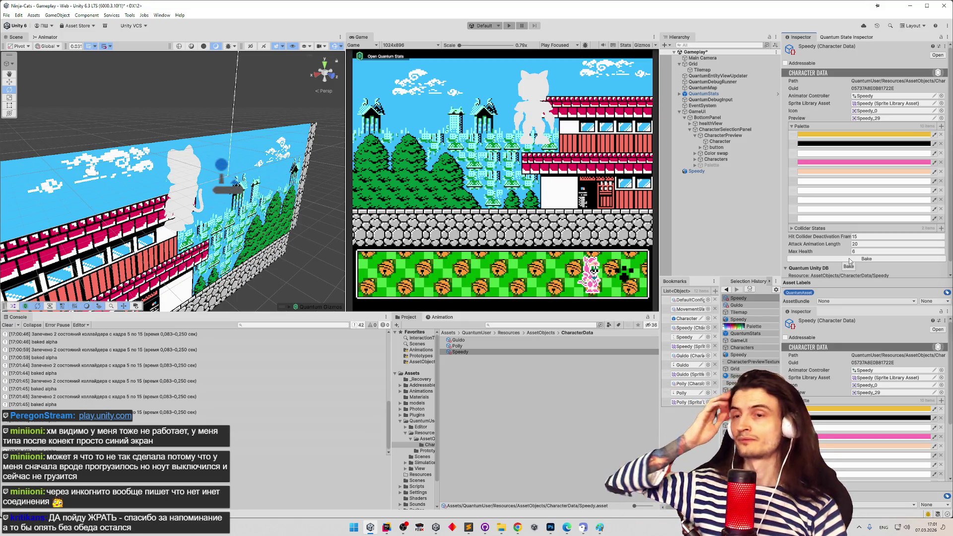
click(842, 218)
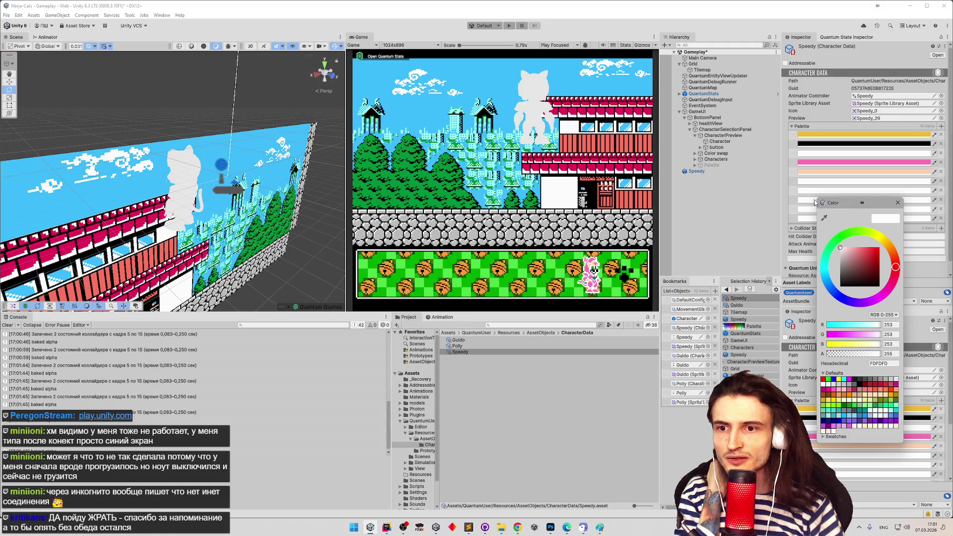
click(888, 193)
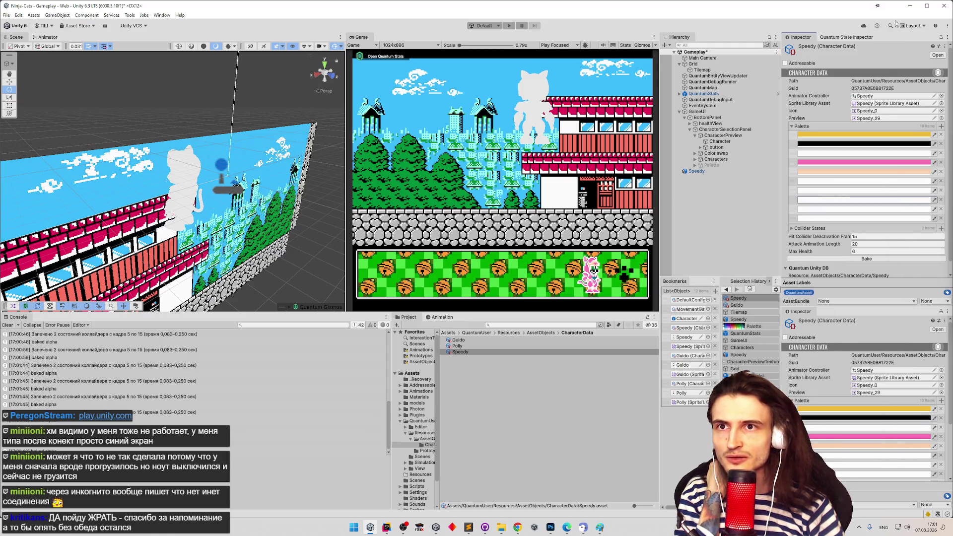
click(910, 6)
scroll(713, 166, down, 3)
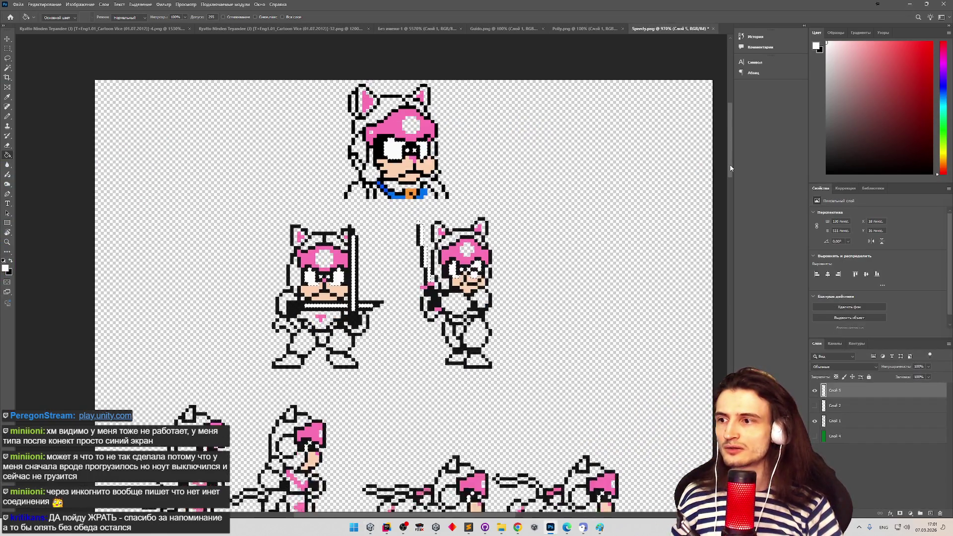
Add a new layer Слой 6, hide Слой 5, and zoom in on the yellow-bolt sprite
click(931, 512)
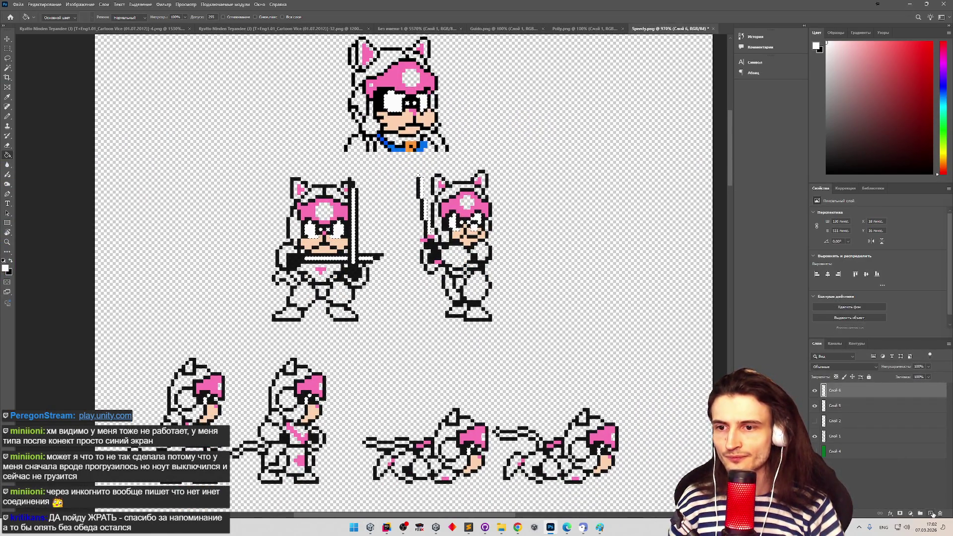
click(816, 408)
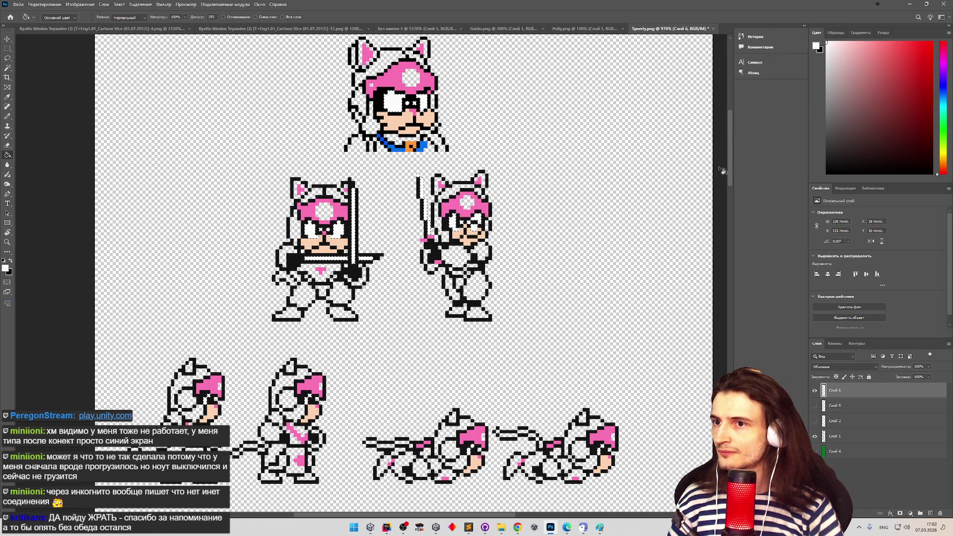
scroll(726, 173, down, 3)
scroll(721, 194, down, 8)
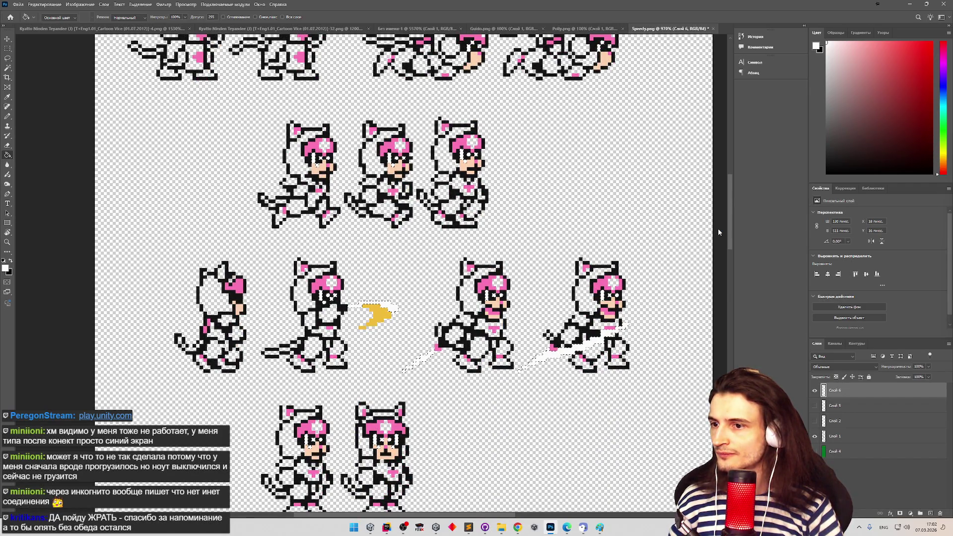
scroll(717, 232, down, 3)
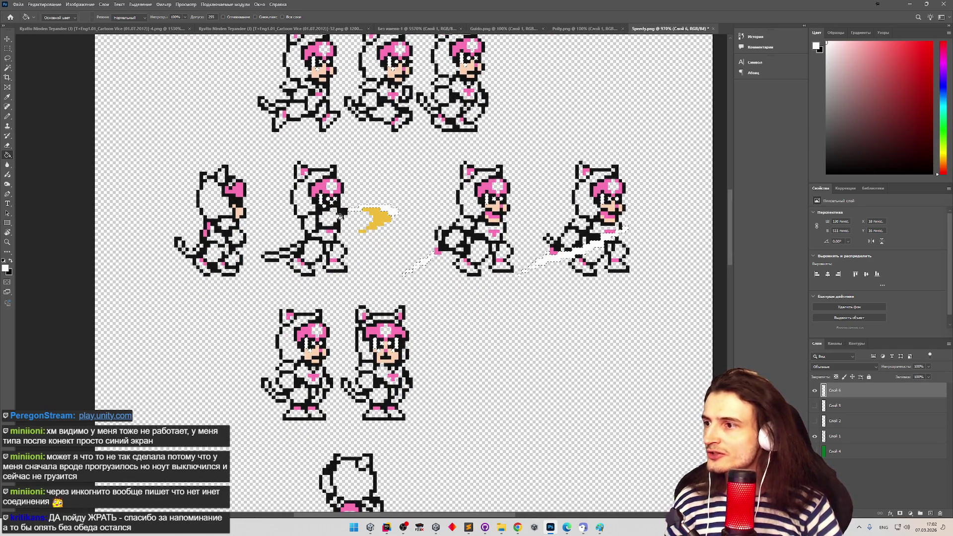
key(z)
click(373, 214)
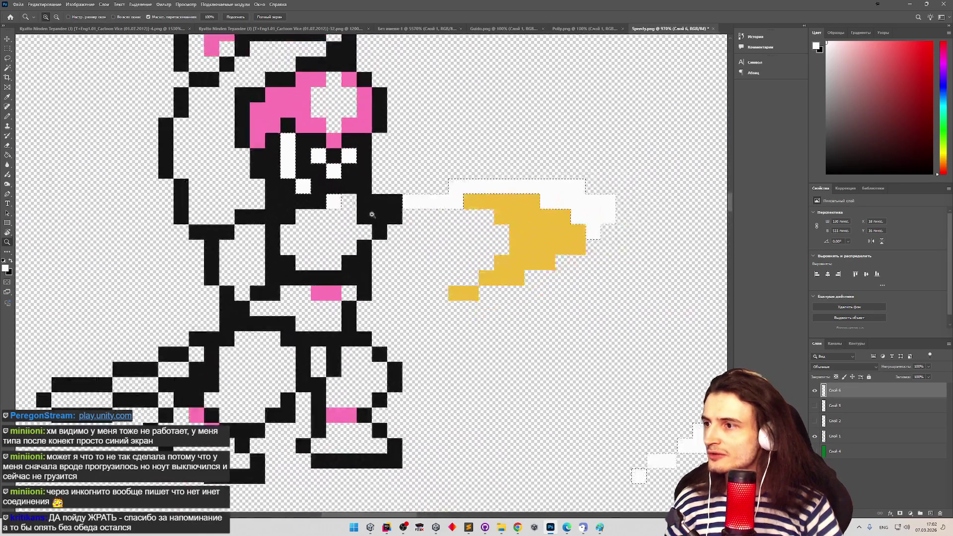
scroll(372, 215, down, 3)
Select a 2x2 pixel area near the hand, show Слой 2, and pick the Eyedropper and Pencil
key(g)
click(7, 48)
drag(329, 204, 343, 218)
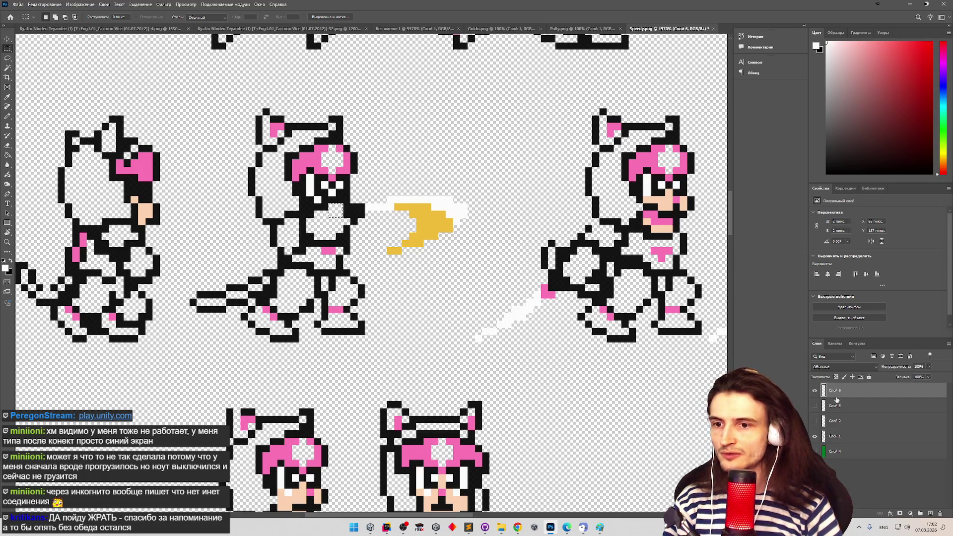
click(814, 421)
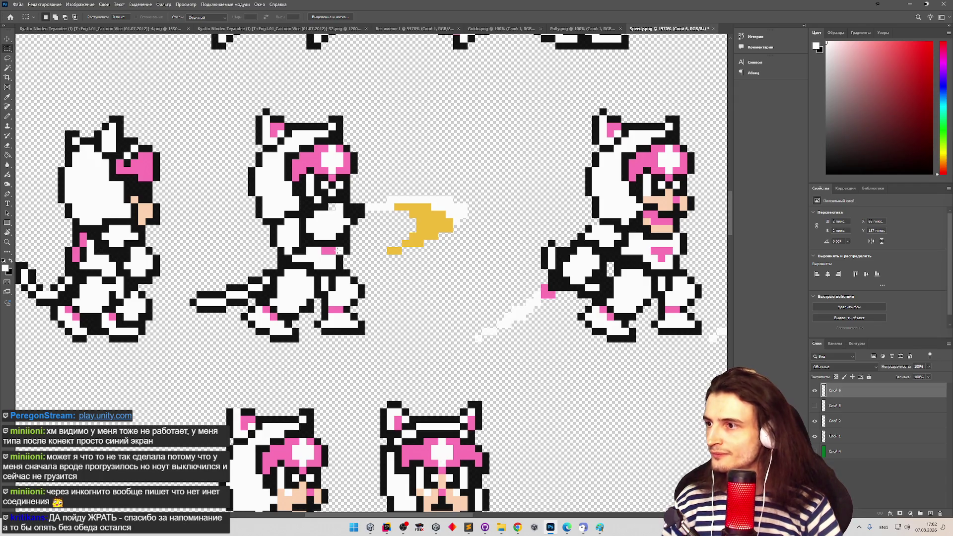
click(8, 99)
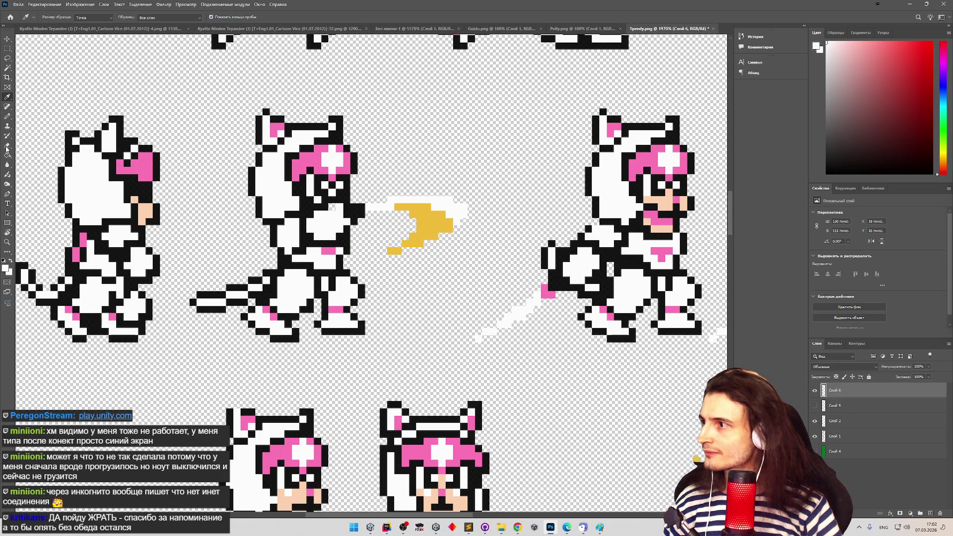
click(7, 116)
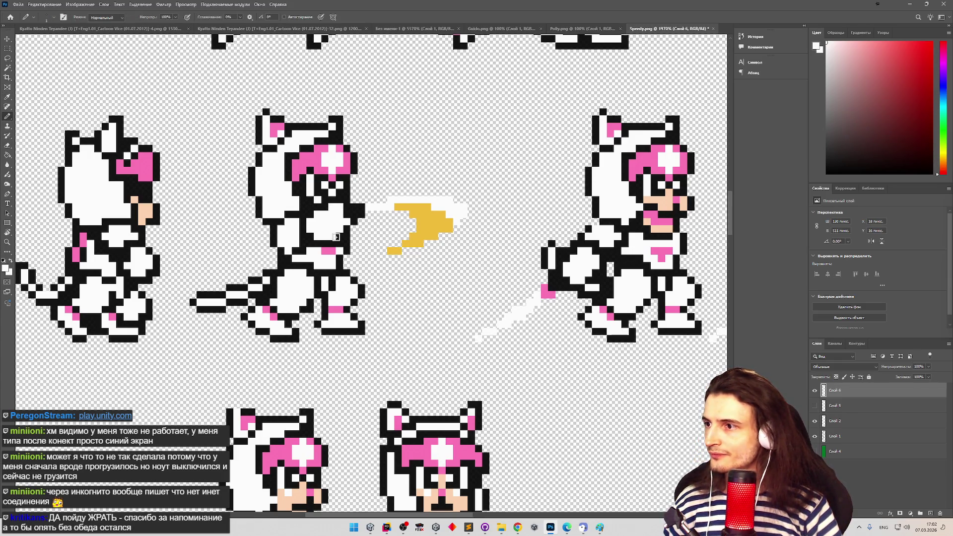
key(ctrl+s)
key(Escape)
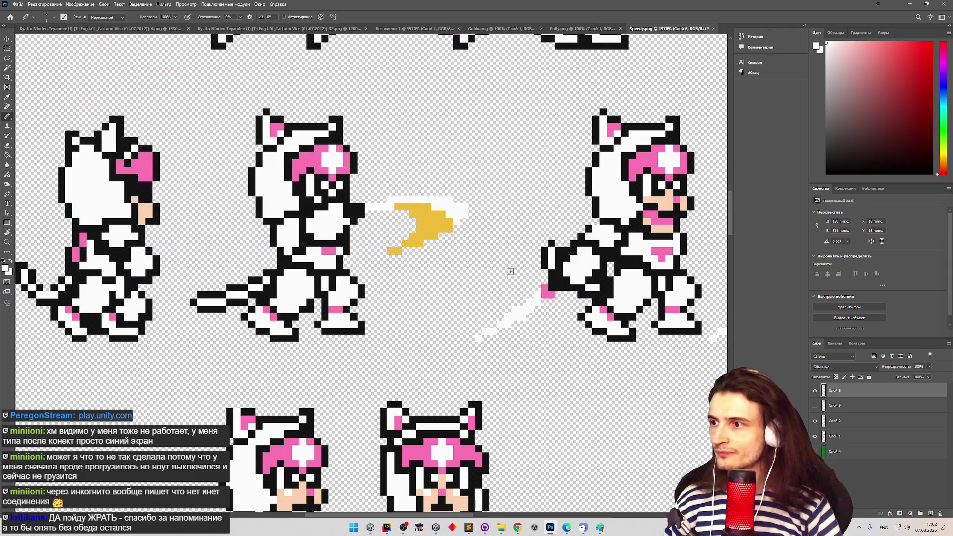
Zoom out around the yellow projectile and hide the white trail layer Слой 6
key(z)
alt+click(434, 256)
scroll(434, 257, down, 5)
scroll(419, 245, up, 5)
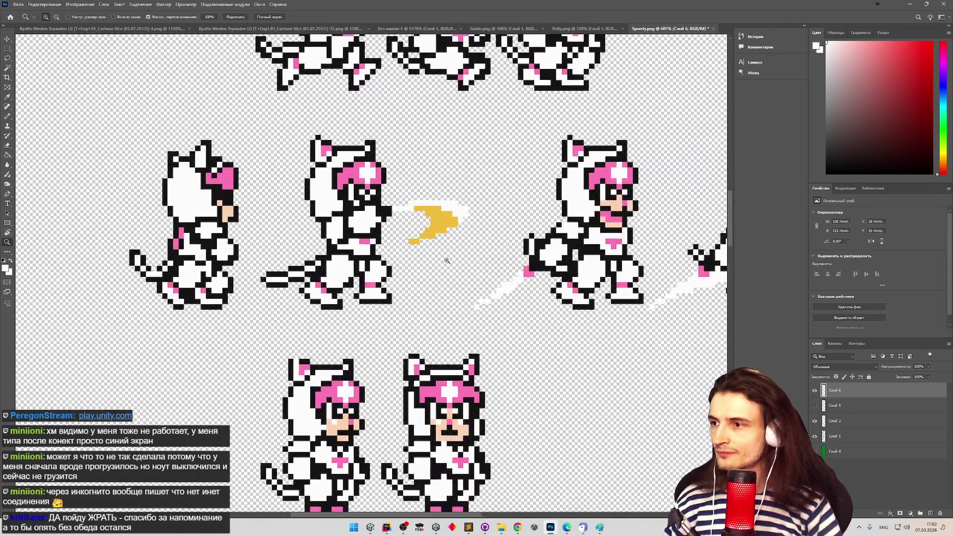
key(b)
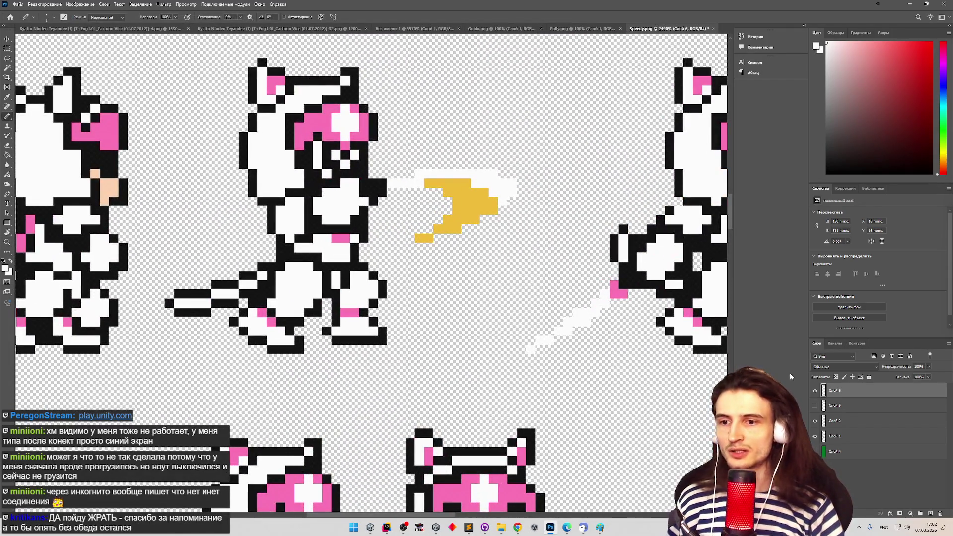
click(818, 392)
Toggle Слой 6, Слой 5 and Слой 2 visibility on and off to compare the white trails
click(818, 391)
click(818, 391)
click(818, 391)
click(819, 391)
click(816, 406)
click(816, 407)
click(816, 408)
click(816, 408)
click(816, 408)
click(816, 408)
click(816, 392)
click(815, 392)
click(816, 392)
click(816, 393)
click(817, 420)
click(816, 422)
Delete layer Слой 5 and show Слой 6's white trails
click(834, 423)
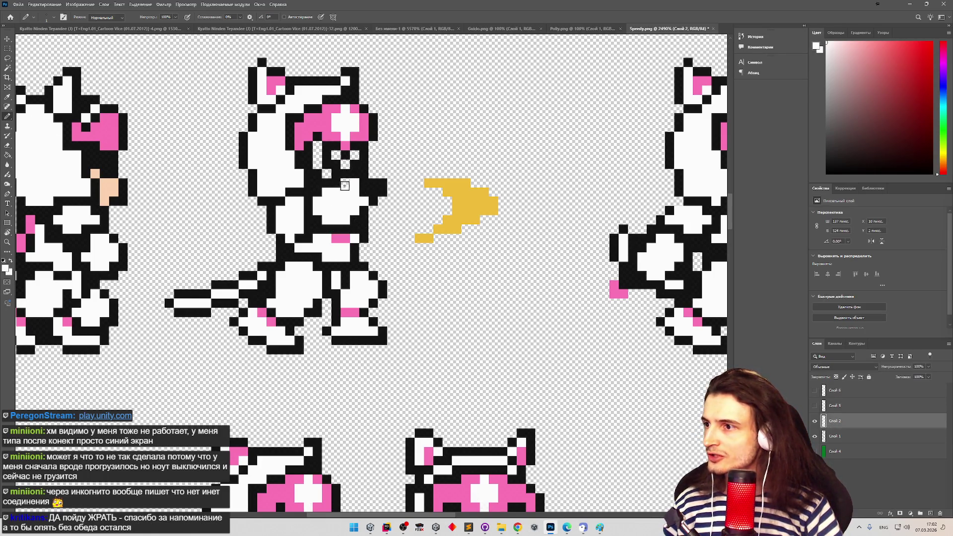
click(816, 406)
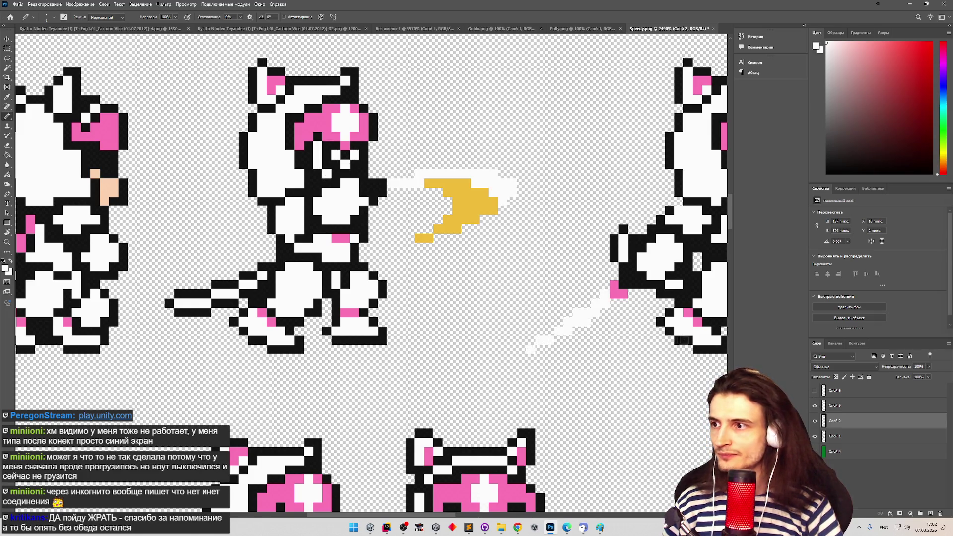
click(817, 420)
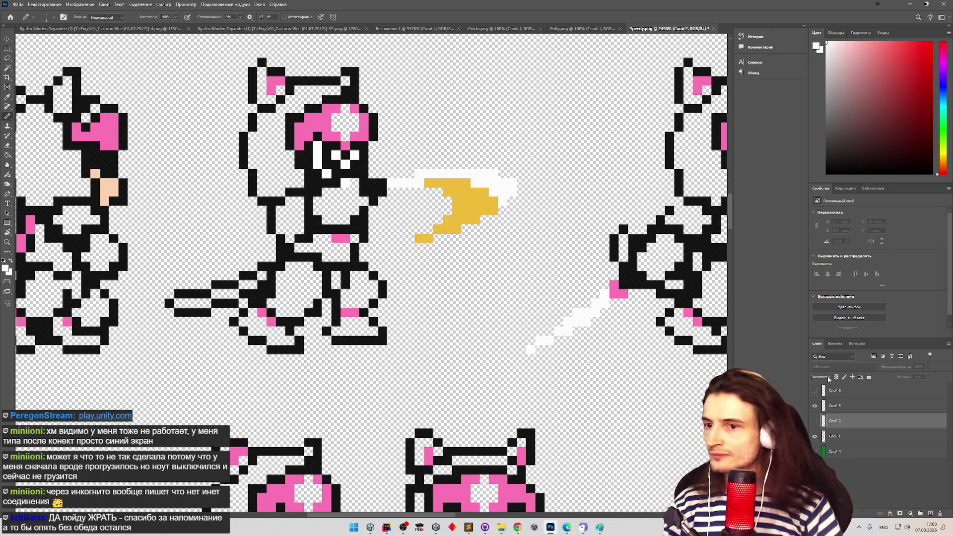
click(839, 406)
key(Delete)
click(835, 392)
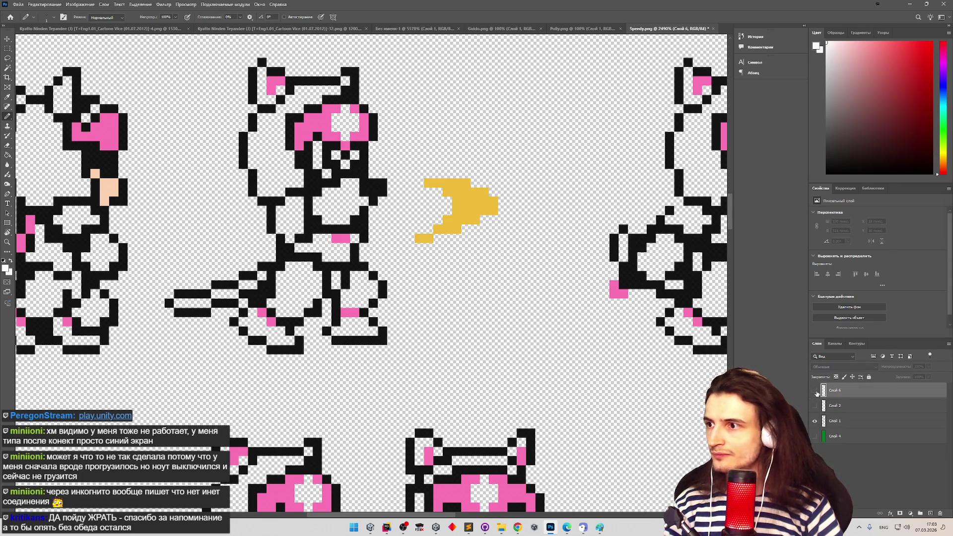
click(815, 391)
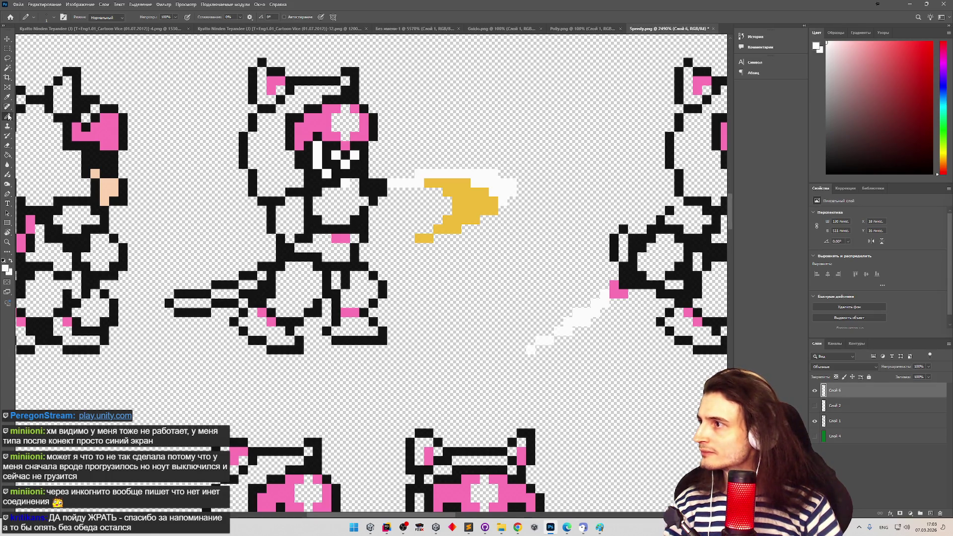
Select the Eraser and zoom around the sprite sheet
click(8, 146)
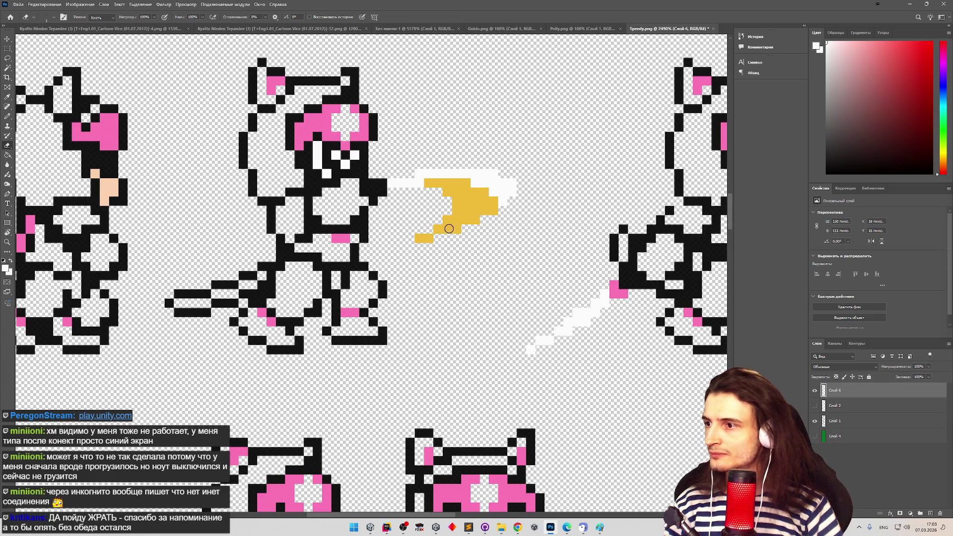
key(z)
scroll(435, 288, down, 5)
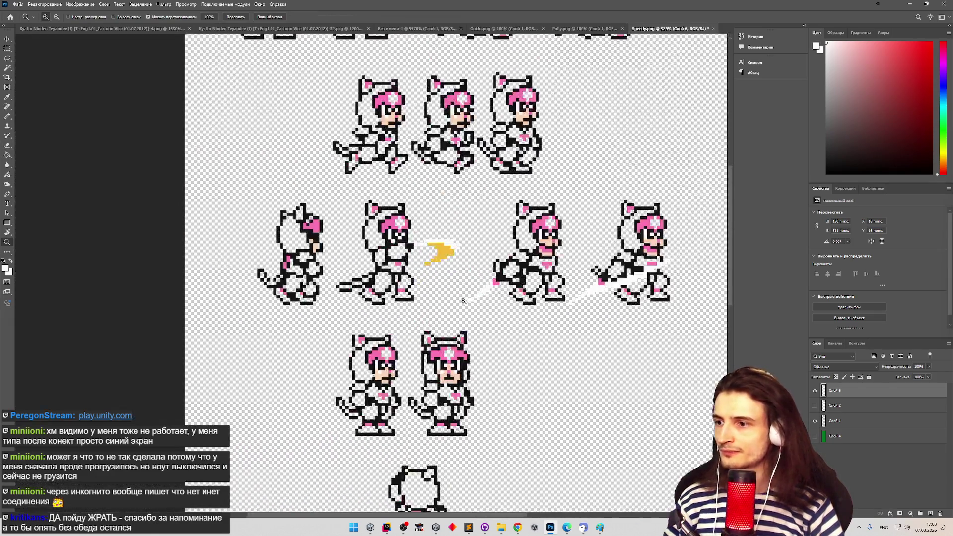
scroll(436, 297, down, 2)
scroll(467, 350, up, 6)
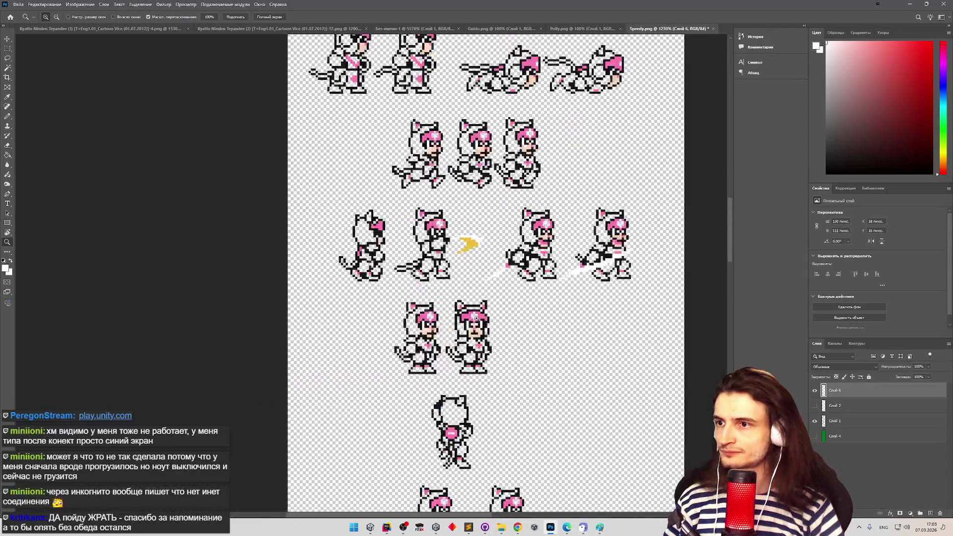
scroll(566, 338, down, 4)
scroll(609, 319, up, 3)
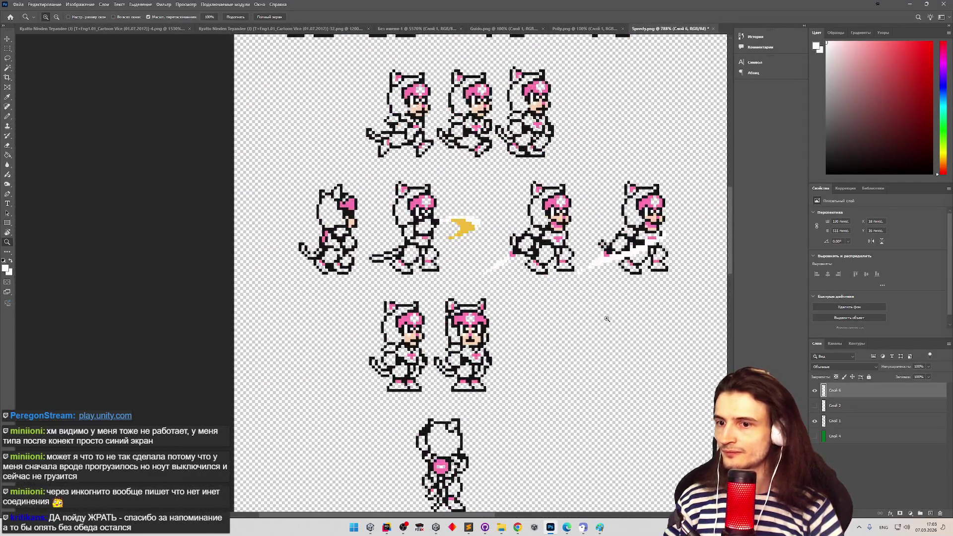
key(e)
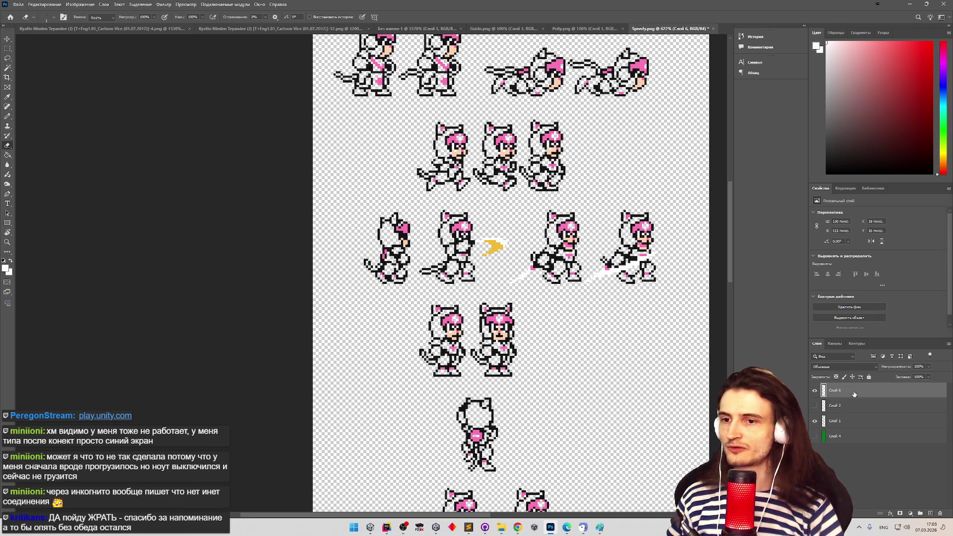
Show Слой 2's white fill and start a Quick Export as PNG
click(814, 406)
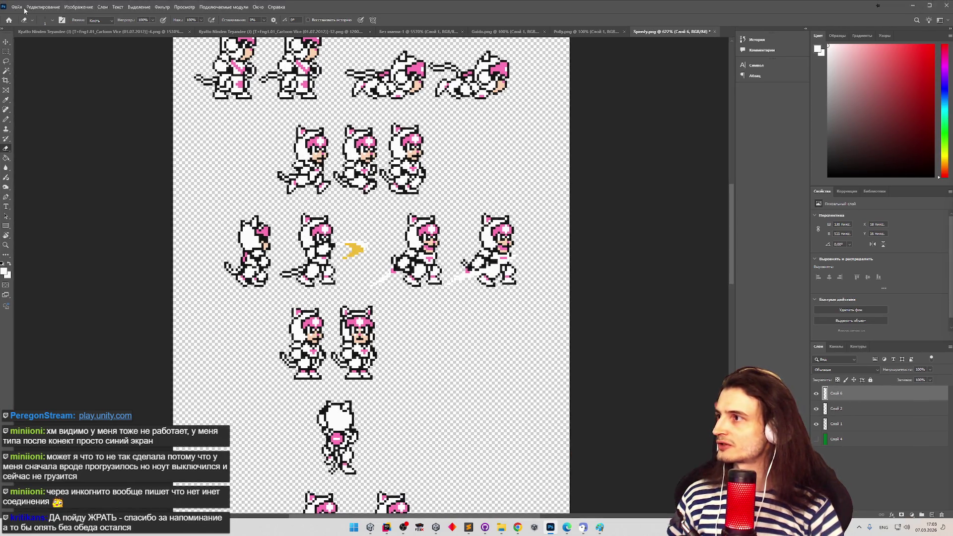
click(17, 4)
mouse_move(115, 122)
click(144, 123)
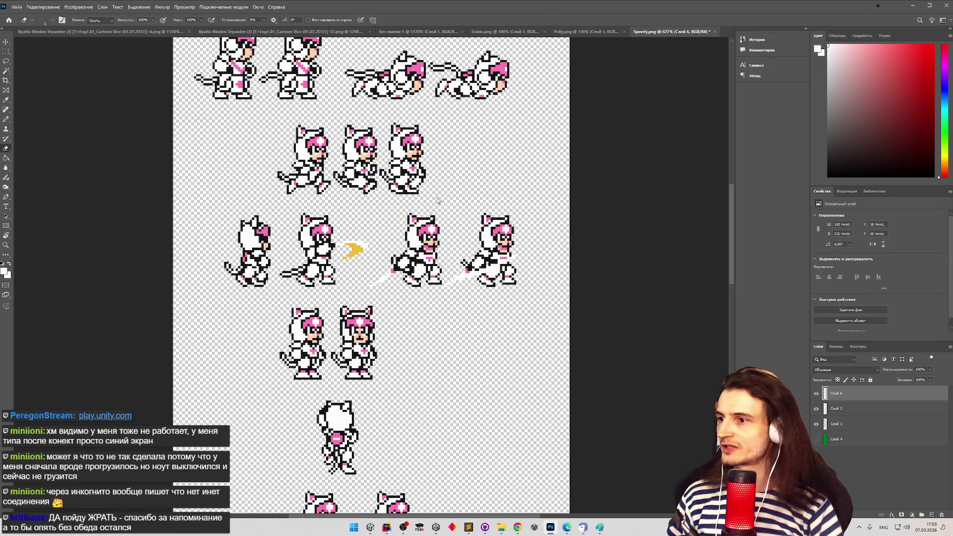
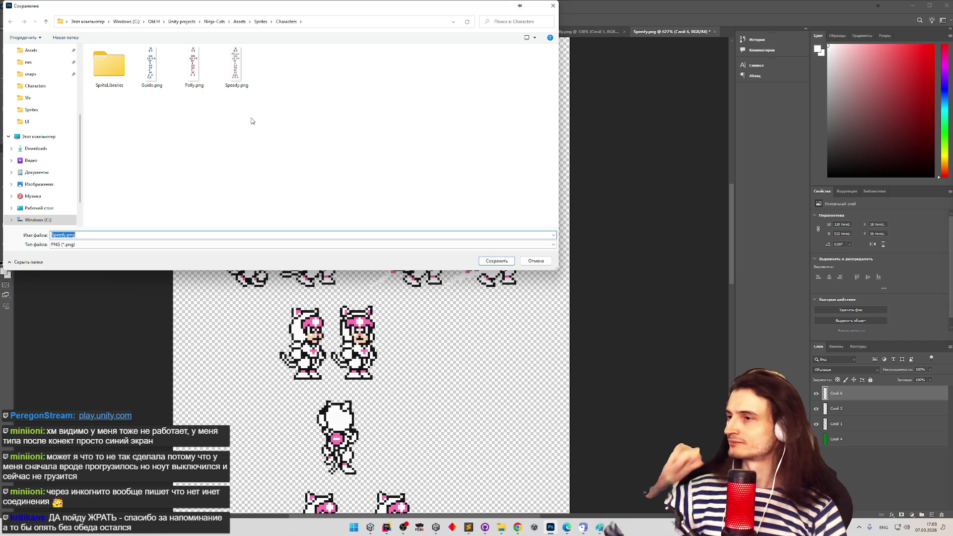
Save the sprite sheet over Speedy.png in the Characters folder, then return to Unity
double_click(242, 69)
click(484, 266)
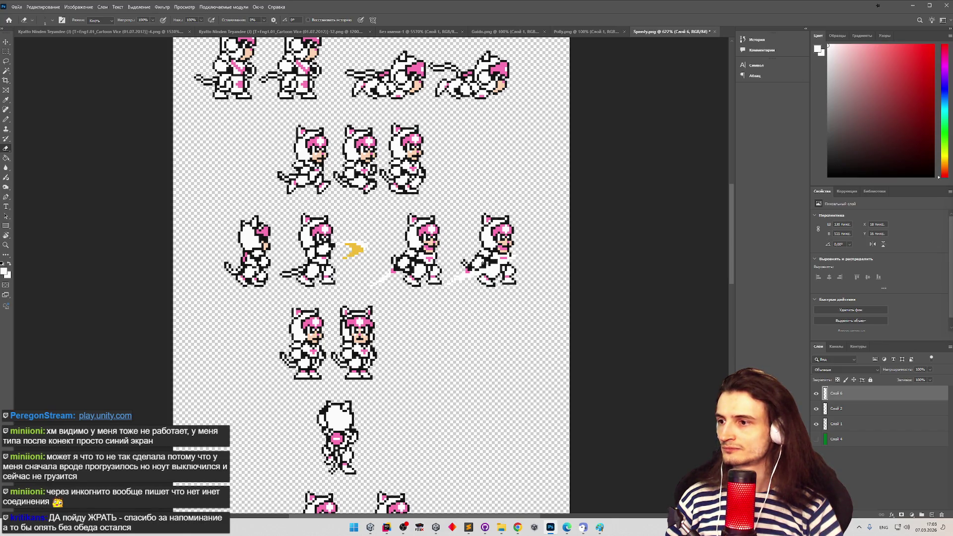
click(912, 6)
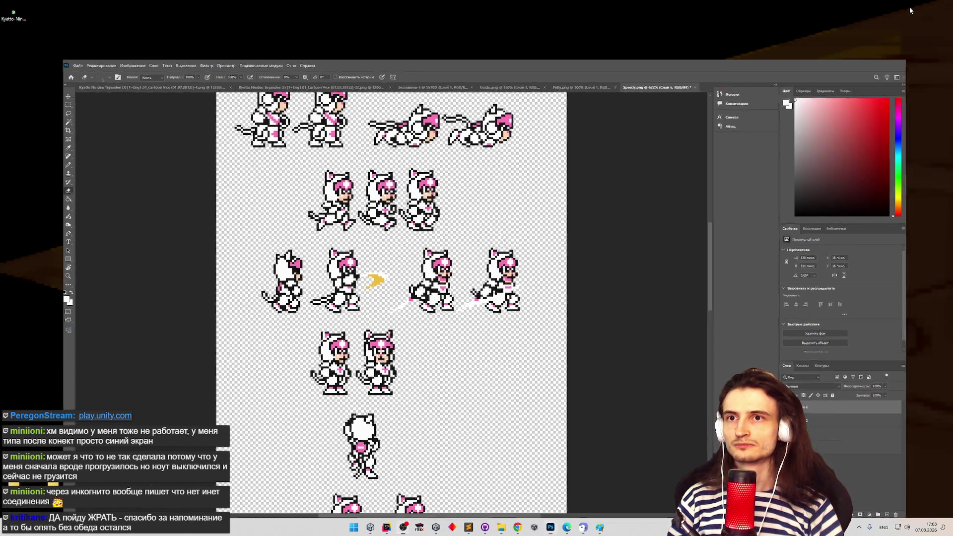
click(371, 528)
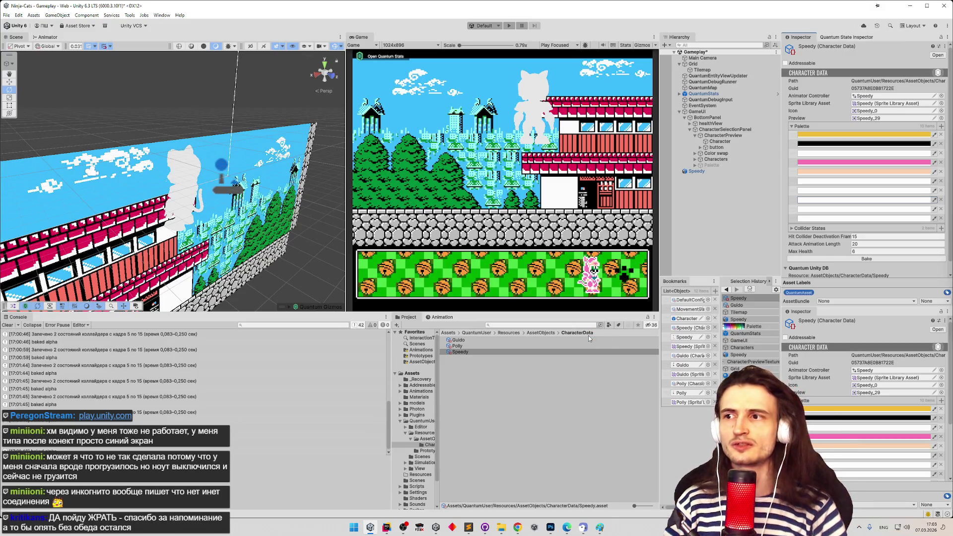
Bake the Speedy character data and inspect the last palette colour
click(876, 259)
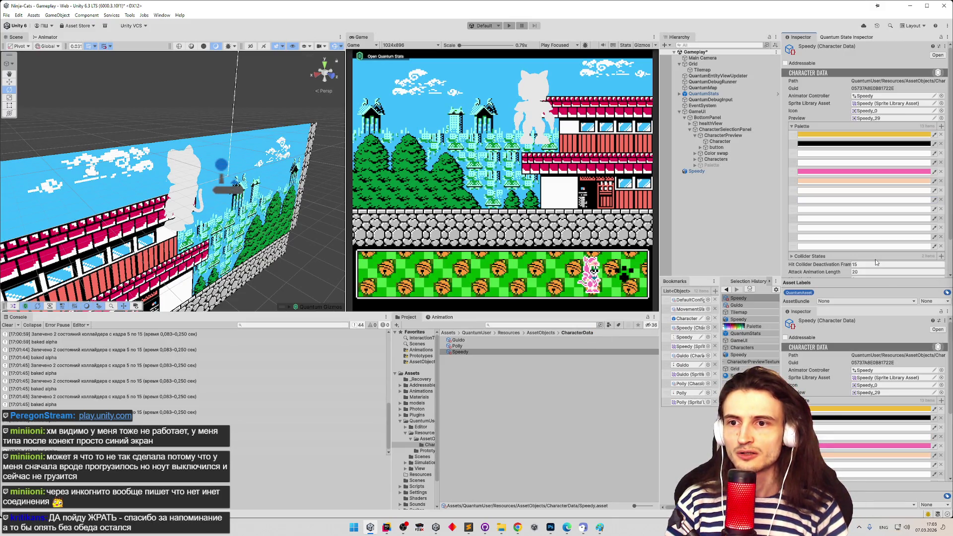
scroll(867, 247, down, 2)
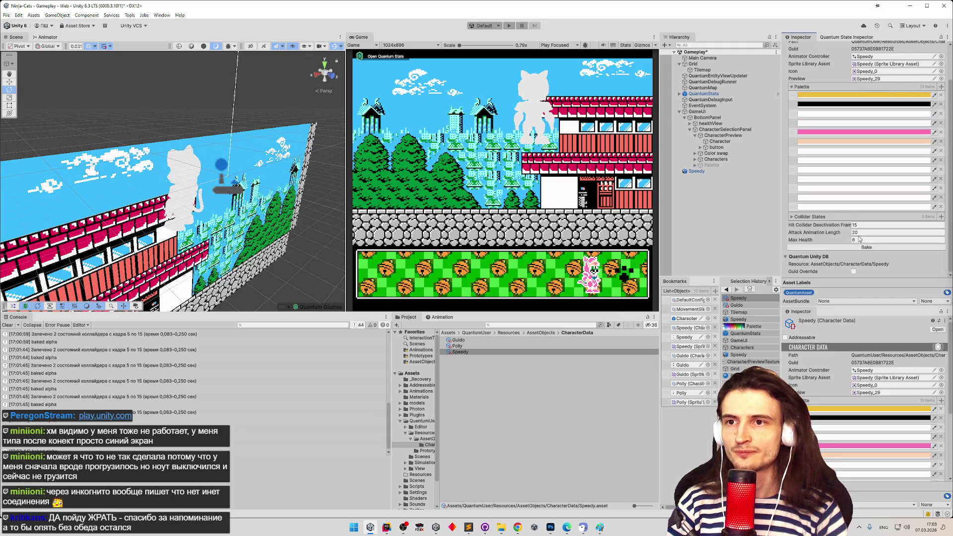
scroll(859, 239, up, 1)
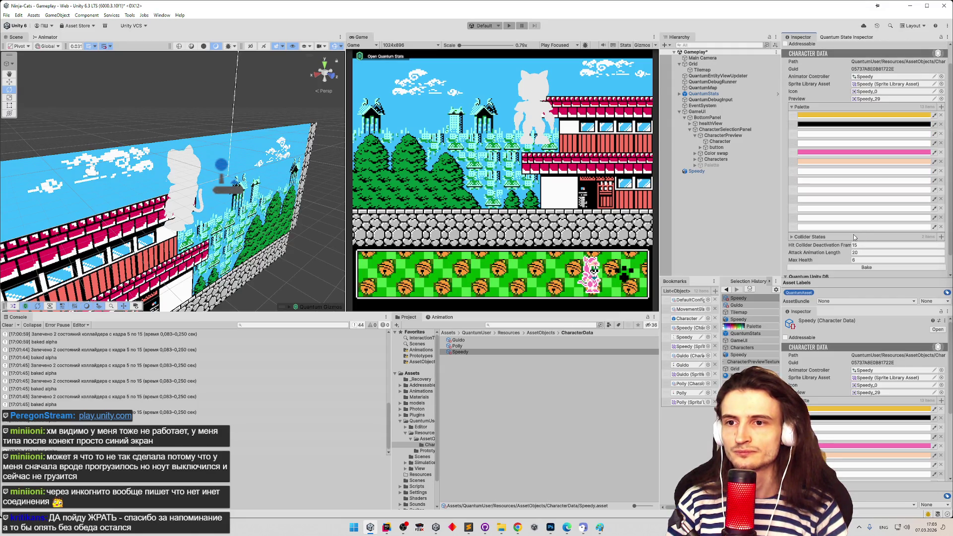
click(853, 227)
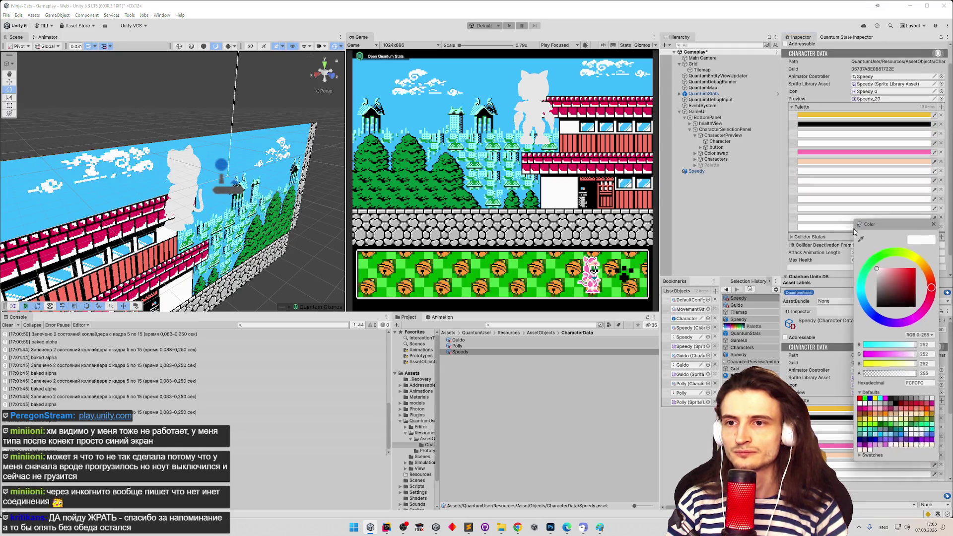
click(933, 225)
Open the CharacterData script in the code editor from the Inspector menu
scroll(856, 155, down, 1)
scroll(855, 157, up, 1)
scroll(855, 159, down, 1)
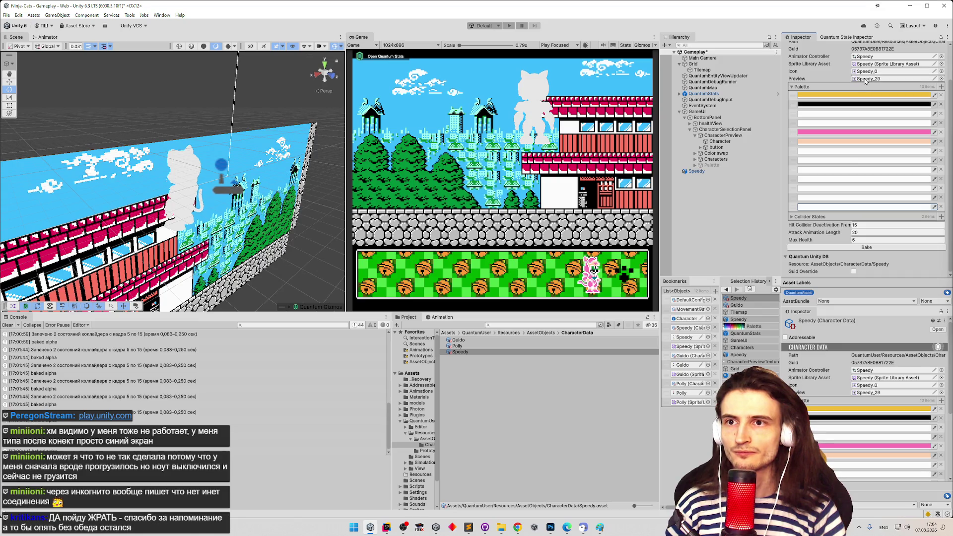
scroll(918, 69, up, 3)
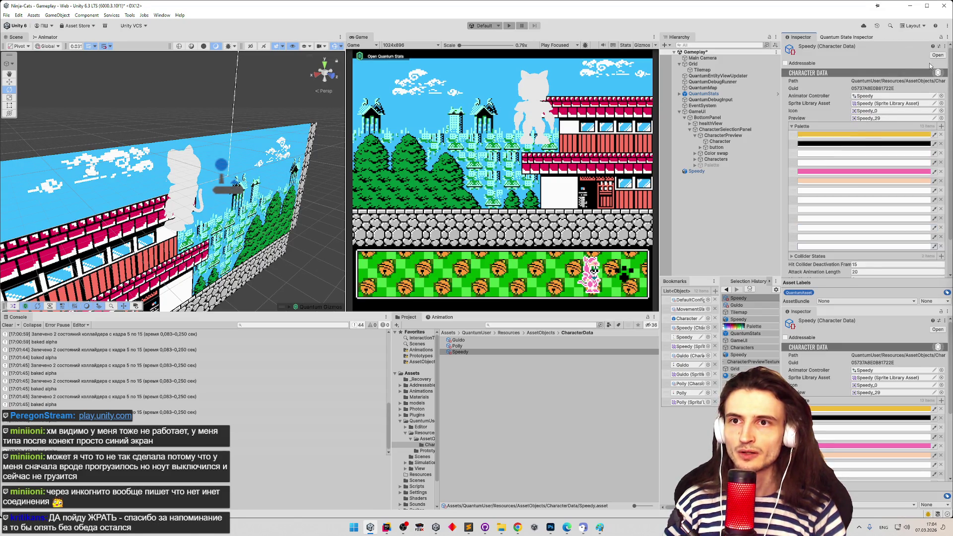
click(944, 47)
click(922, 55)
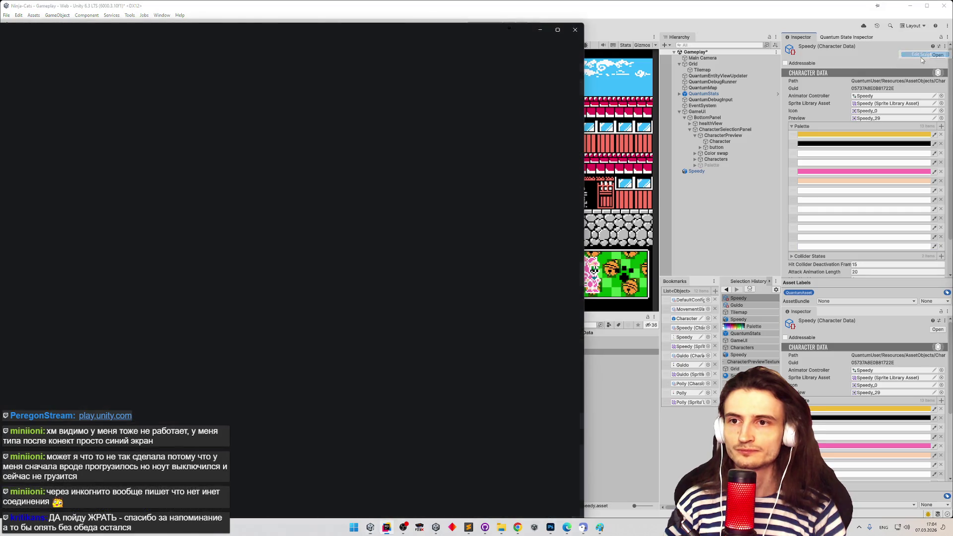
Change the alpha threshold on line 39 of CharacterData.cs from 0 to 0.5
click(558, 30)
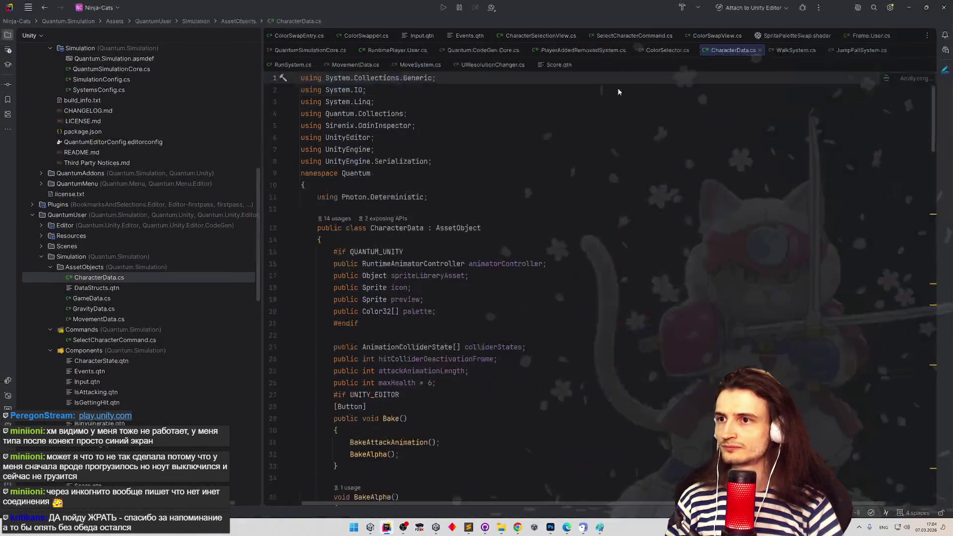
scroll(913, 164, down, 8)
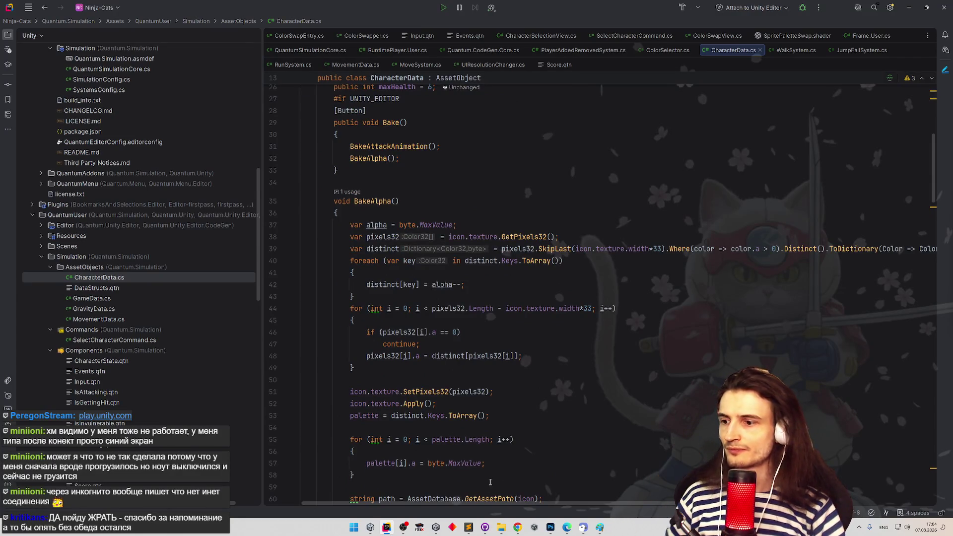
drag(481, 502, 502, 498)
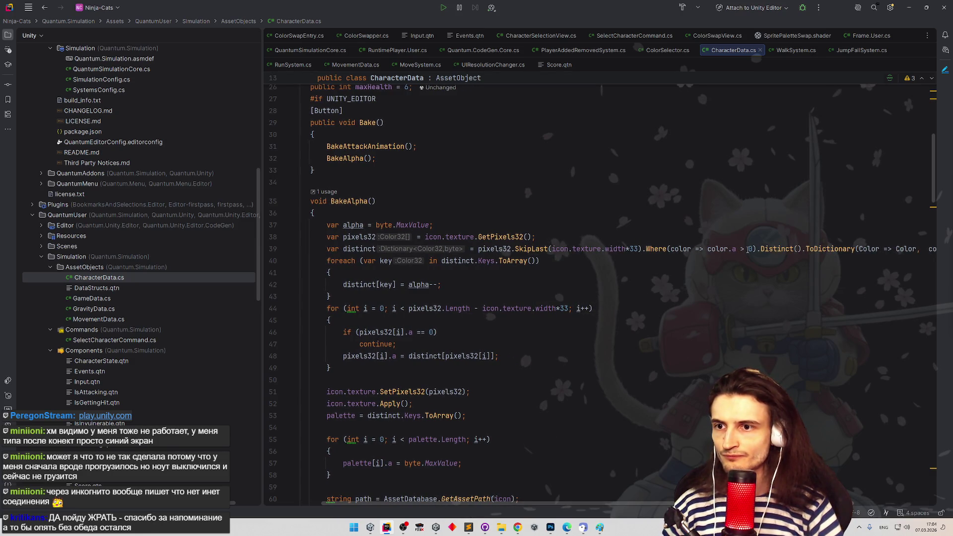
click(748, 249)
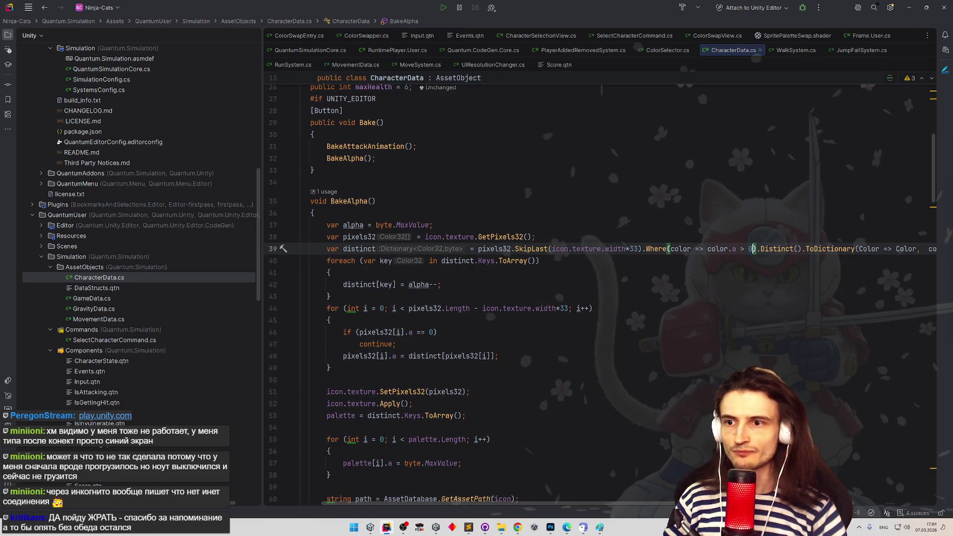
text(.5)
click(774, 237)
Make the line 39 comparison color.a >= 0.5 and minimize Rider so Unity recompiles
drag(932, 205, 934, 217)
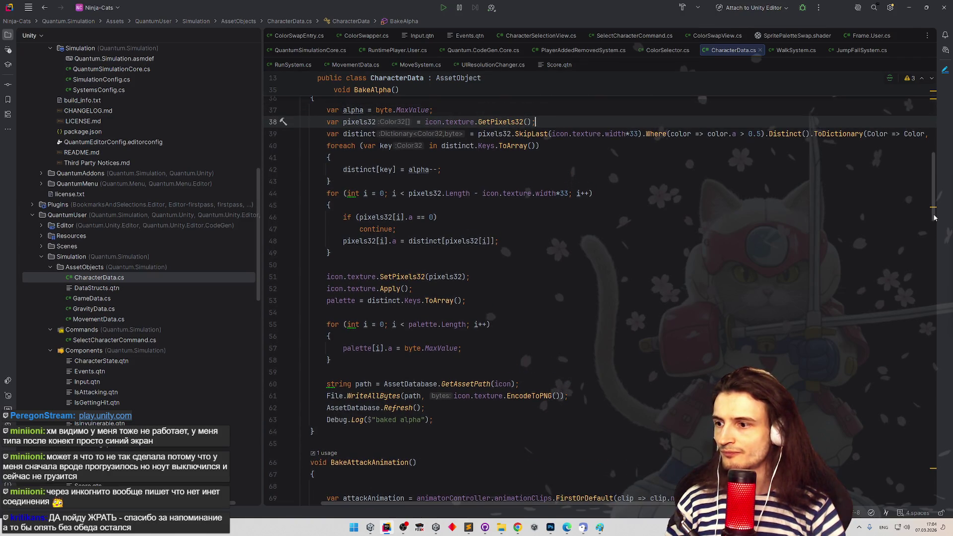
scroll(826, 284, up, 2)
scroll(618, 230, right, 3)
click(648, 184)
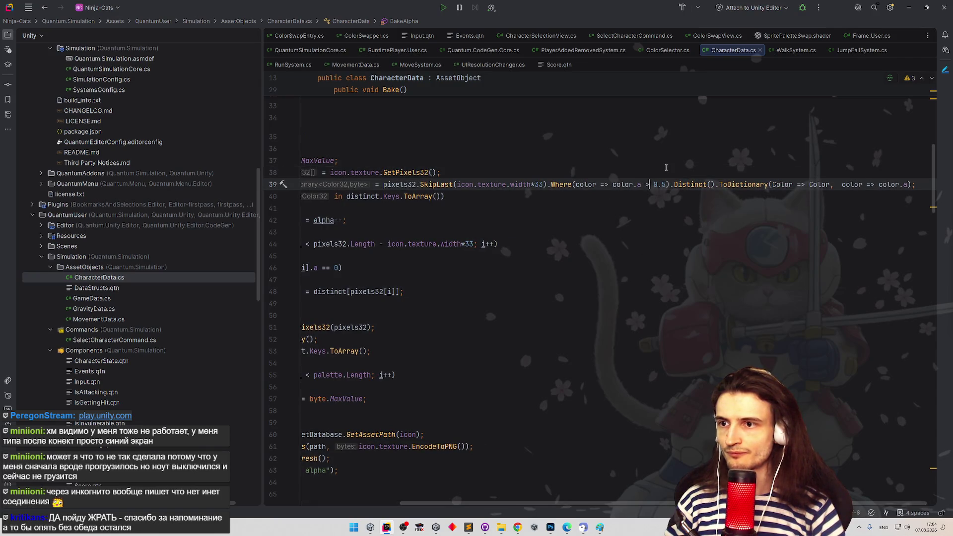
text(=)
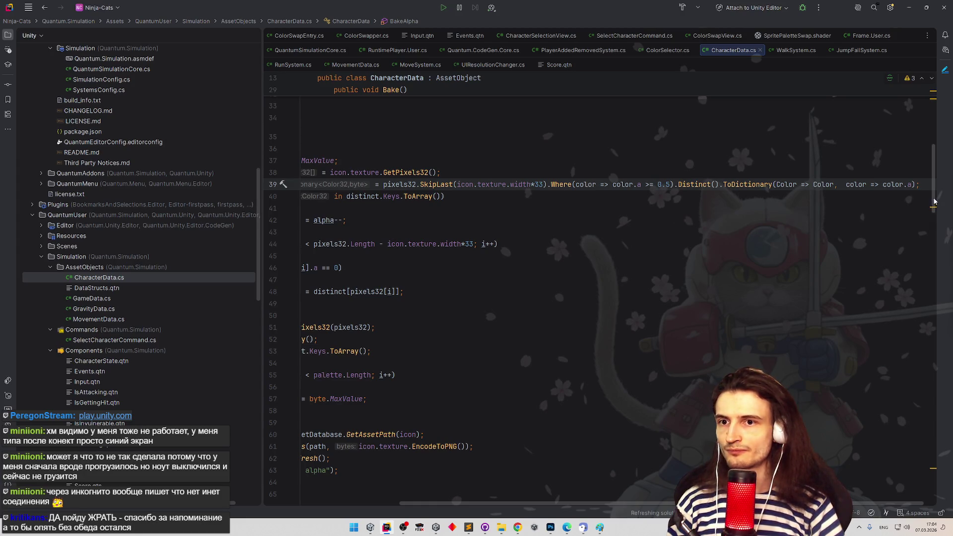
scroll(544, 454, down, 5)
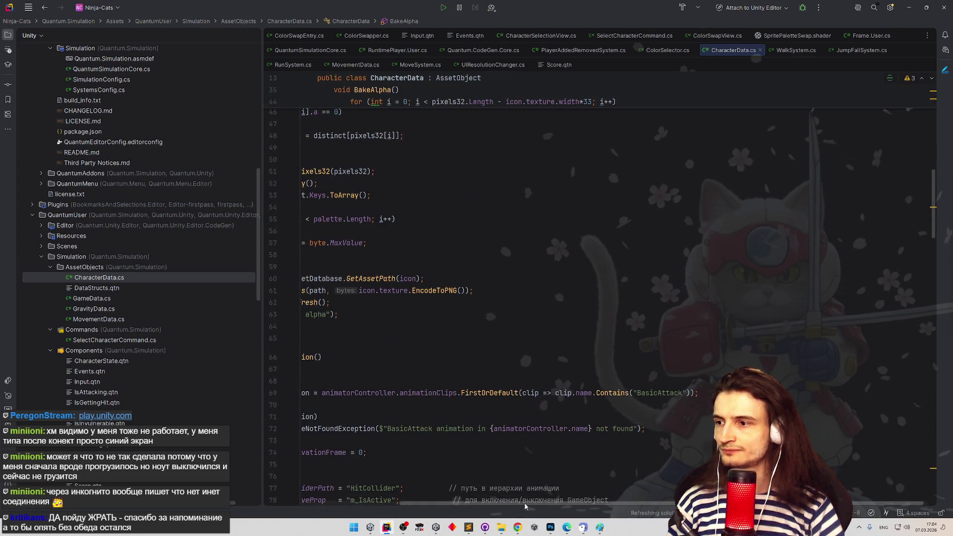
drag(534, 502, 436, 503)
drag(932, 232, 932, 207)
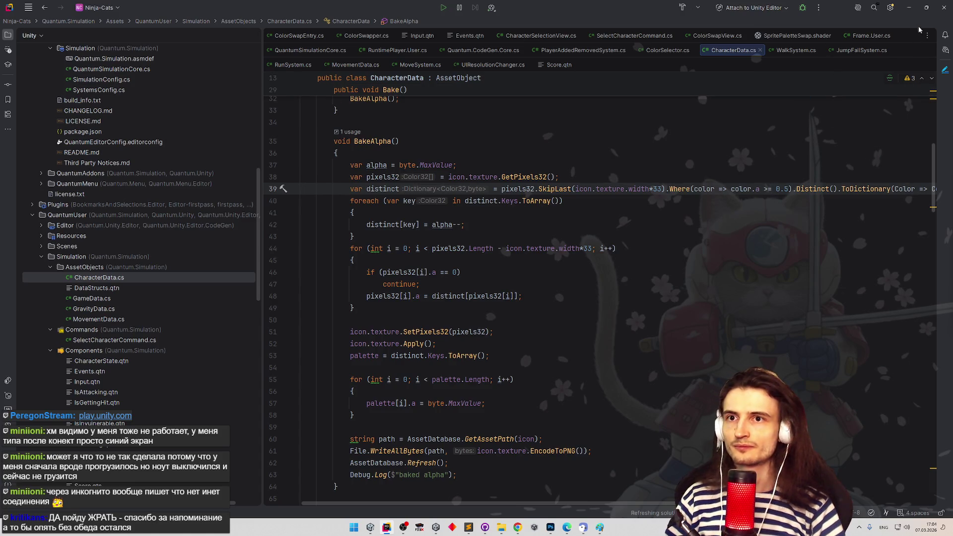
click(909, 7)
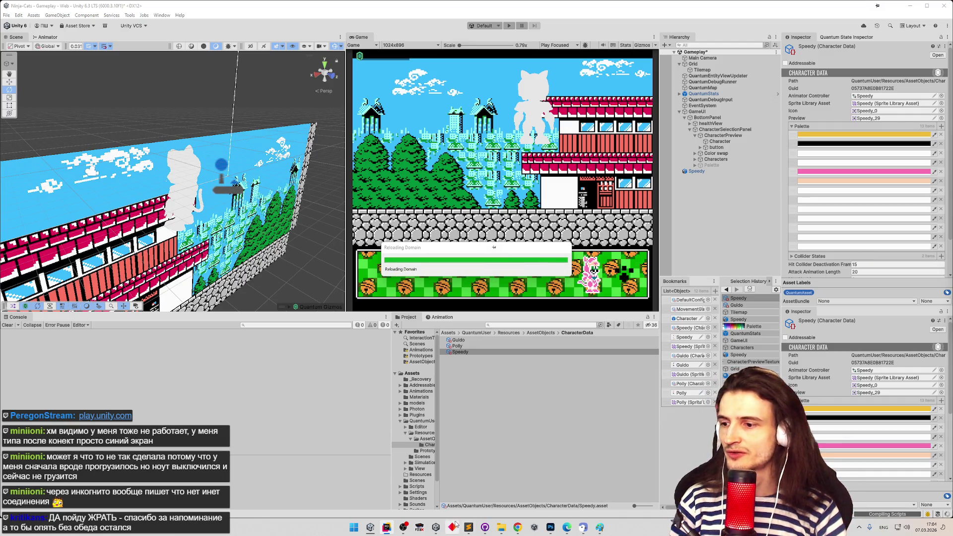
Let Unity reload the scripts, then bring CharacterData.cs in Rider back to the front
click(517, 529)
click(516, 529)
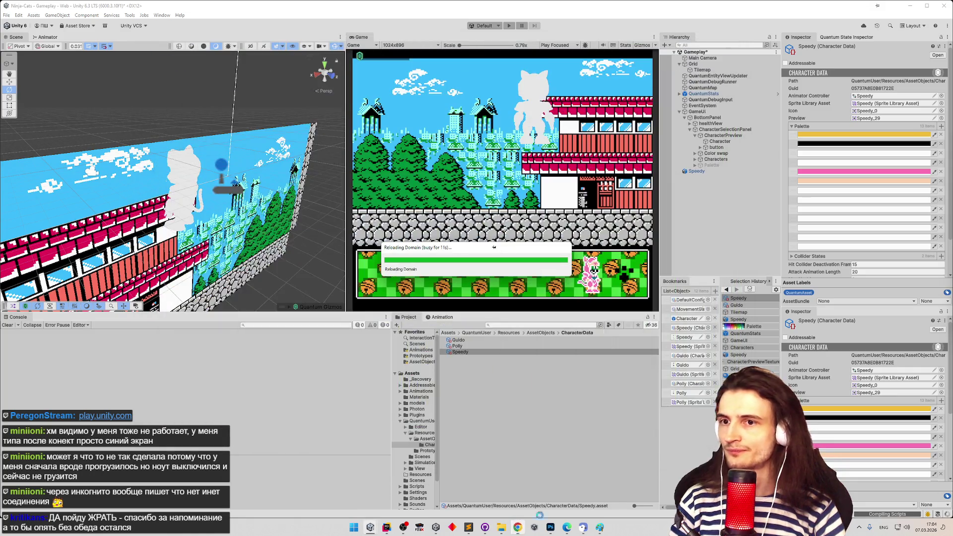
click(389, 527)
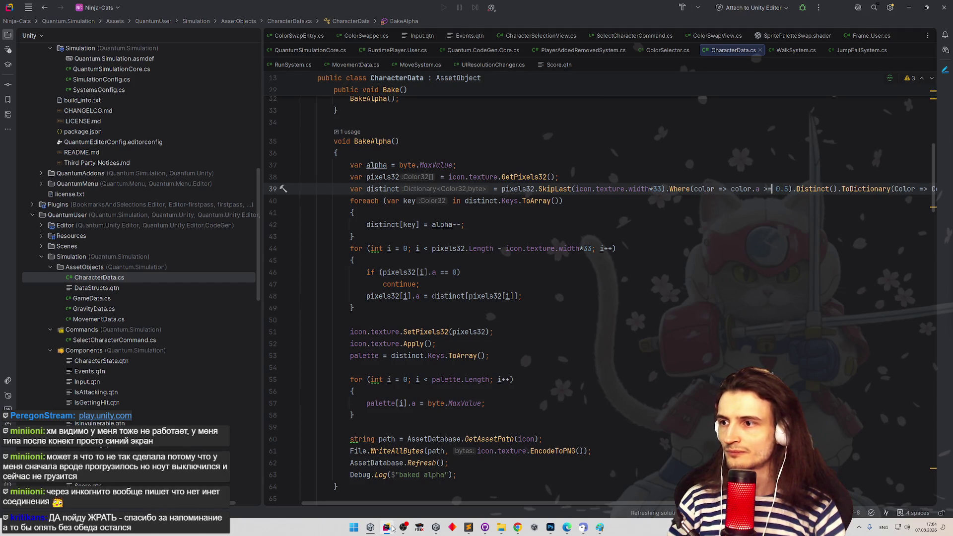
Review the color.a filter at the end of line 39 in CharacterData.cs
click(389, 527)
click(390, 527)
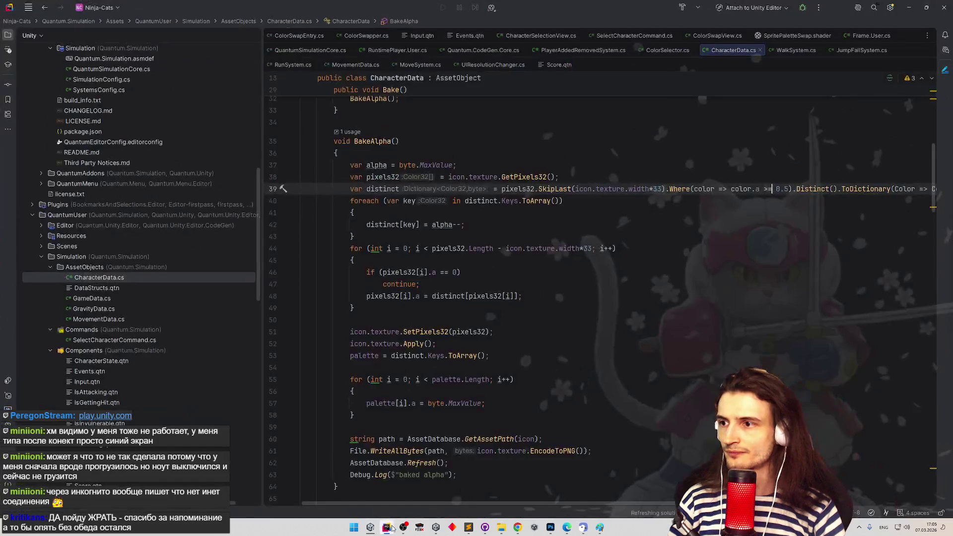
drag(565, 502, 634, 497)
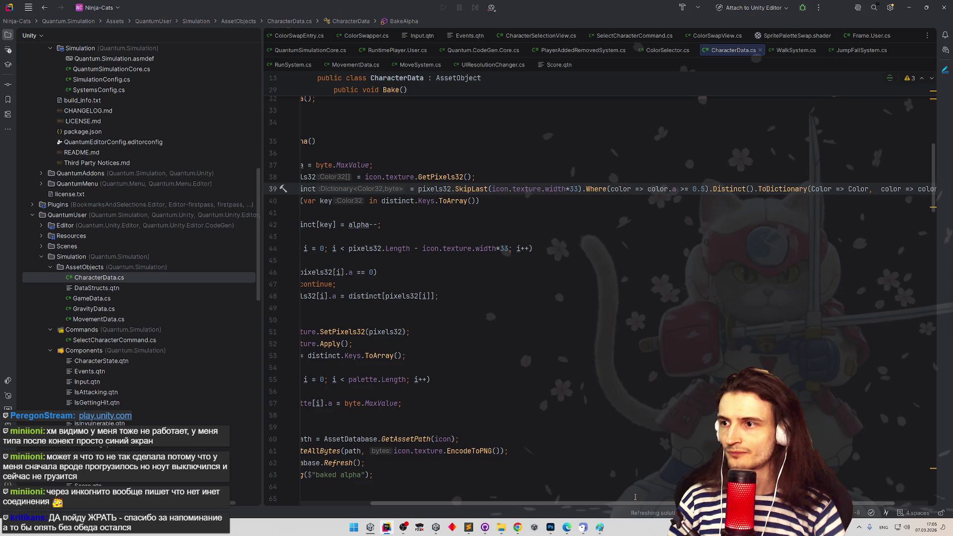
scroll(634, 497, right, 2)
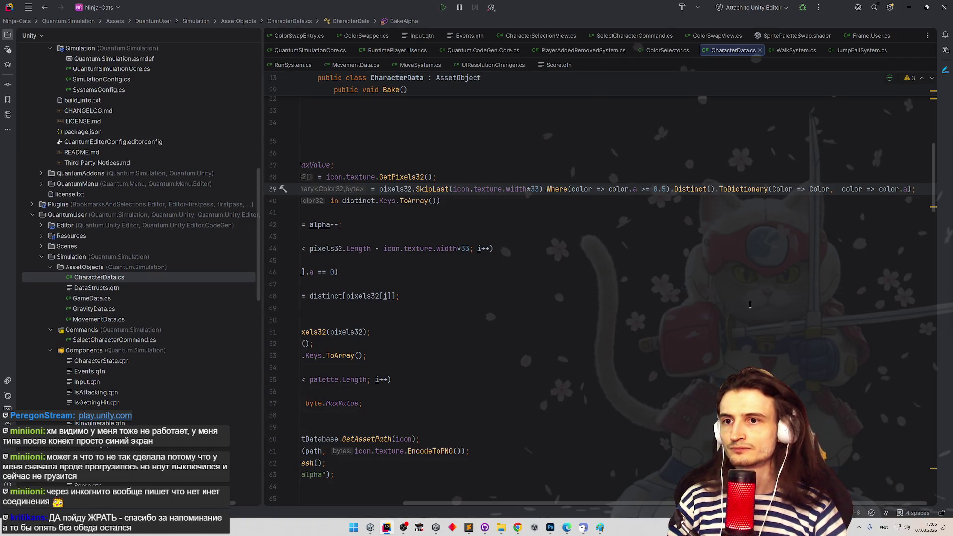
drag(878, 189, 907, 189)
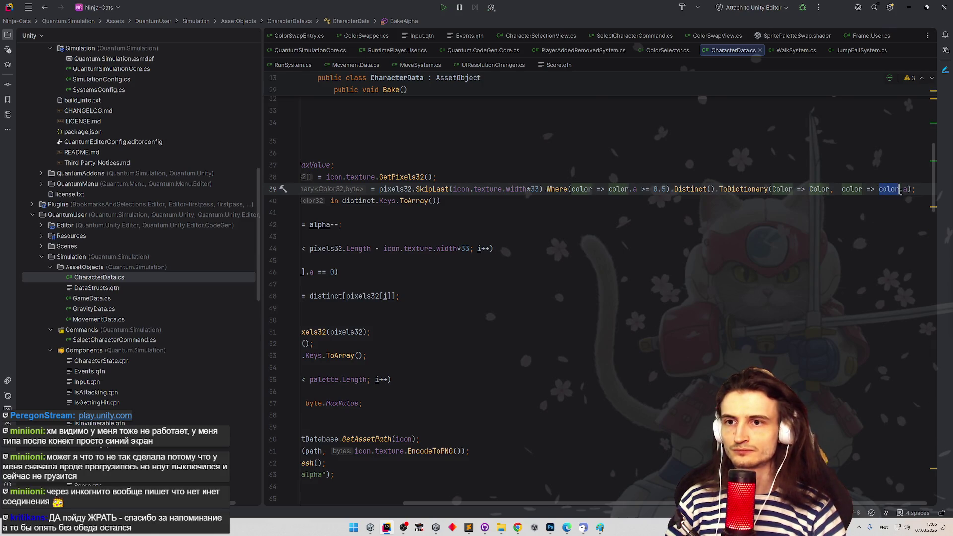
click(880, 222)
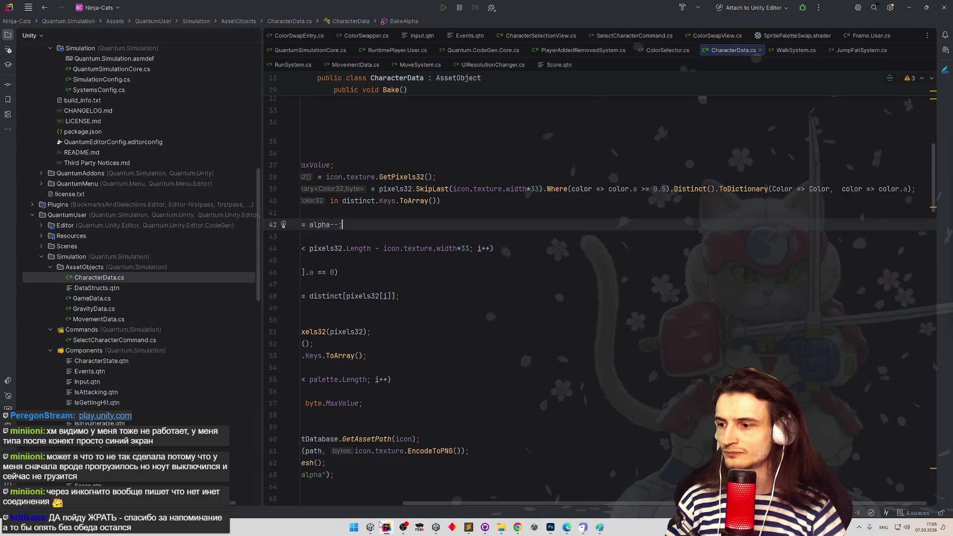
Bake the Speedy character data again in Unity, then return to Rider
click(372, 528)
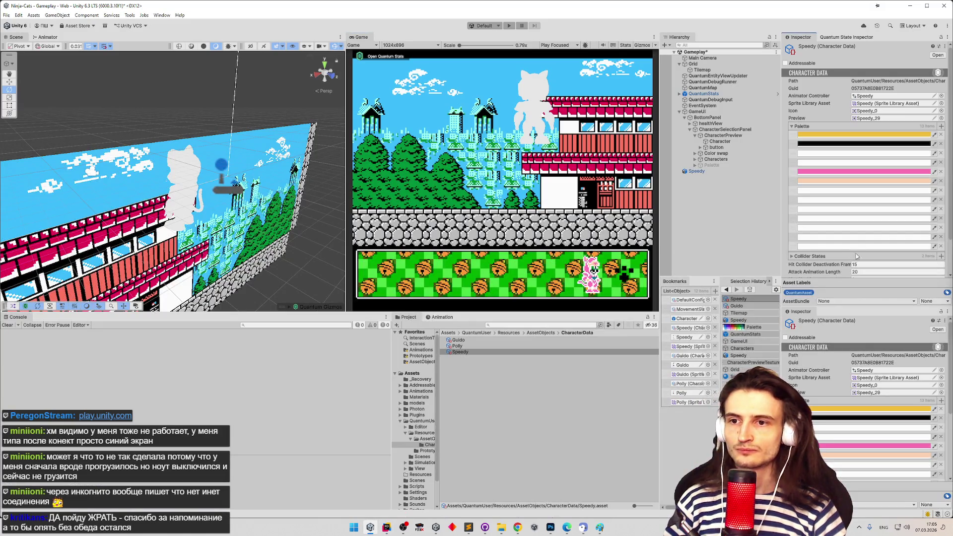
scroll(862, 269, down, 2)
click(861, 268)
click(861, 268)
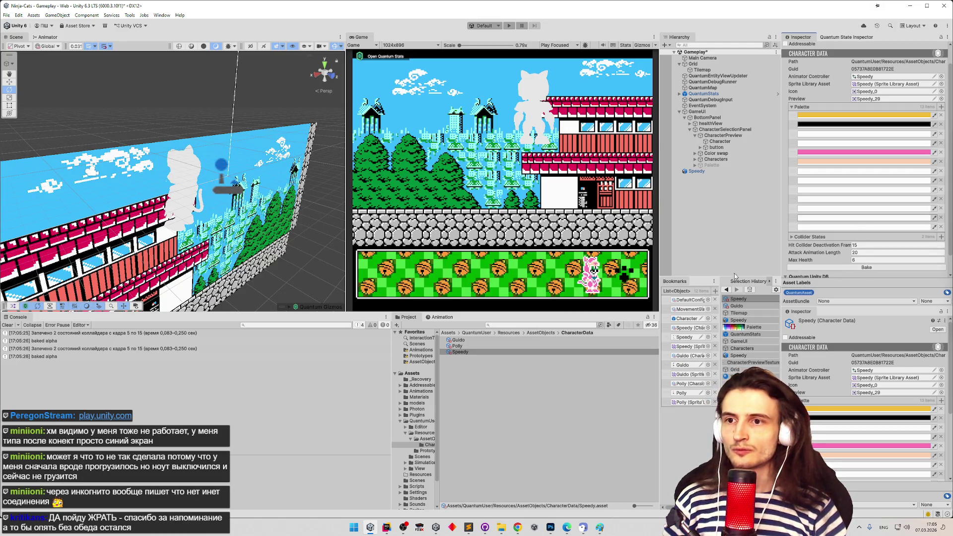
click(394, 529)
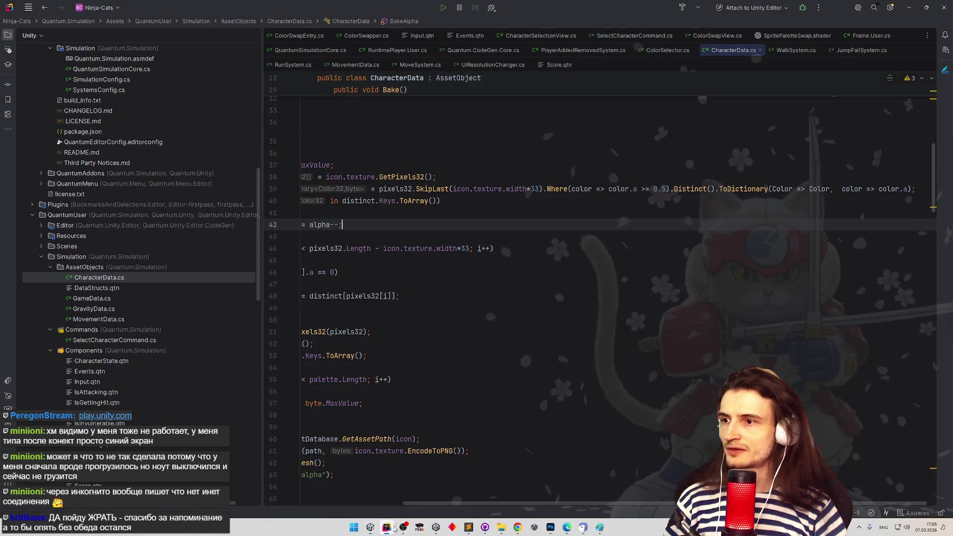
Append a .Select call after the alpha filter on line 39
triple_click(562, 251)
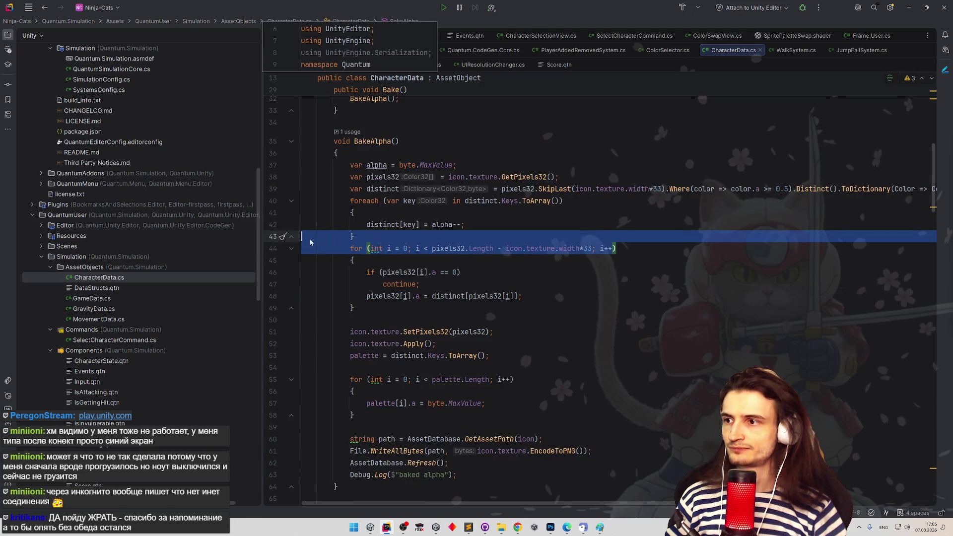
key(shift+End)
drag(523, 503, 638, 506)
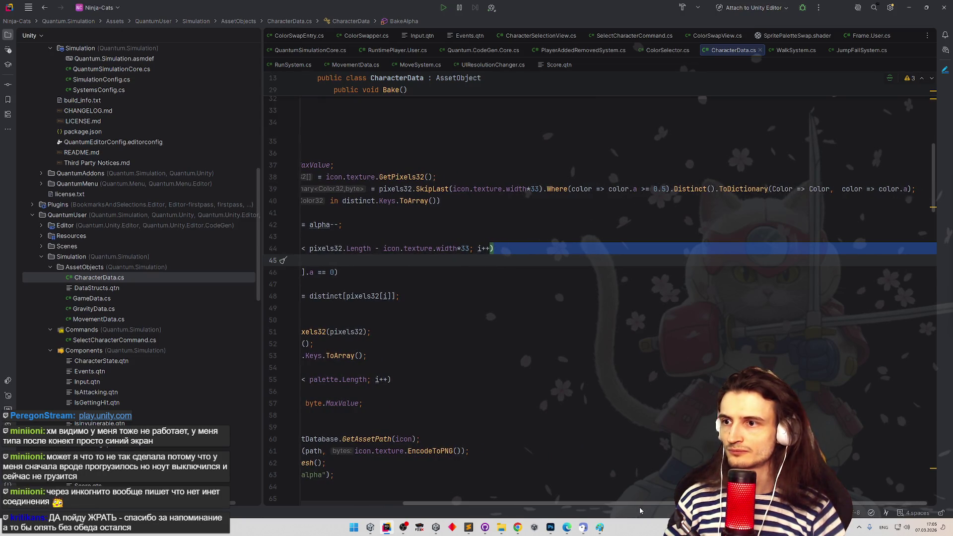
click(668, 191)
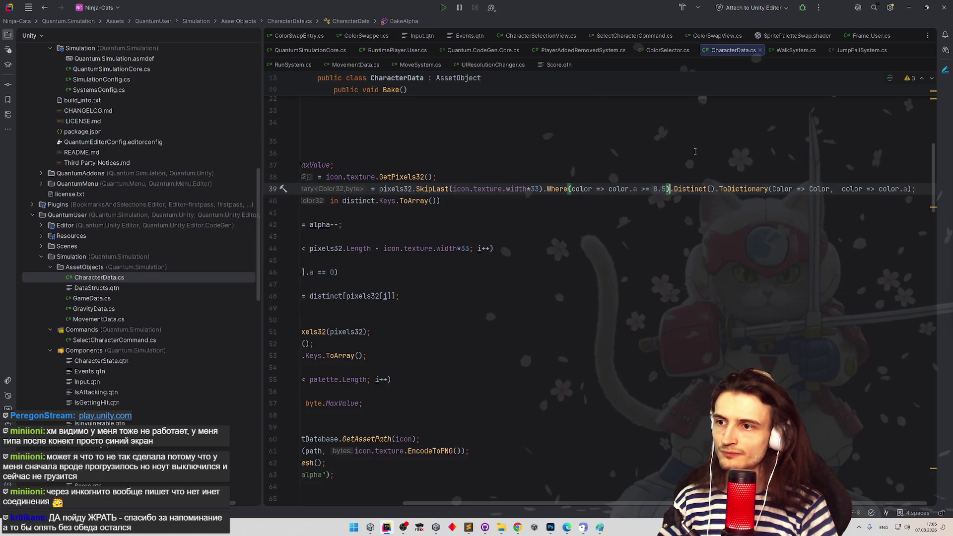
text(.Se)
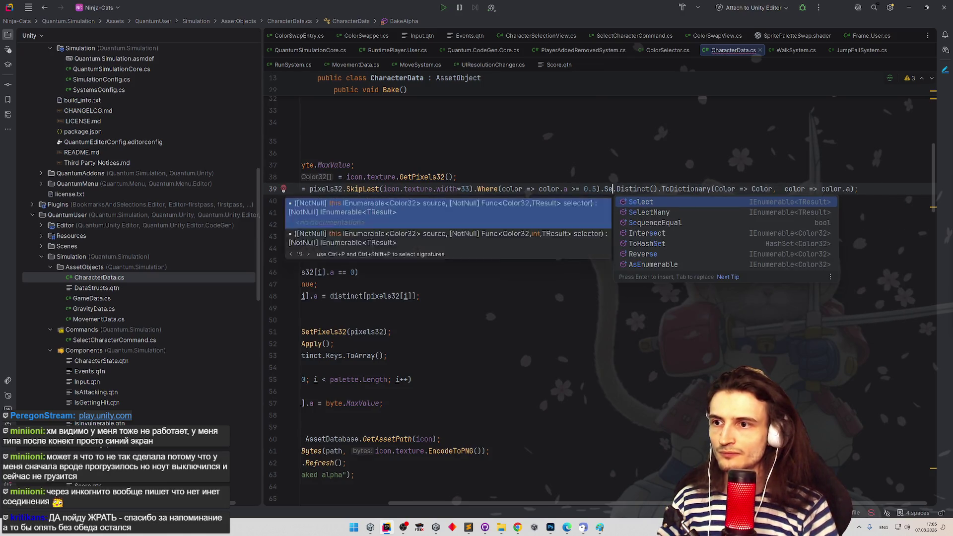
key(Return)
Write the lambda color => new Color(color.r, color.g, color.b) inside Select
text(color)
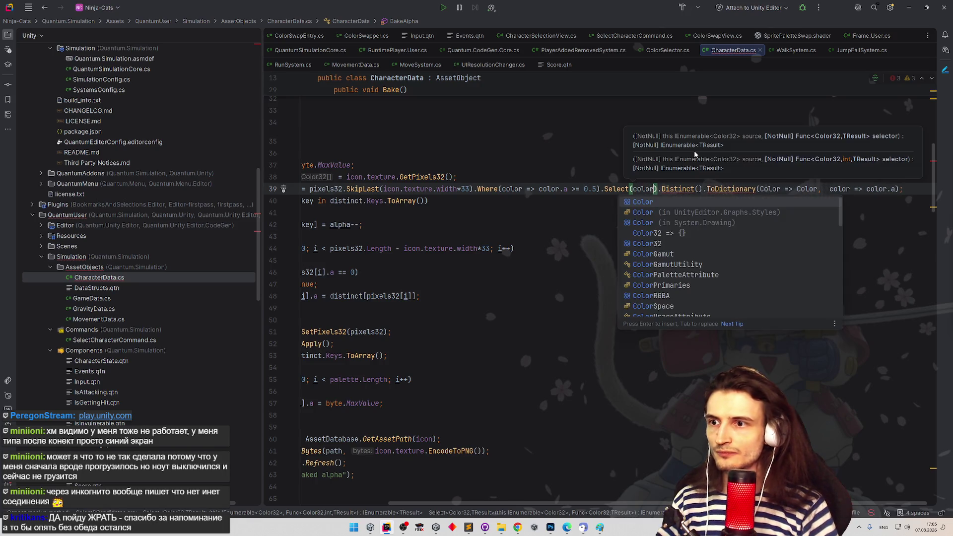
key(Down)
key(Down)
key(Down)
key(Return)
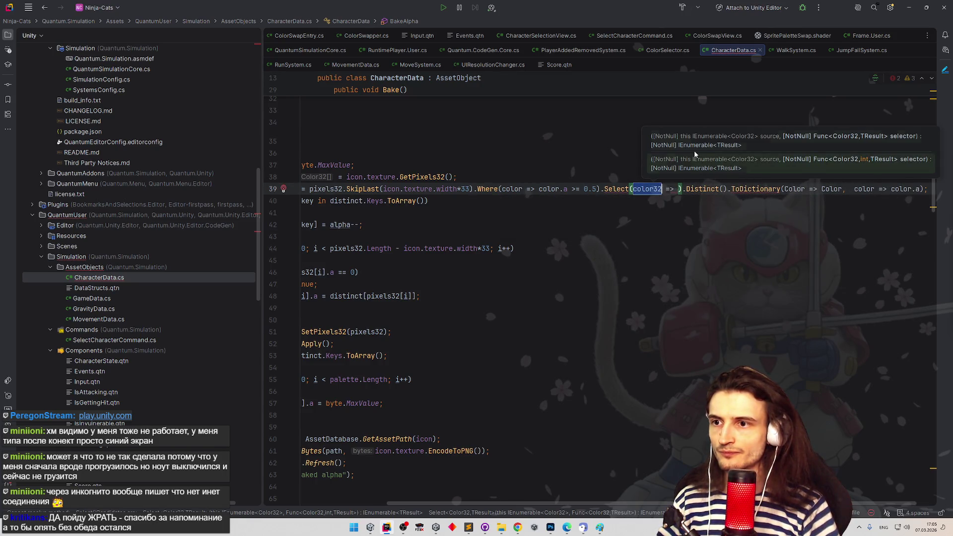
key(ctrl+z)
text(=> color)
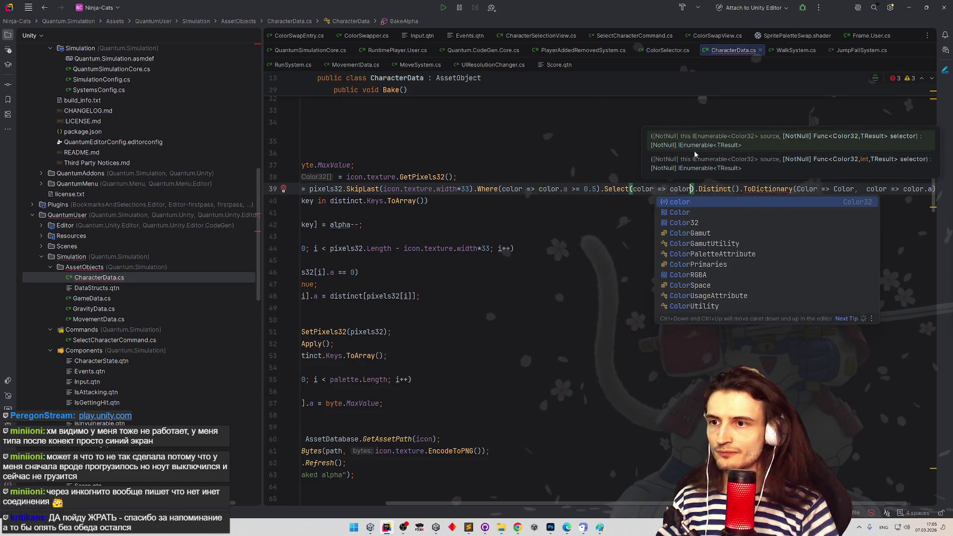
key(BackSpace)
key(BackSpace)
key(BackSpace)
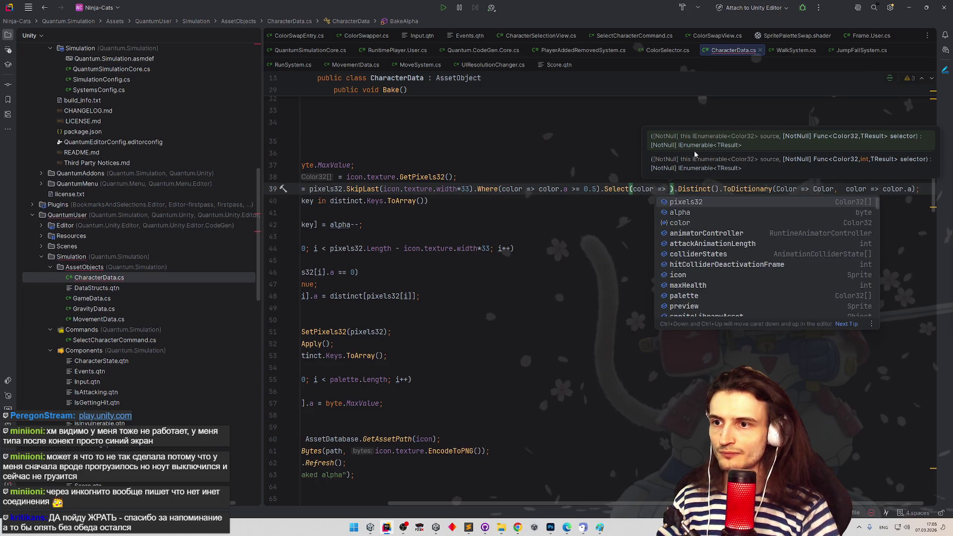
text(new Color)
key(Return)
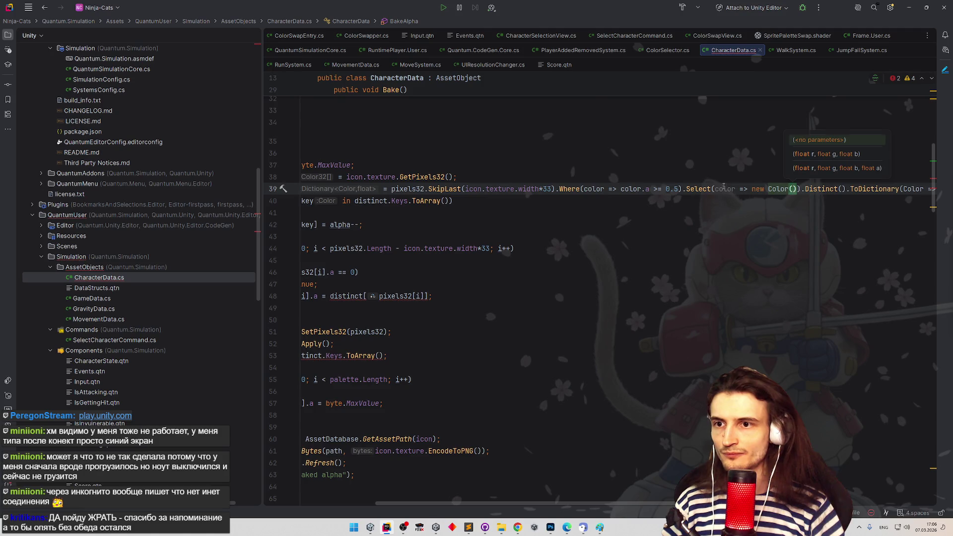
text(color.r, color.g, color.)
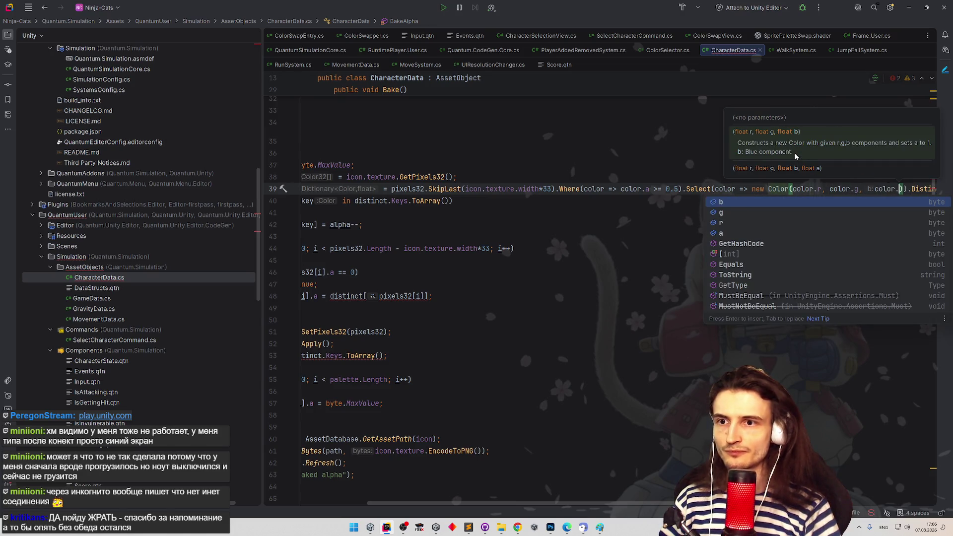
text(g)
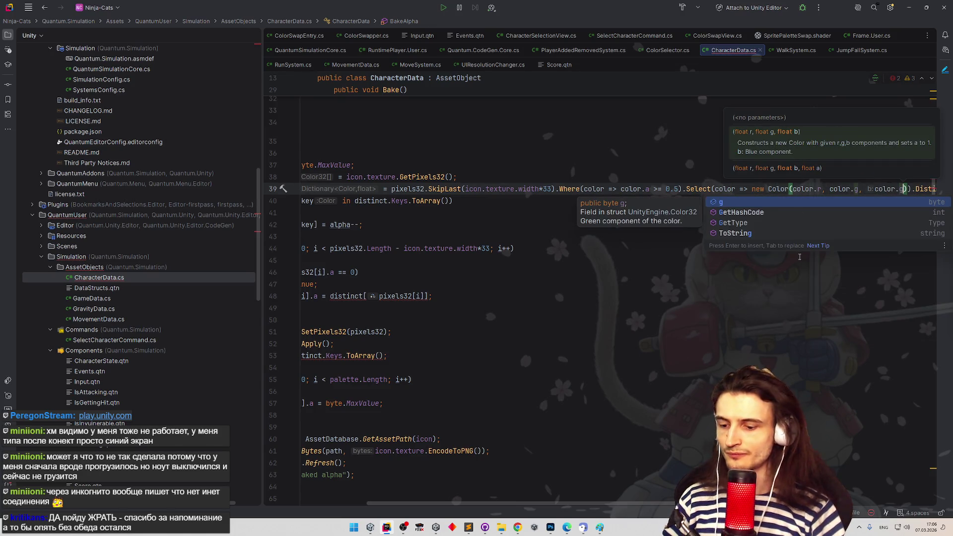
key(BackSpace)
text(b)
click(412, 380)
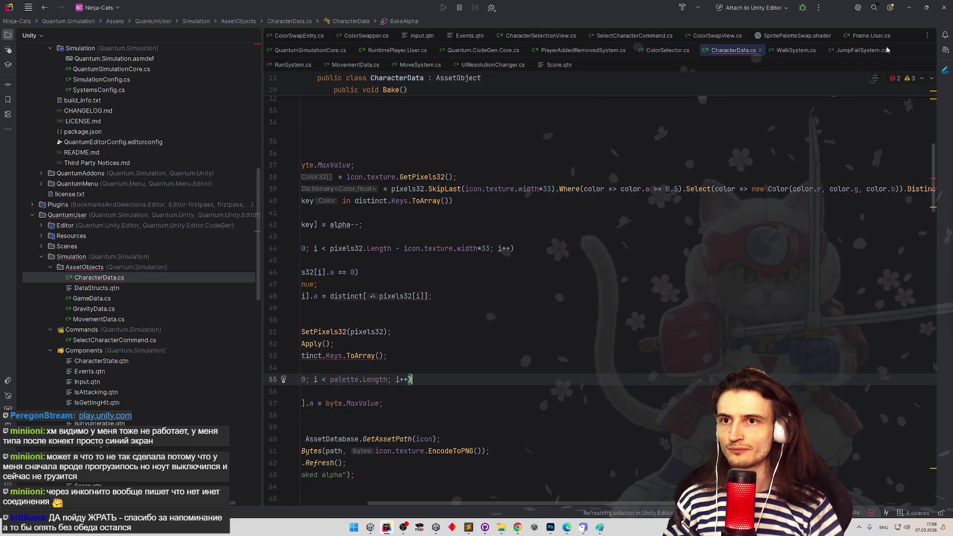
Check Unity for compile errors, then return to line 39 in Rider
key(alt+Tab)
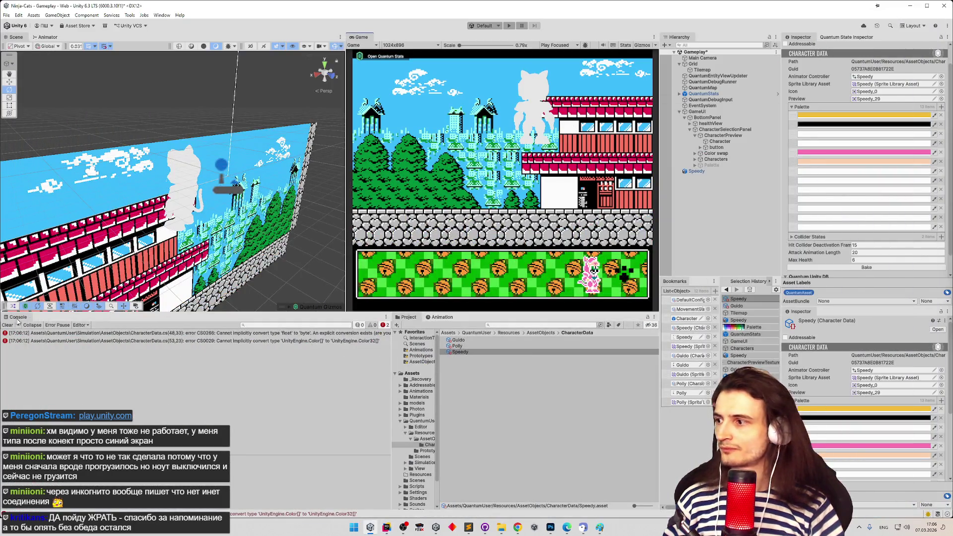
key(alt+Tab)
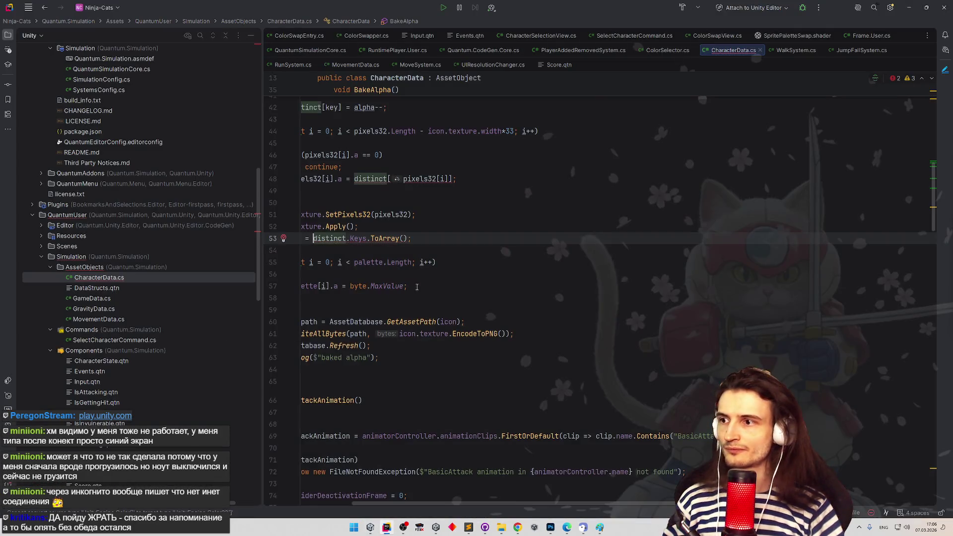
scroll(442, 502, right, 3)
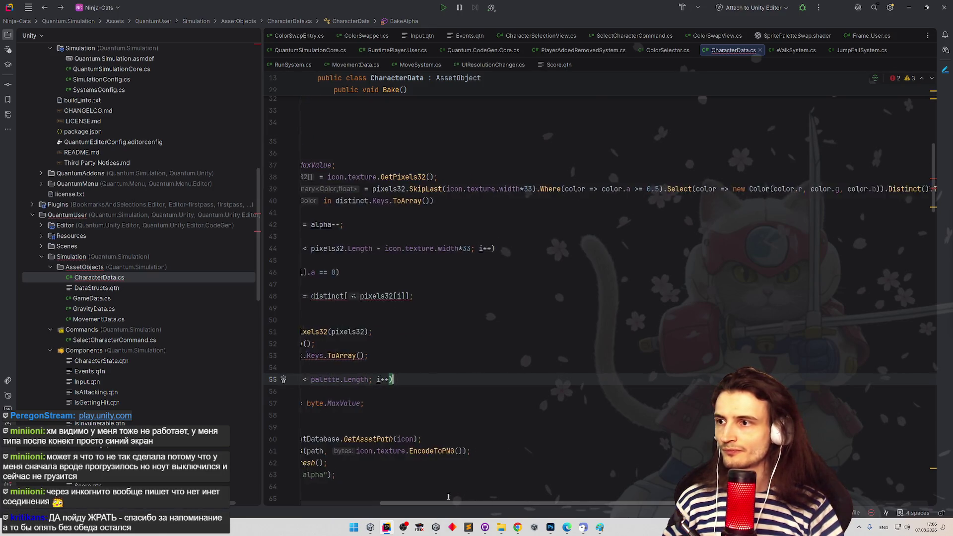
scroll(451, 496, left, 4)
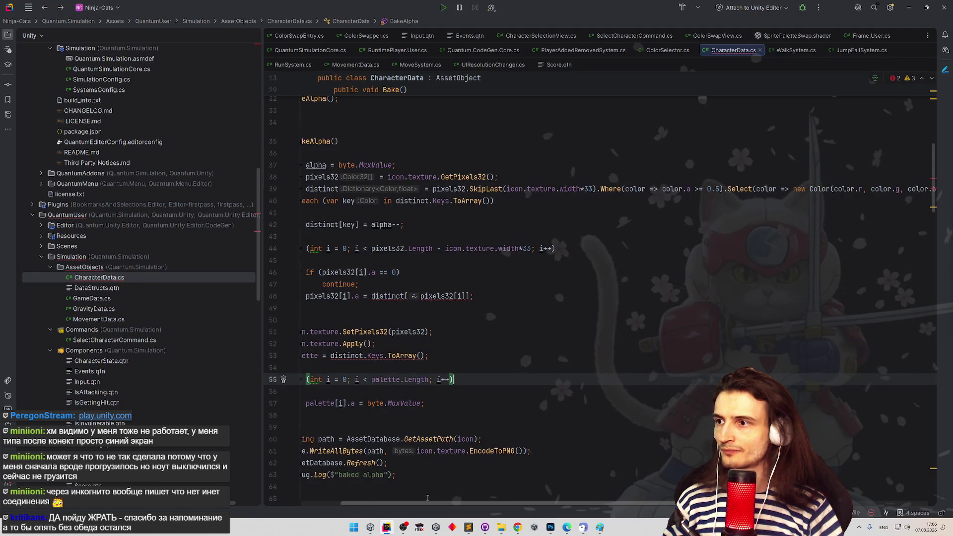
scroll(428, 497, right, 6)
scroll(466, 494, left, 5)
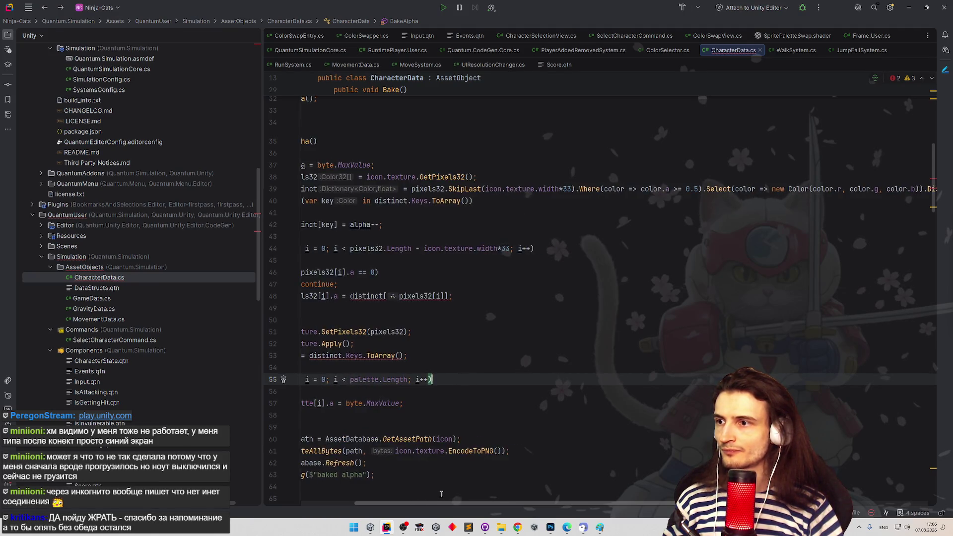
scroll(472, 492, right, 8)
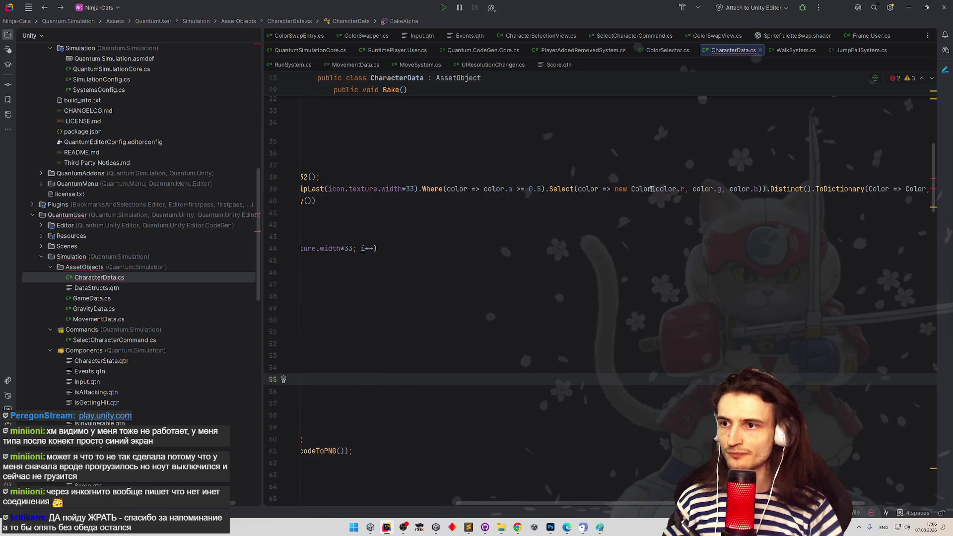
Change new Color to new Color32 and clear its arguments
click(653, 189)
text(32)
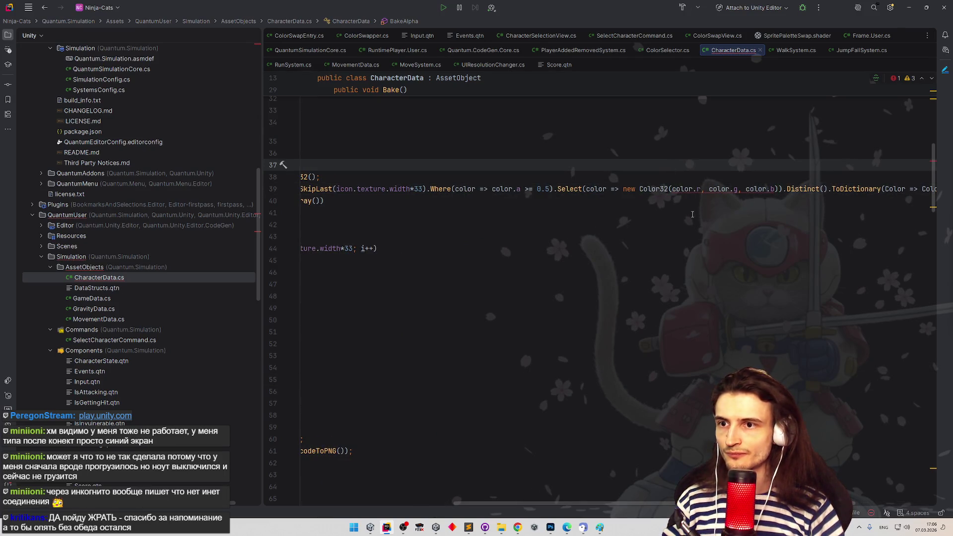
key(Down)
key(Down)
mouse_move(688, 189)
drag(672, 189, 774, 189)
key(BackSpace)
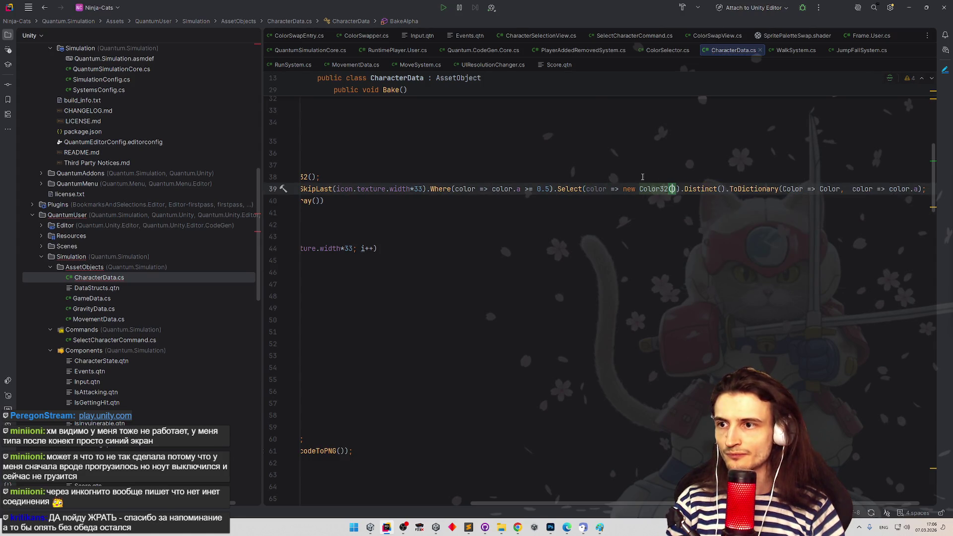
mouse_move(594, 191)
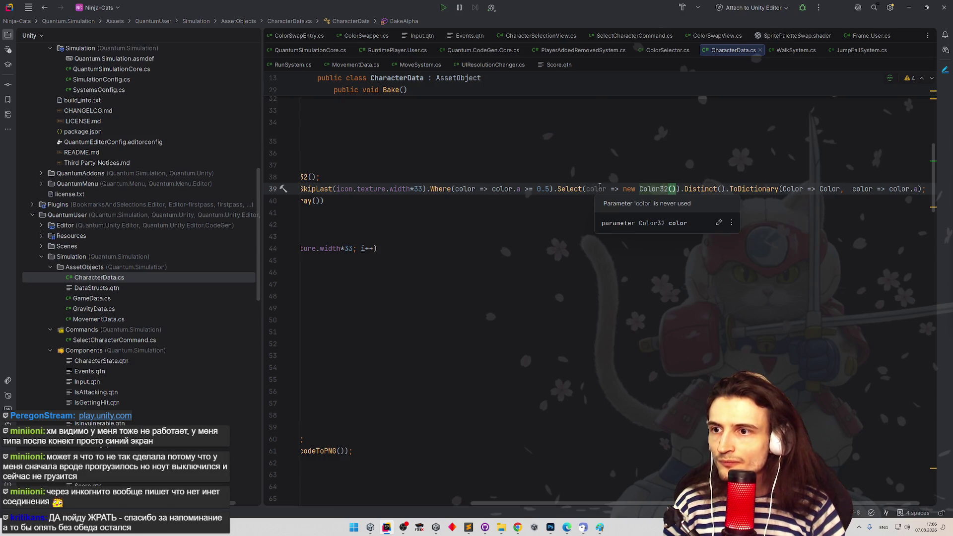
click(641, 169)
mouse_move(665, 189)
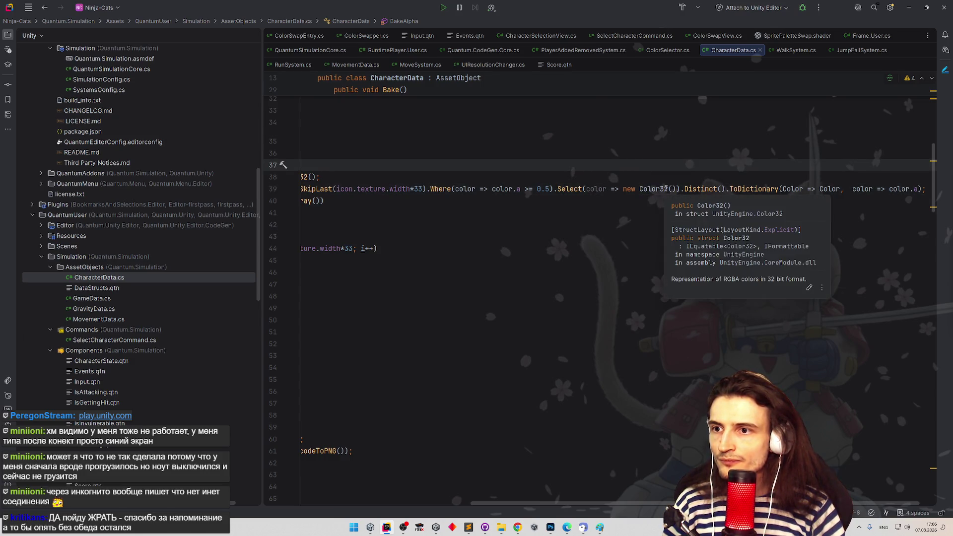
click(672, 189)
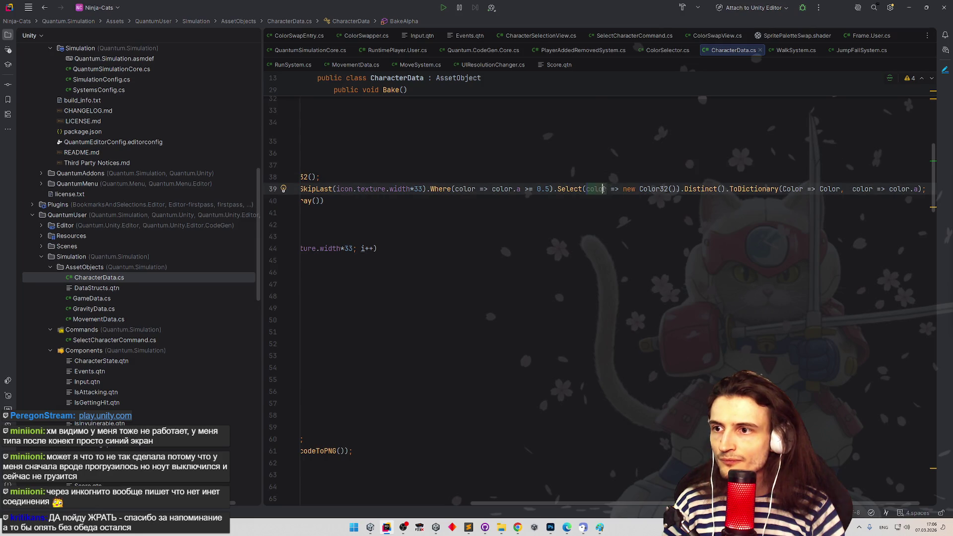
Pass color.r, color.g and color.b to the Color32 constructor
text(color.)
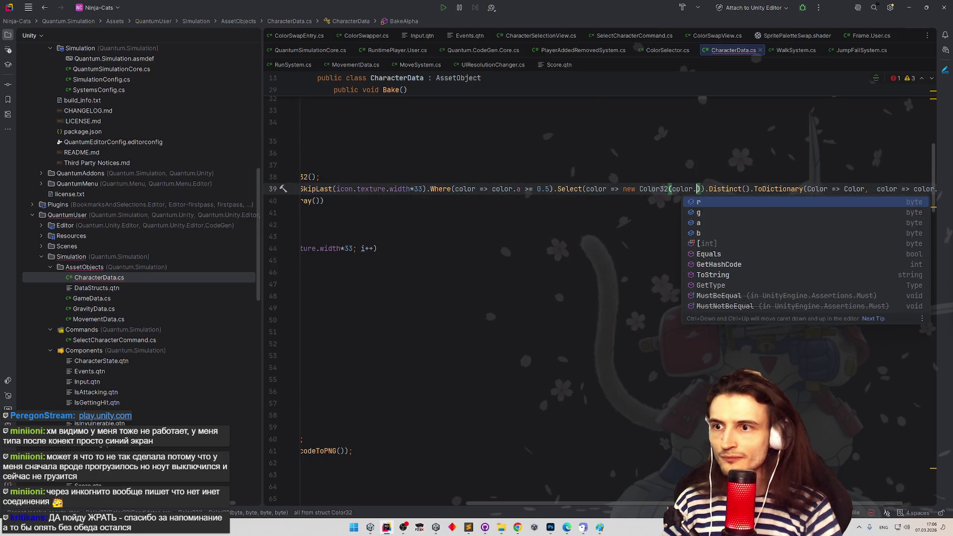
key(Escape)
text(r, color.)
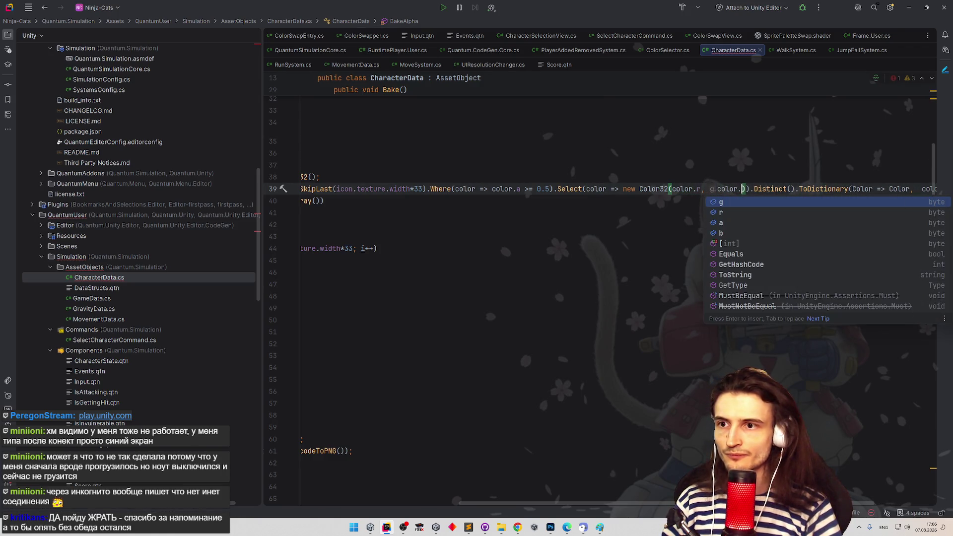
key(Return)
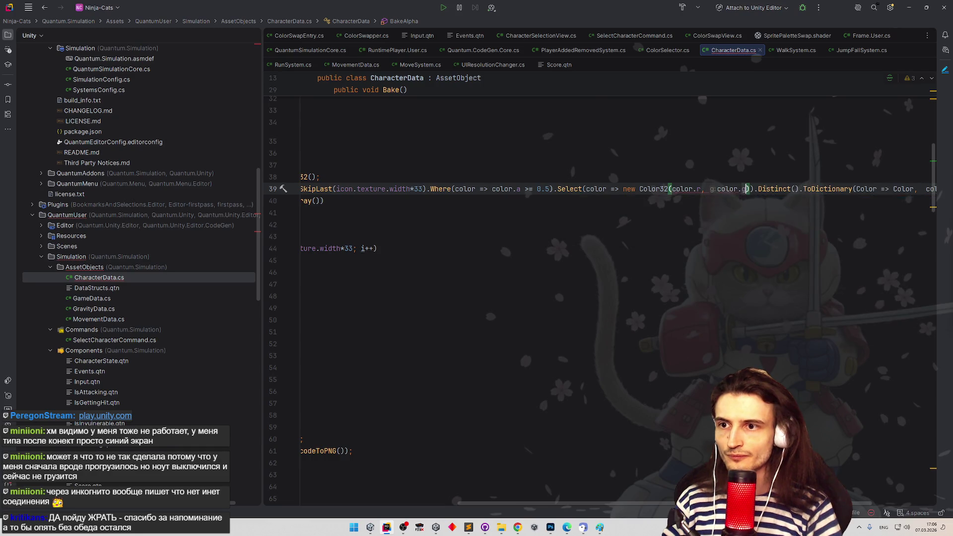
text(, co)
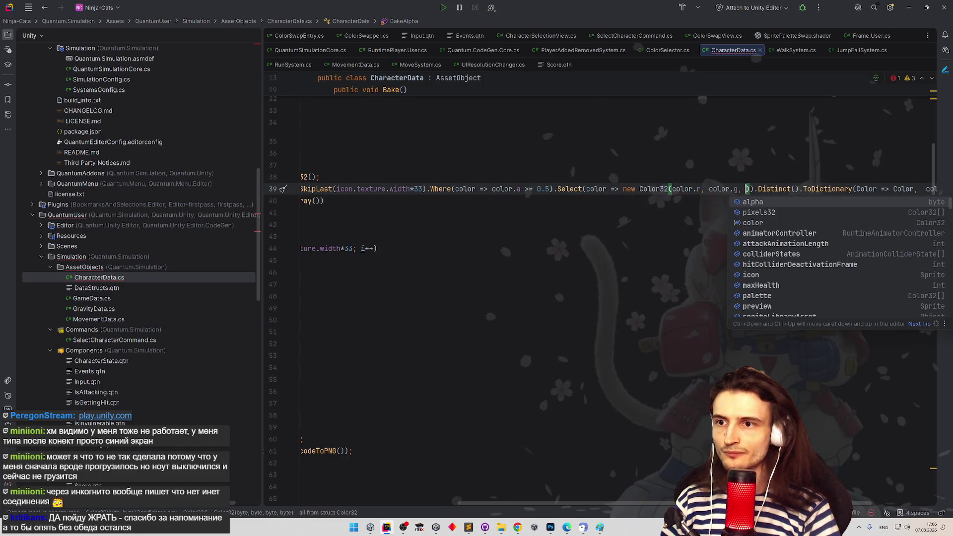
key(Escape)
text(lor.b)
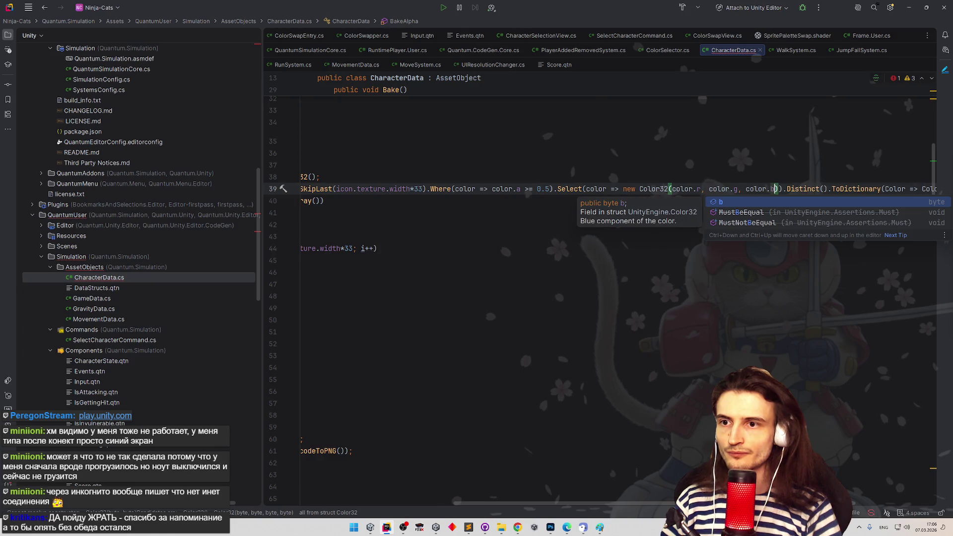
text())
key(Up)
key(Up)
key(Up)
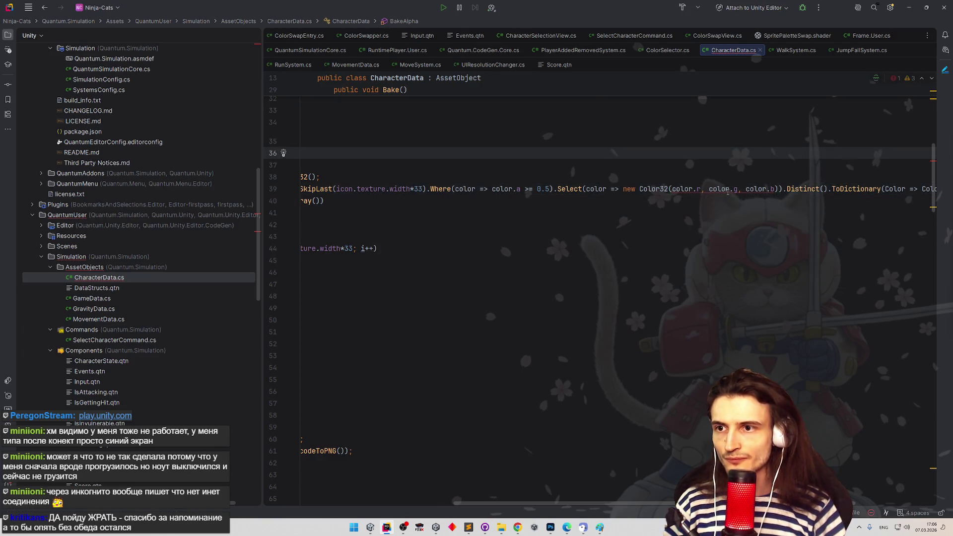
Add byte.MaxValue as the Color32 alpha argument
click(772, 189)
text(, c)
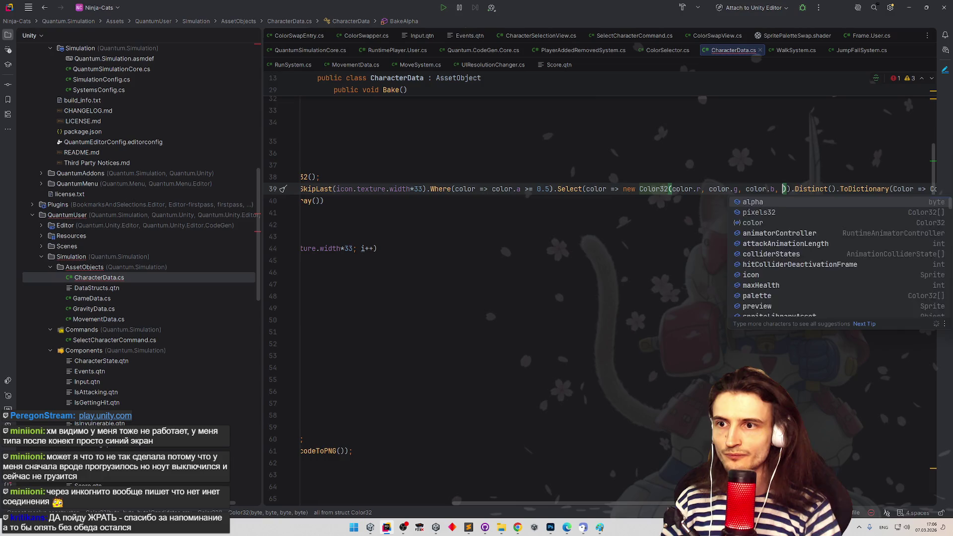
key(BackSpace)
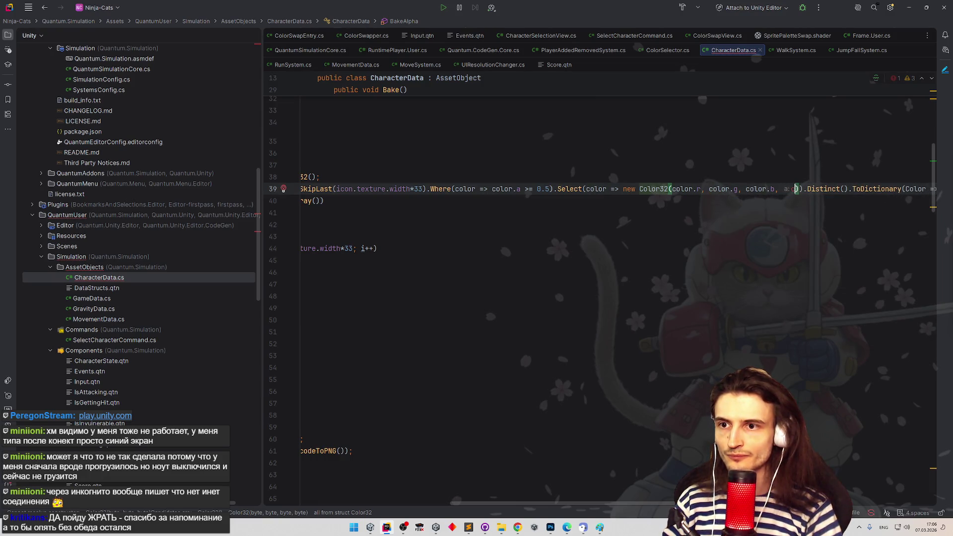
text(yte.)
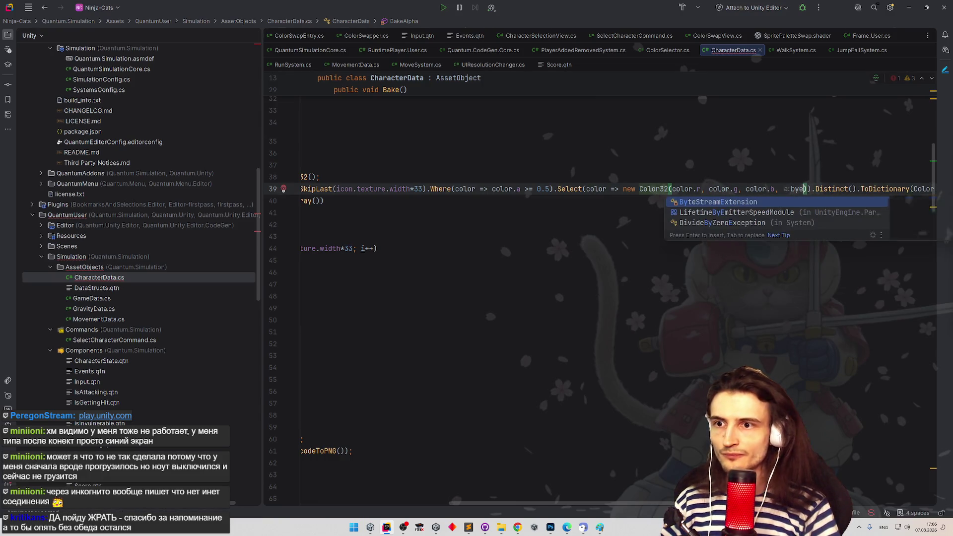
key(Return)
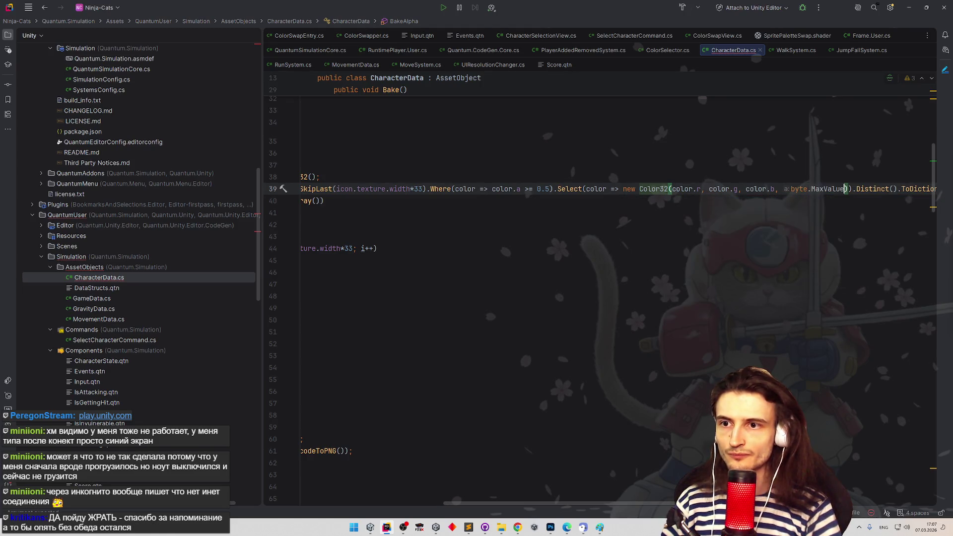
click(773, 166)
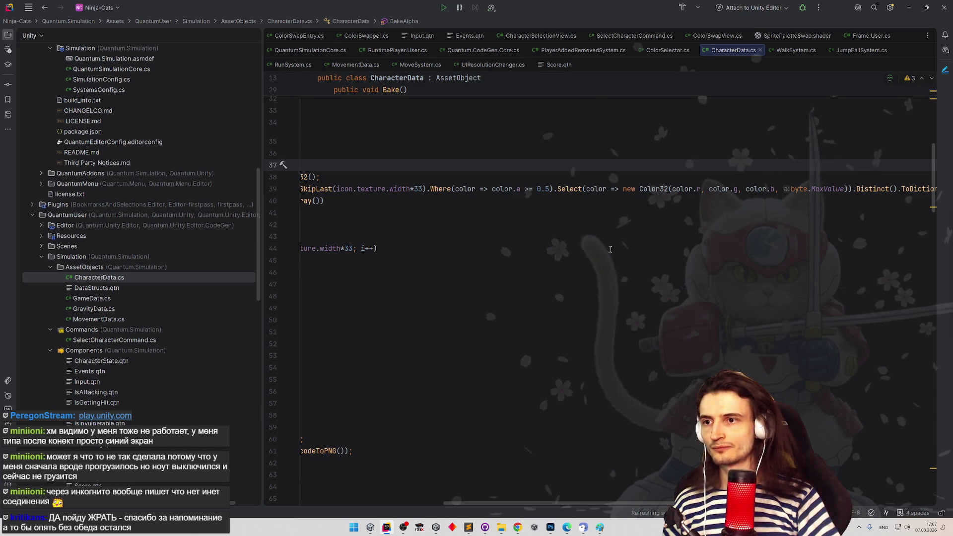
Review the BakeAlpha code's SkipLast bounds and alpha decrement
click(600, 271)
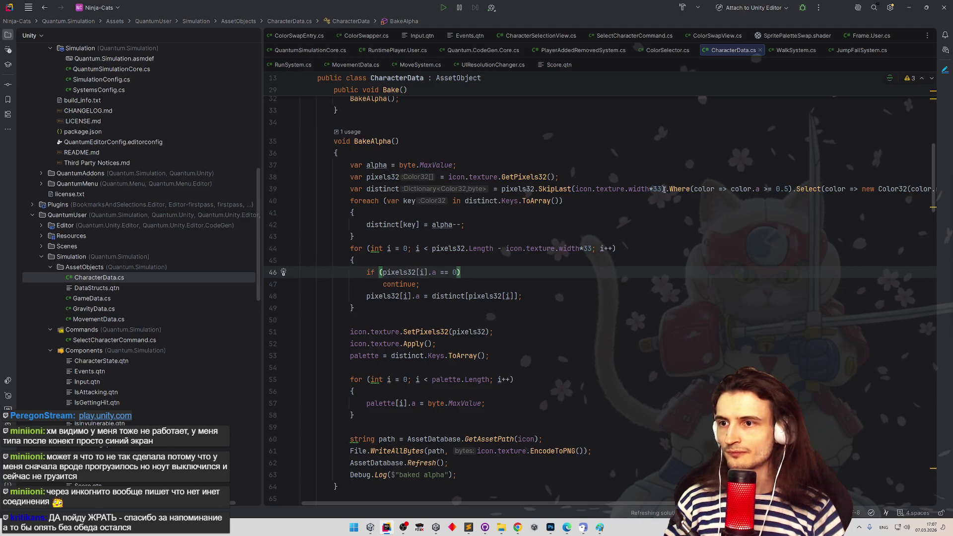
click(665, 189)
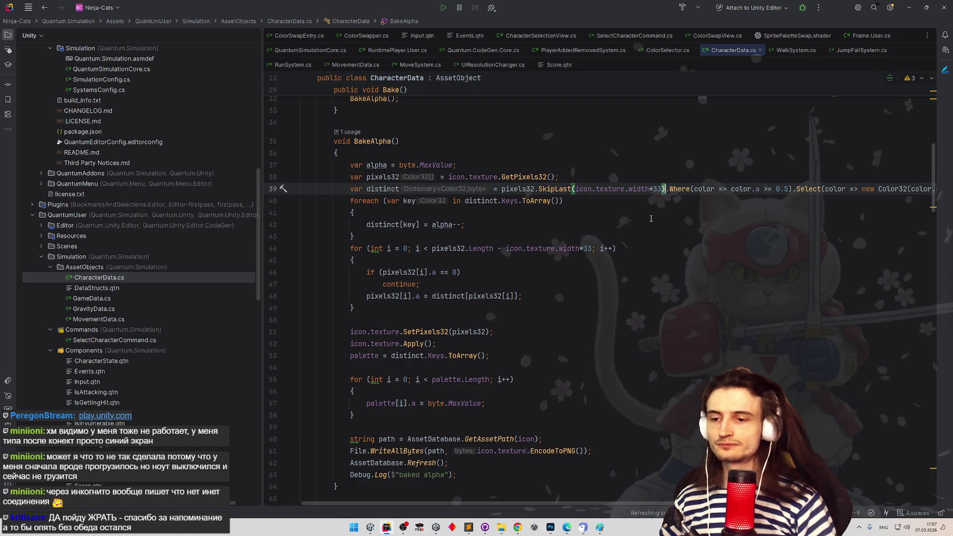
click(456, 224)
scroll(502, 250, down, 2)
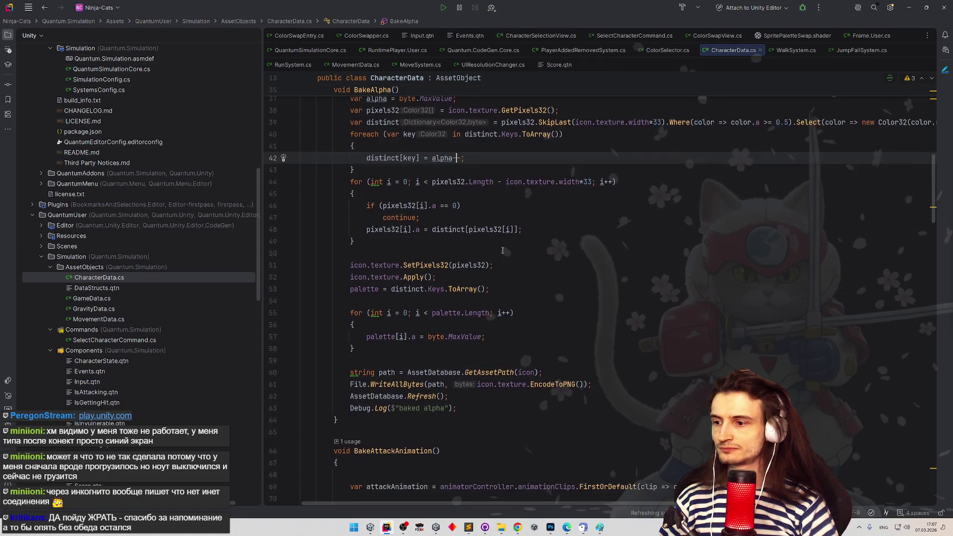
Bake Speedy's character data in Unity and open the KeyNotFoundException at line 48
click(909, 8)
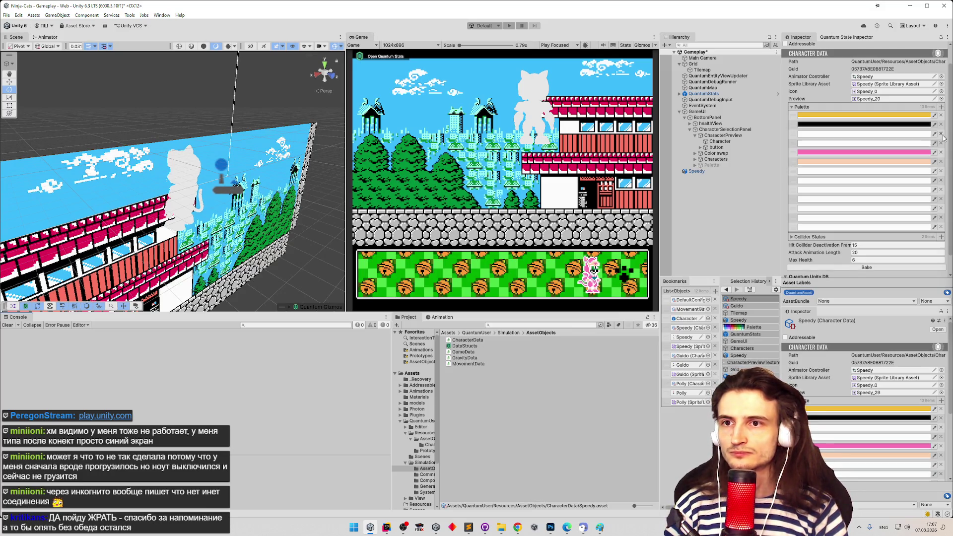
scroll(850, 250, down, 1)
click(850, 255)
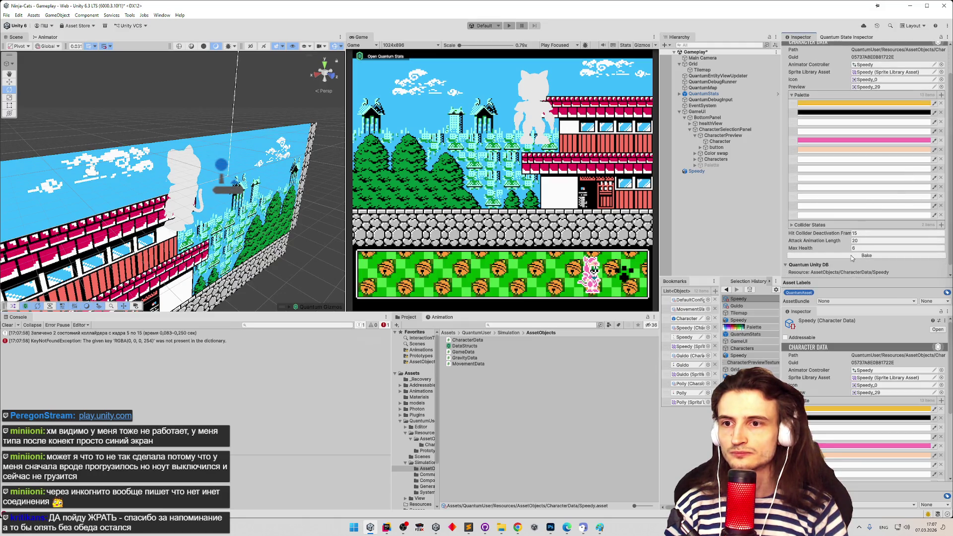
double_click(229, 340)
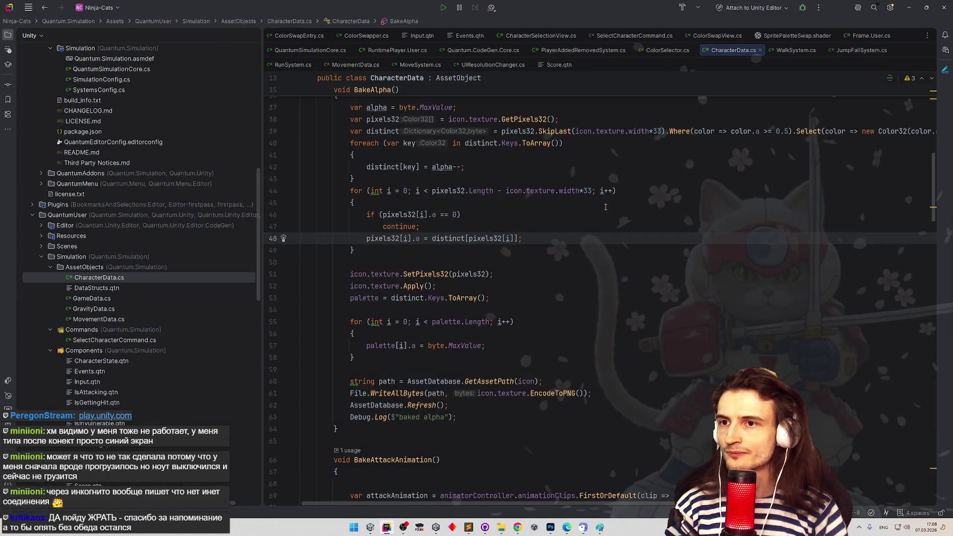
Move the Select colour conversion from line 39 onto line 38, right after GetPixels32()
scroll(609, 201, up, 1)
scroll(609, 201, up, 1)
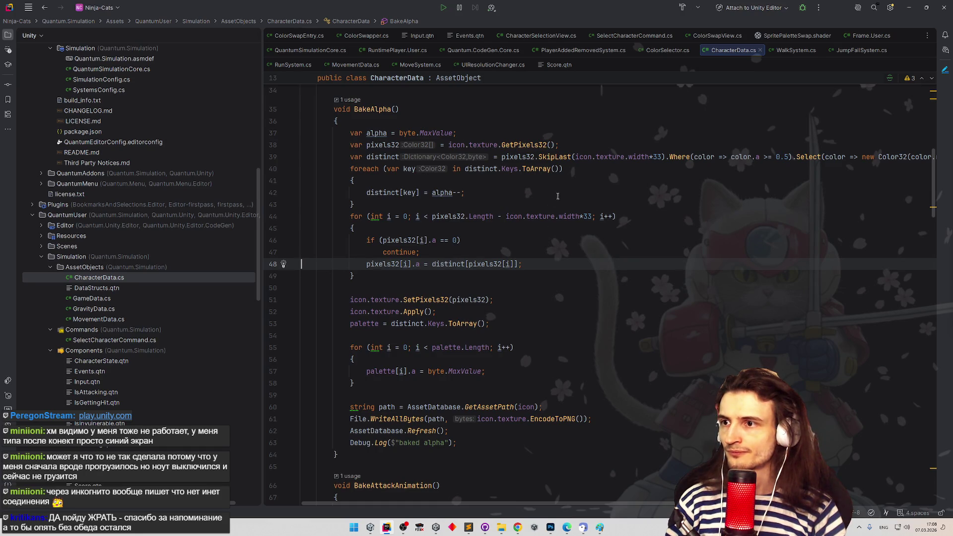
scroll(557, 194, up, 3)
click(558, 184)
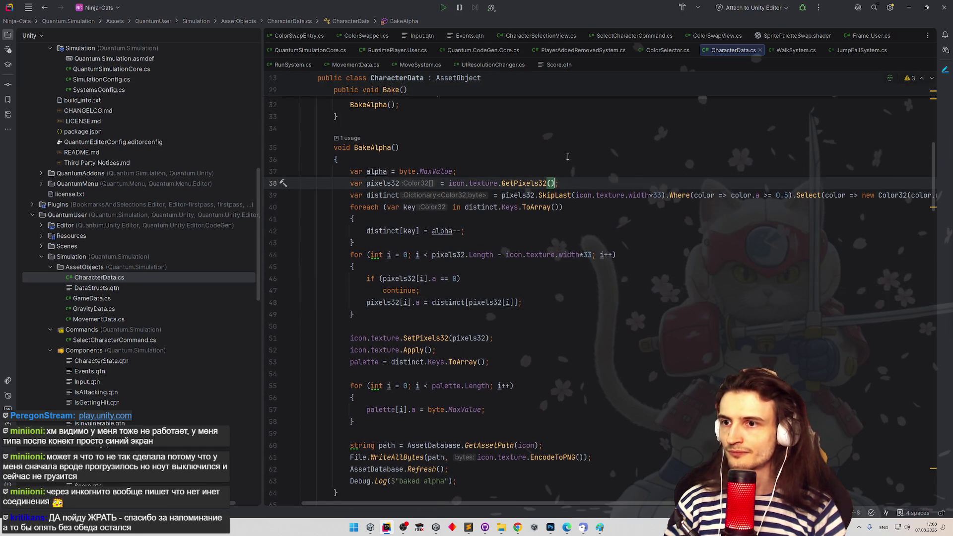
mouse_move(795, 195)
mouse_down()
mouse_move(933, 195)
mouse_move(922, 193)
mouse_up()
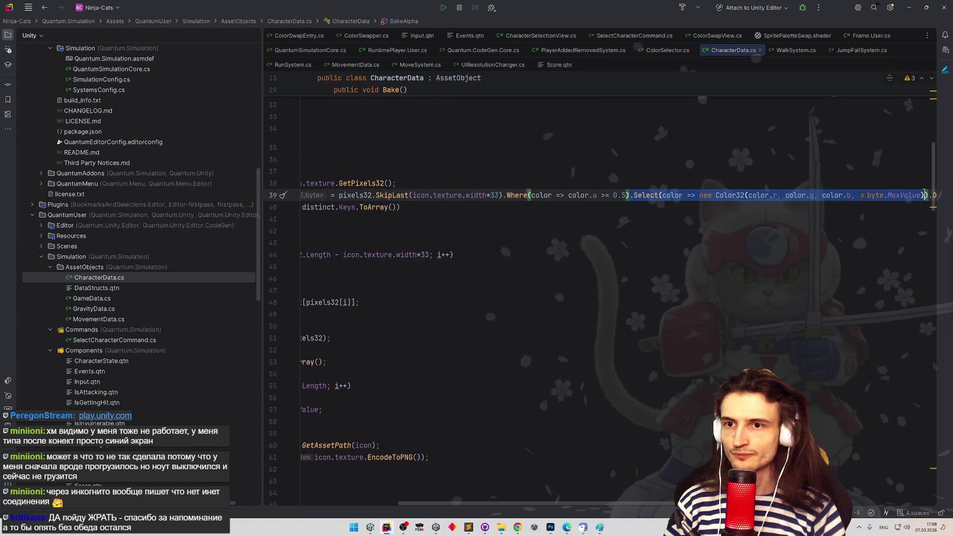
key(ctrl+x)
key(ctrl+z)
key(ctrl+z)
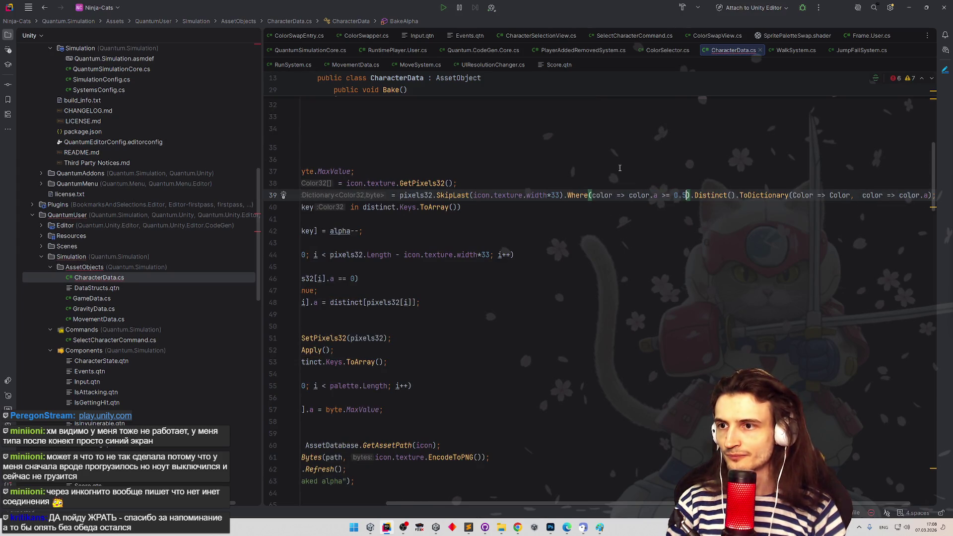
key(Up)
key(Up)
click(453, 184)
key(ctrl+v)
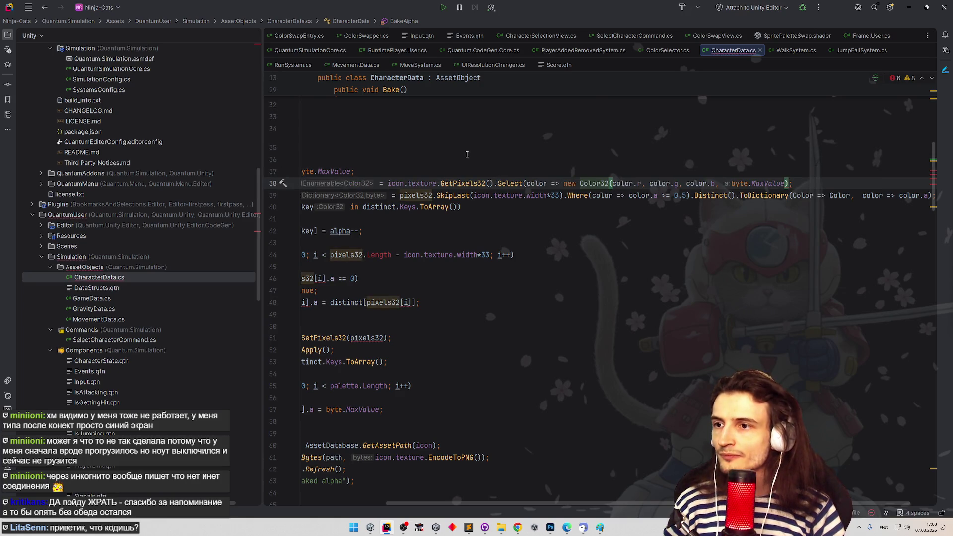
Make the alpha argument color.a > 128 ? byte.MaxValue : 0 on line 38
double_click(546, 183)
click(719, 183)
text(color.a)
text(lp)
key(BackSpace)
key(BackSpace)
key(BackSpace)
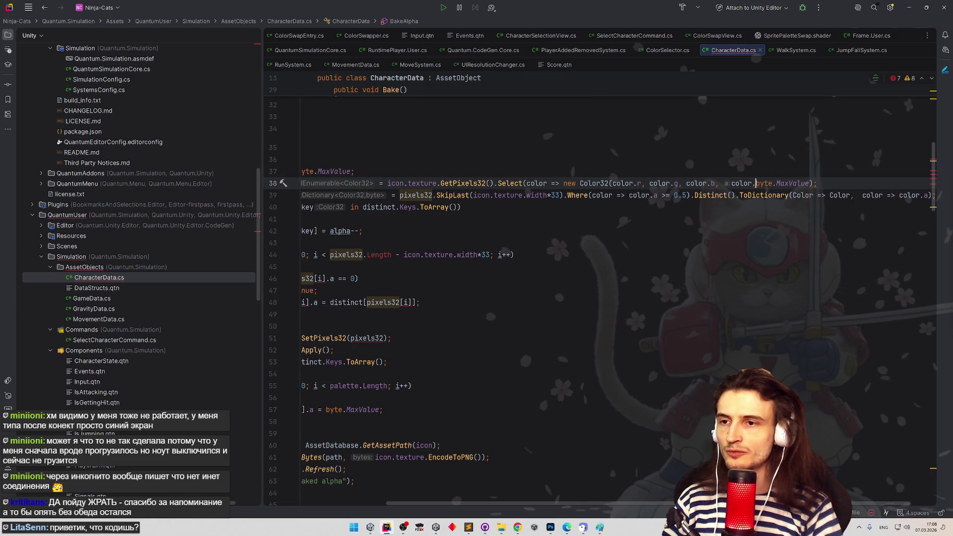
text(a ?)
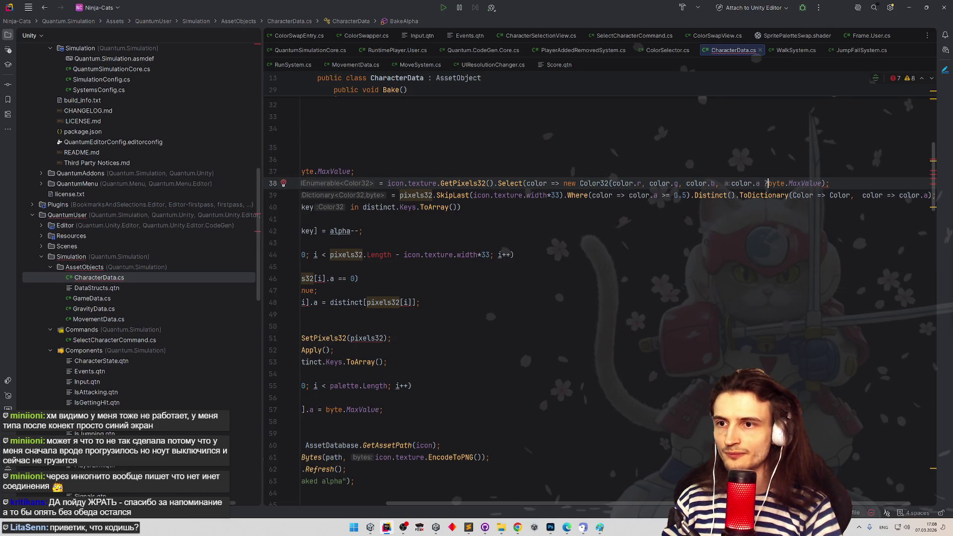
key(BackSpace)
key(BackSpace)
text(> 0.)
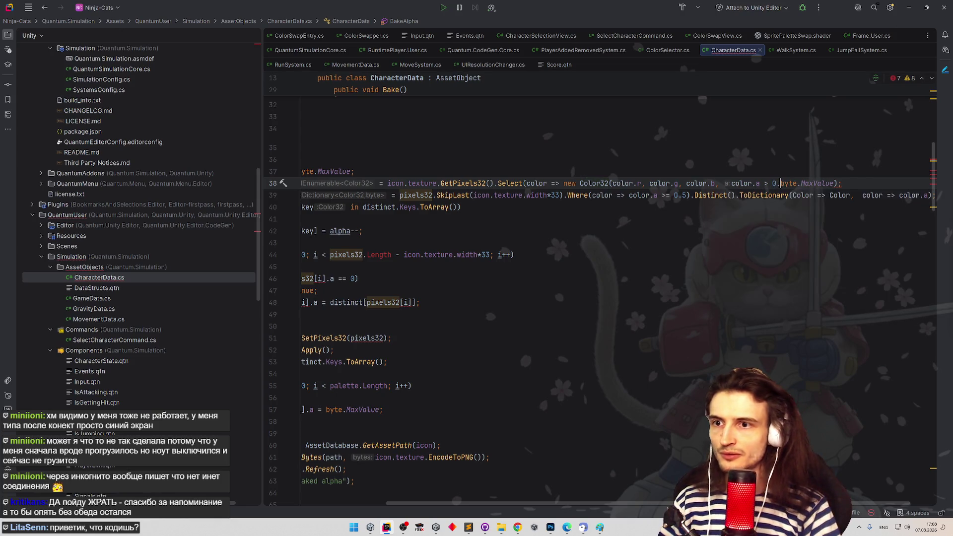
text(128 ?)
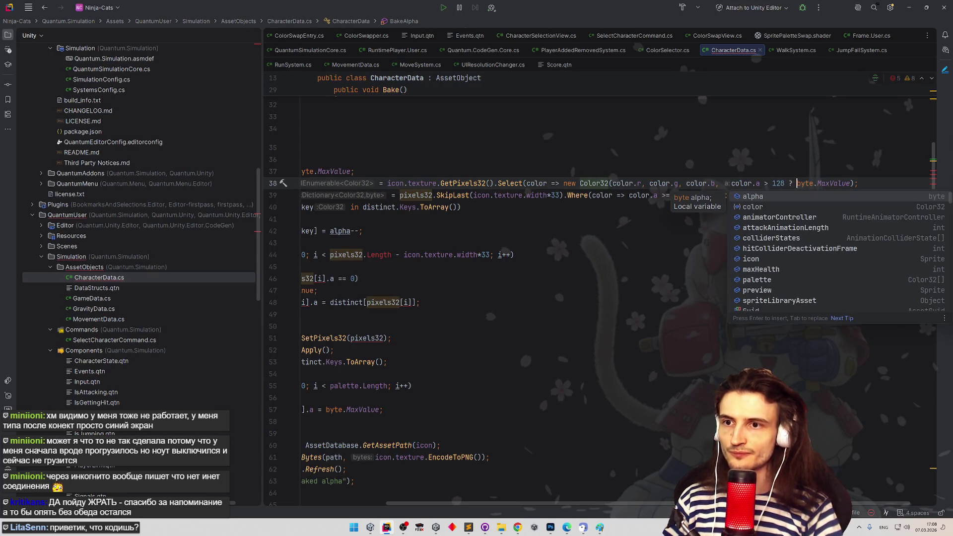
key(Right)
key(Right)
key(Right)
key(Right)
key(Right)
key(Right)
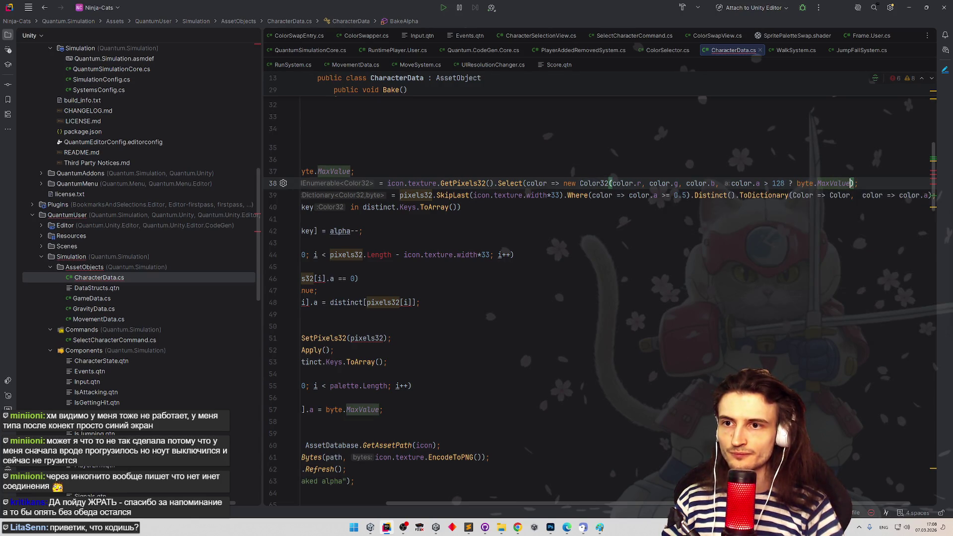
text(:)
key(Escape)
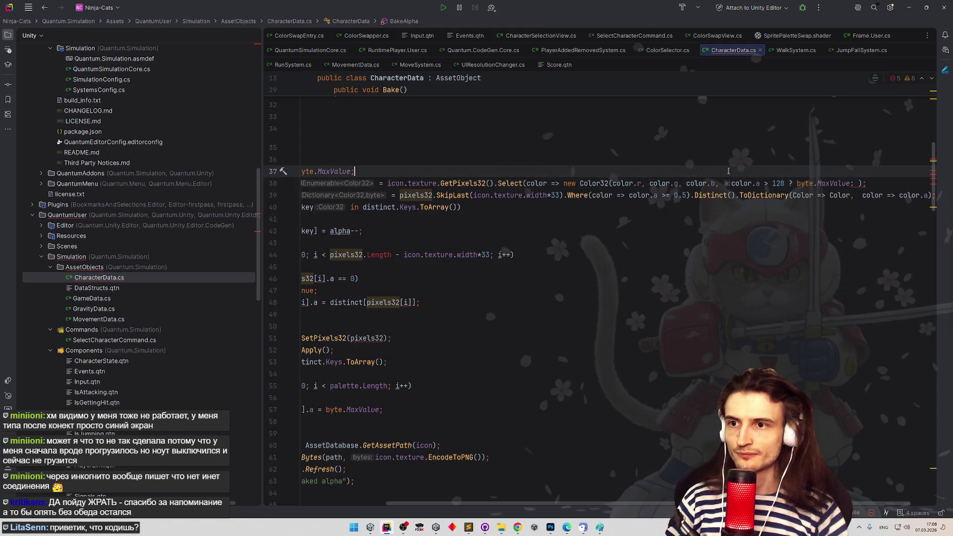
drag(732, 184, 769, 183)
click(859, 183)
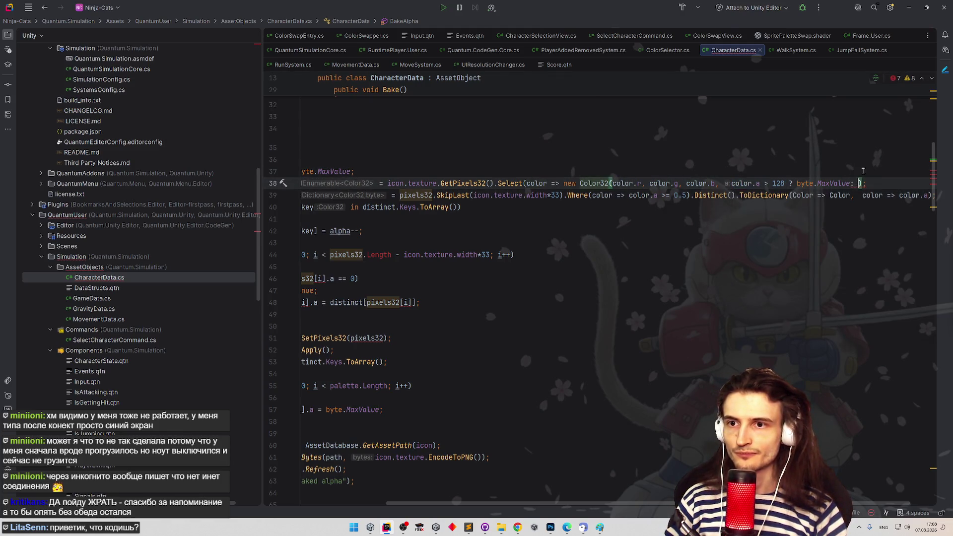
text(0)
Replace the fallback 0 with byte.MinValue to clear the reported error
click(869, 159)
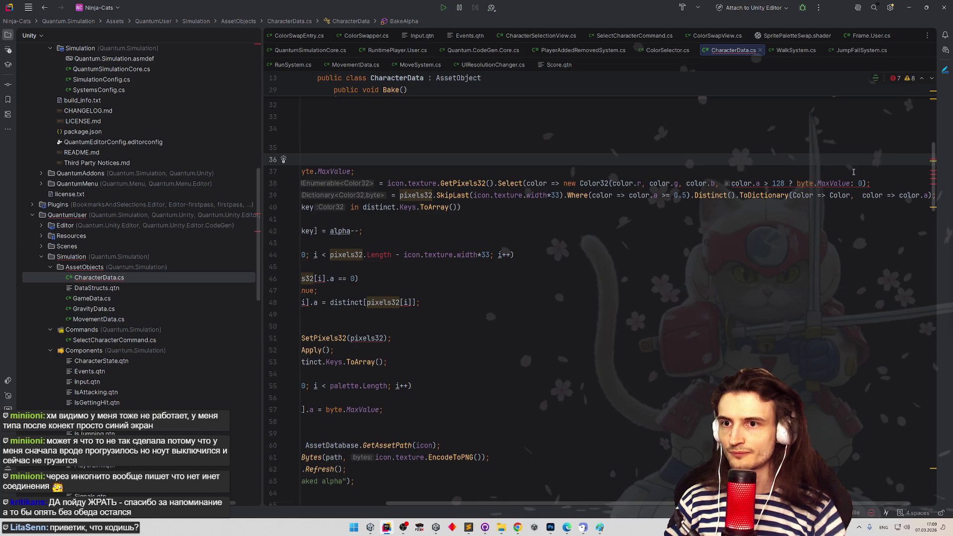
key(Down)
key(Down)
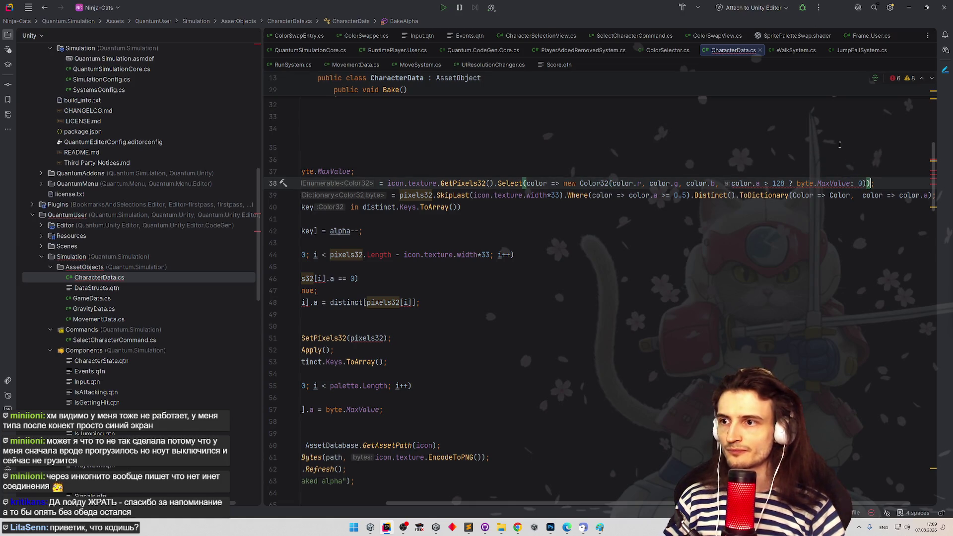
click(843, 145)
mouse_move(818, 182)
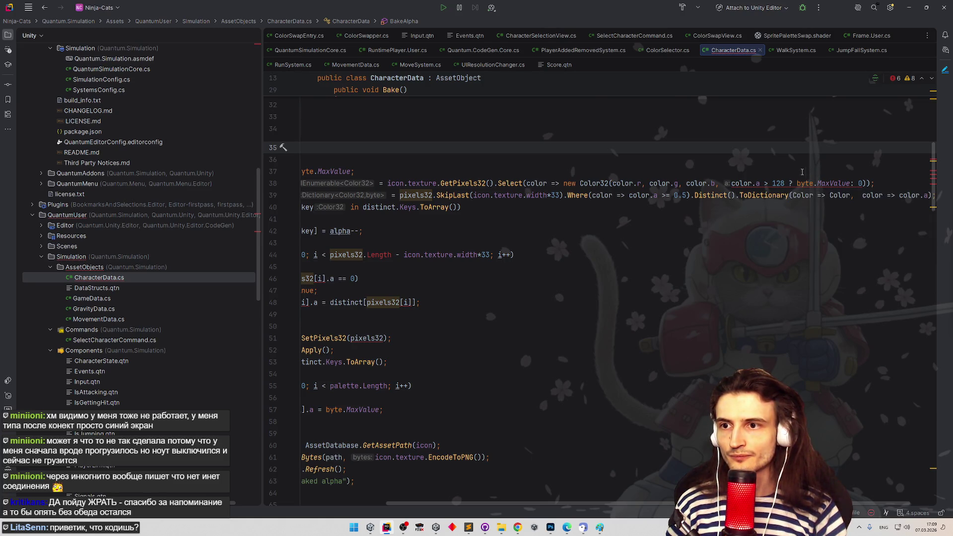
click(731, 183)
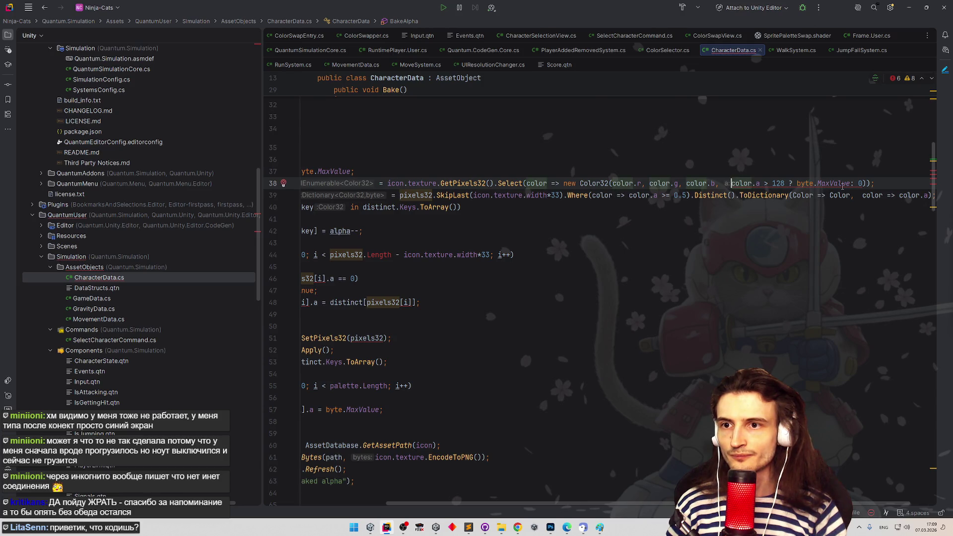
double_click(860, 183)
text(byte.)
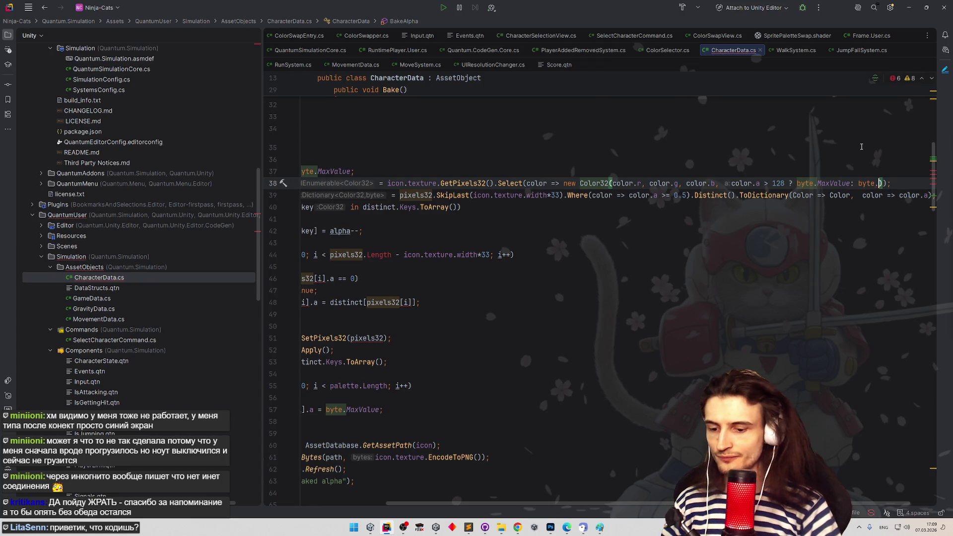
text(Mi)
key(Return)
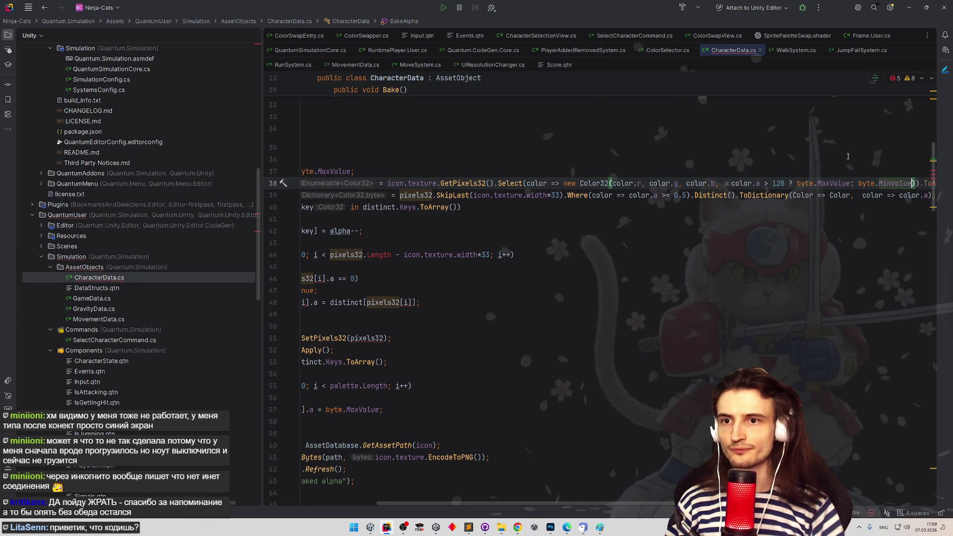
Append .ToArray() to the end of line 38
click(888, 164)
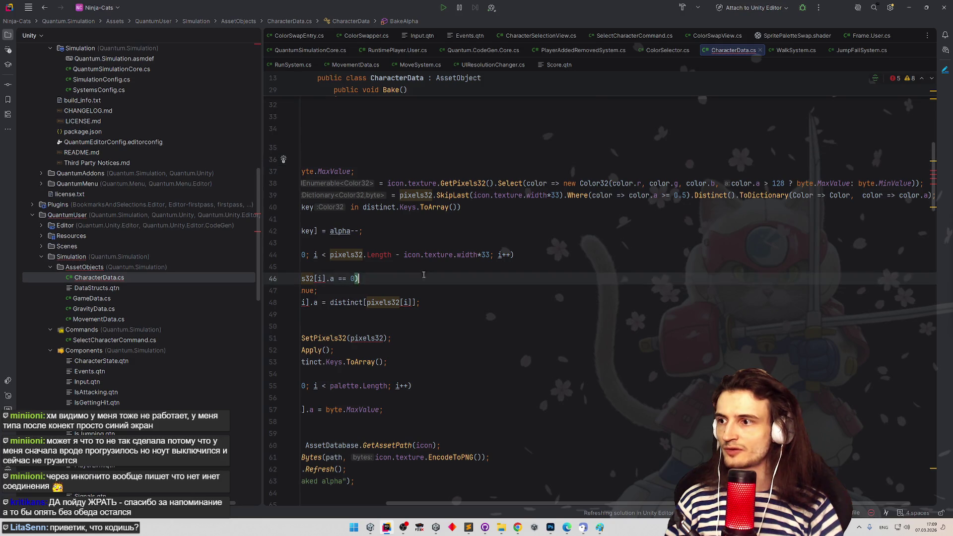
drag(379, 278, 240, 292)
click(566, 207)
scroll(519, 506, right, 3)
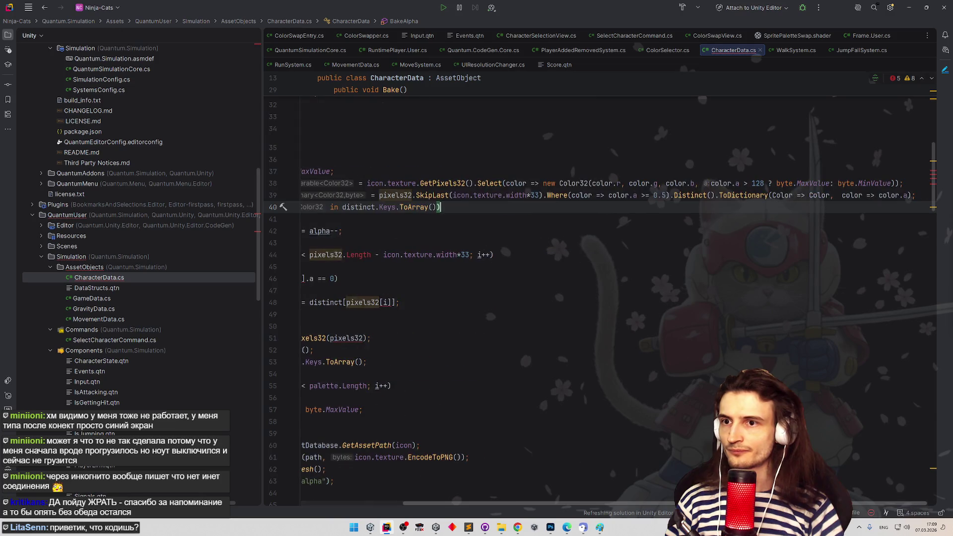
click(910, 183)
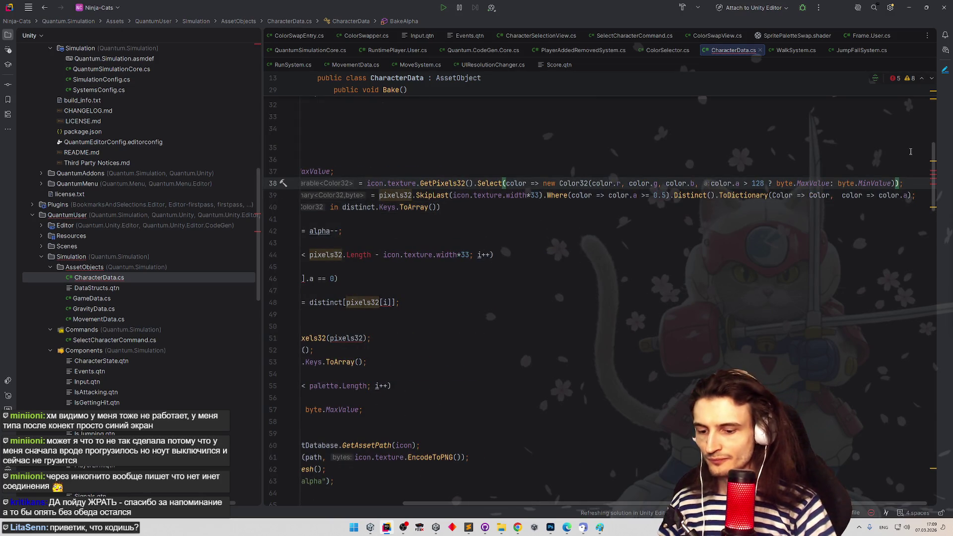
text(.ToA)
key(Return)
scroll(518, 298, left, 3)
click(412, 264)
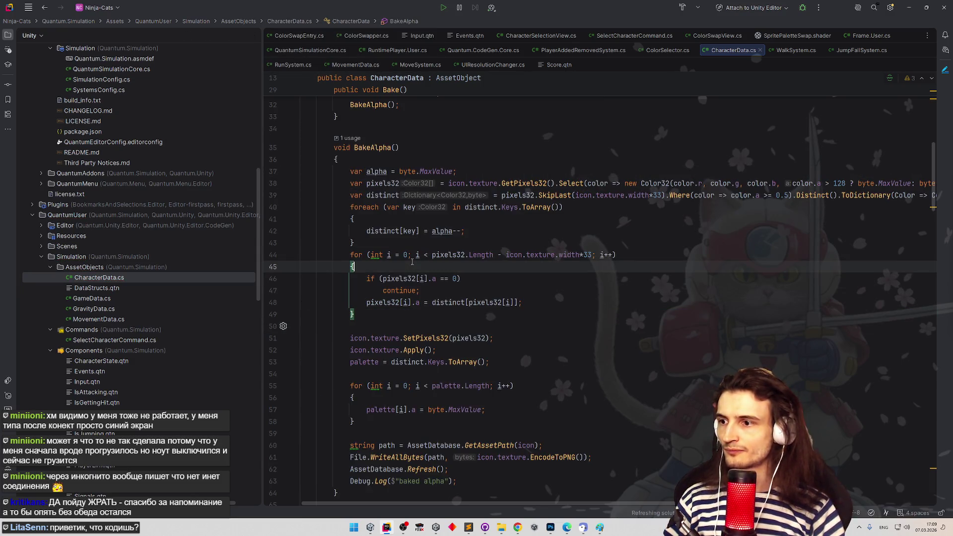
Back in Unity, re-bake Speedy's character data from the Inspector
click(909, 7)
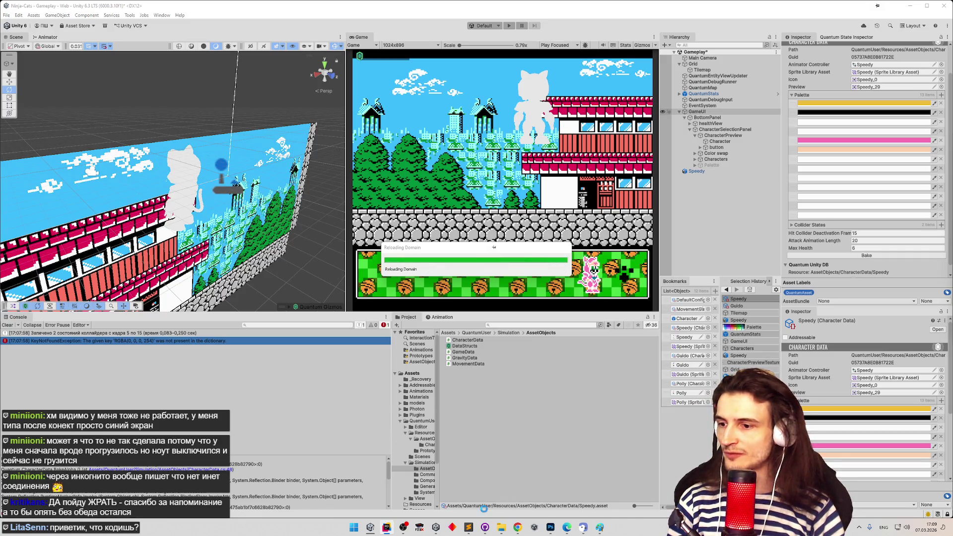
click(386, 527)
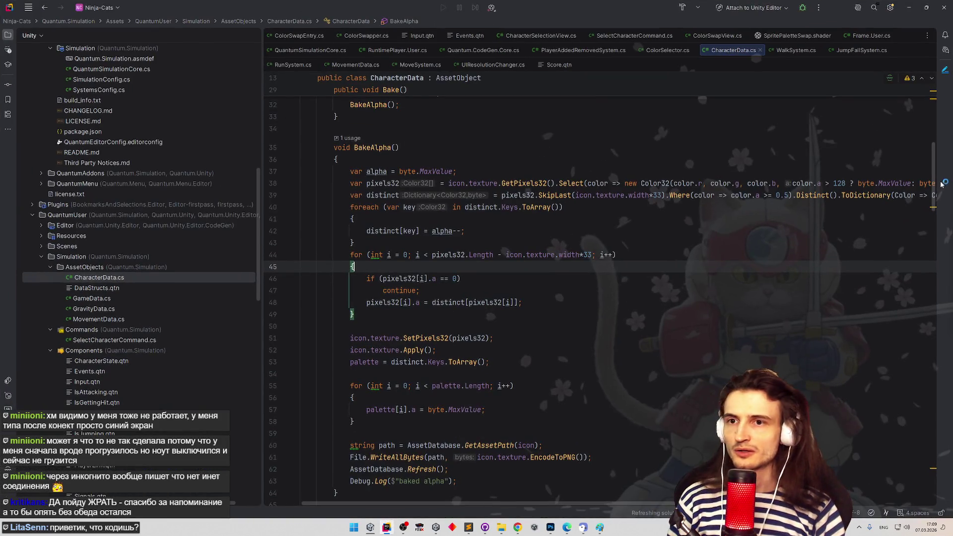
scroll(933, 185, down, 1)
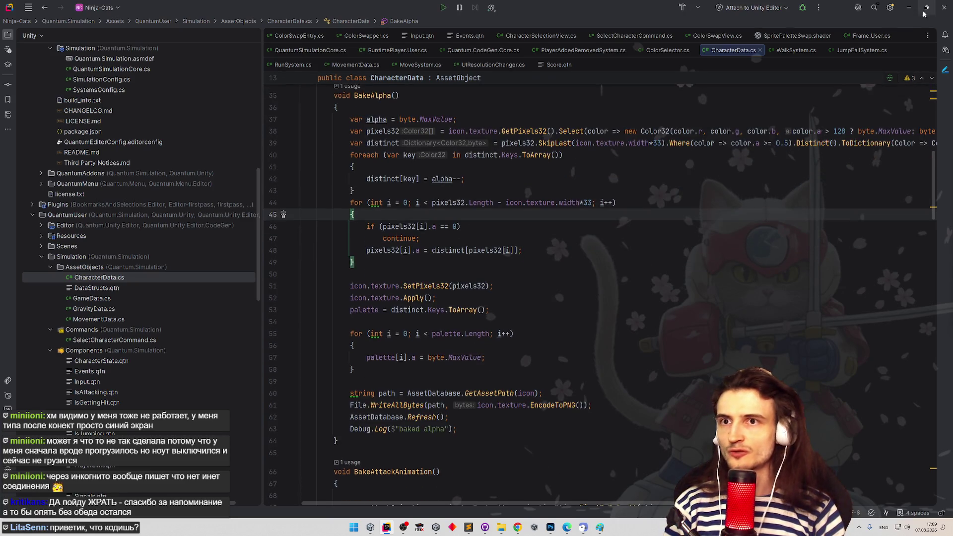
click(909, 7)
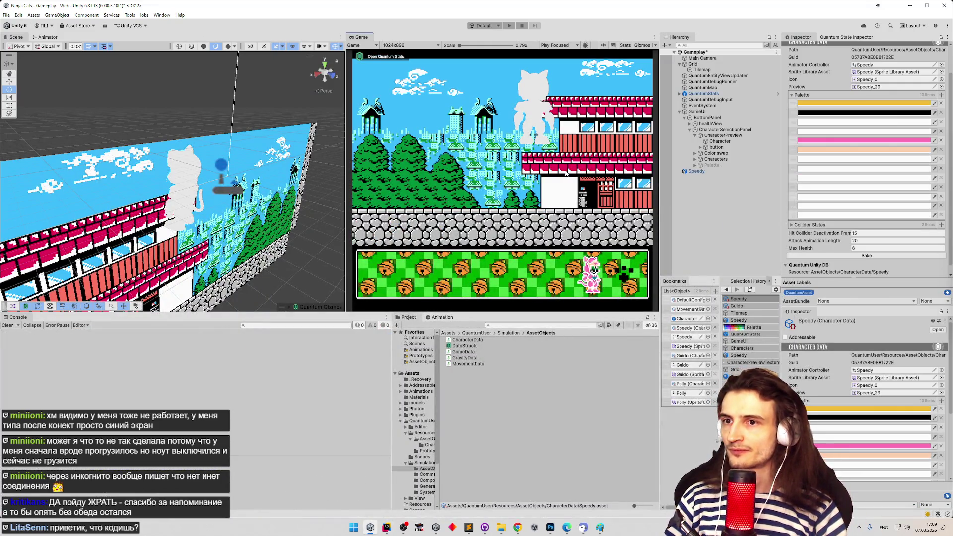
click(876, 255)
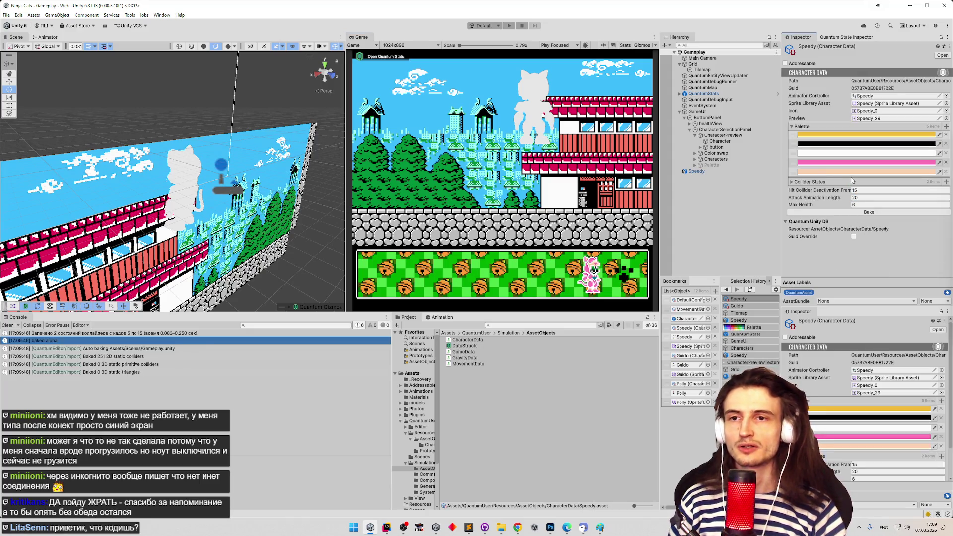
Check the white palette swatch, then bring Speedy.png up in Photoshop
click(850, 154)
click(929, 149)
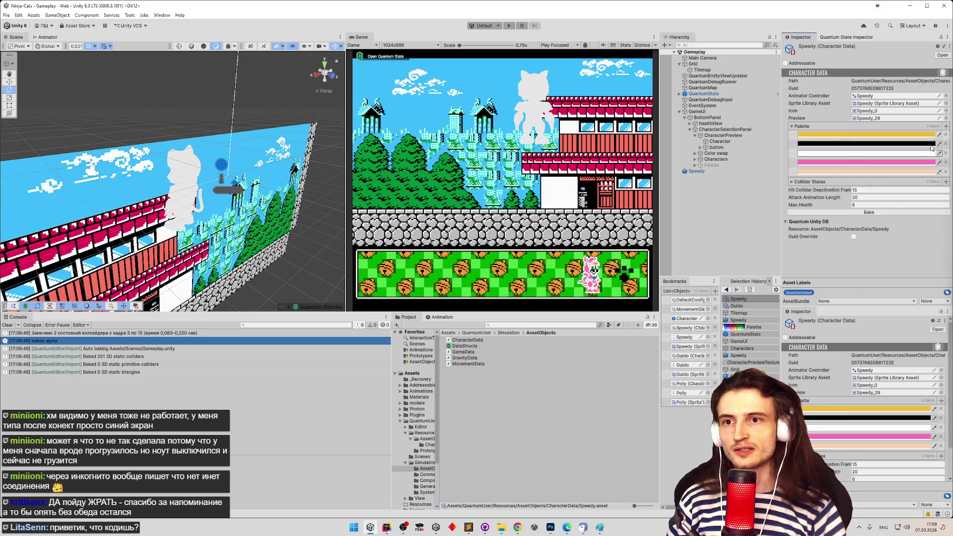
click(550, 527)
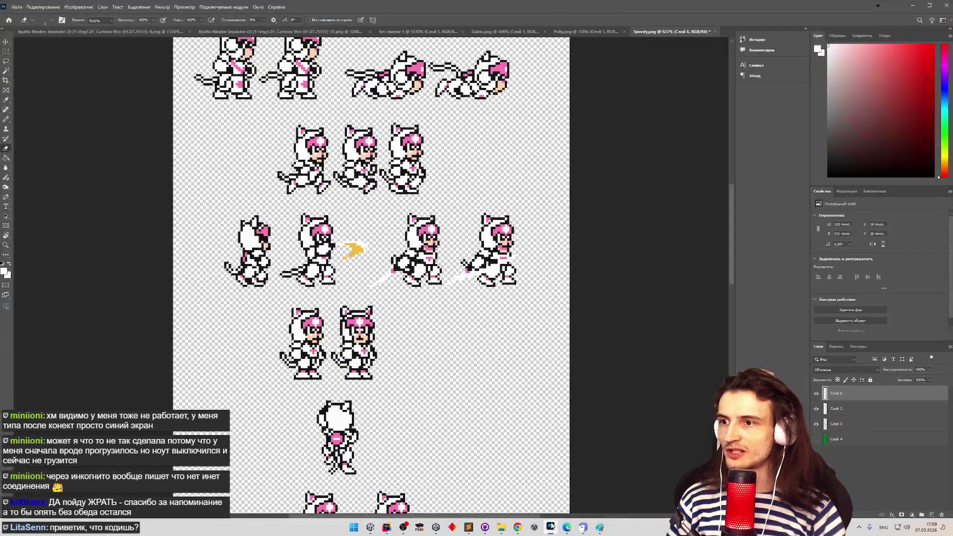
Toggle visibility of Слой 6 and Слой 2 repeatedly to compare the sprites
click(817, 394)
click(817, 409)
click(817, 408)
click(817, 395)
click(816, 395)
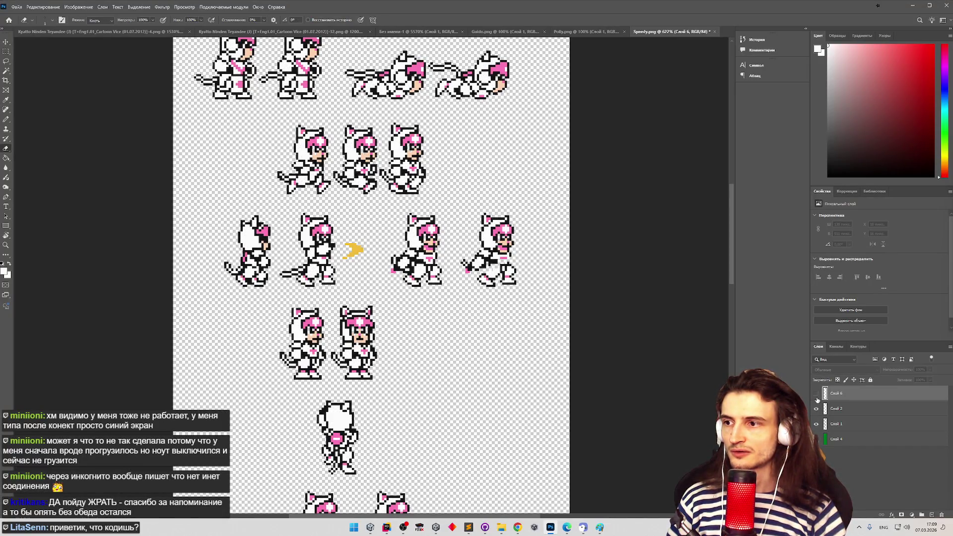
click(816, 408)
click(817, 394)
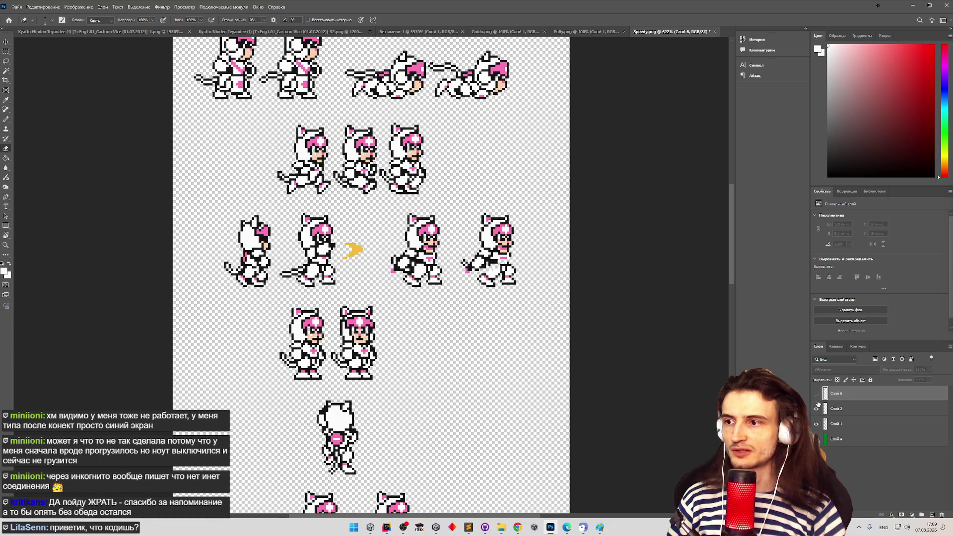
click(817, 408)
click(816, 408)
click(816, 409)
click(817, 393)
click(817, 409)
click(817, 408)
click(817, 393)
click(817, 393)
click(817, 395)
click(816, 395)
click(817, 395)
Re-maximize Photoshop, select Слой 2, and briefly hide and reshow Слой 6
drag(724, 6, 723, 353)
double_click(723, 352)
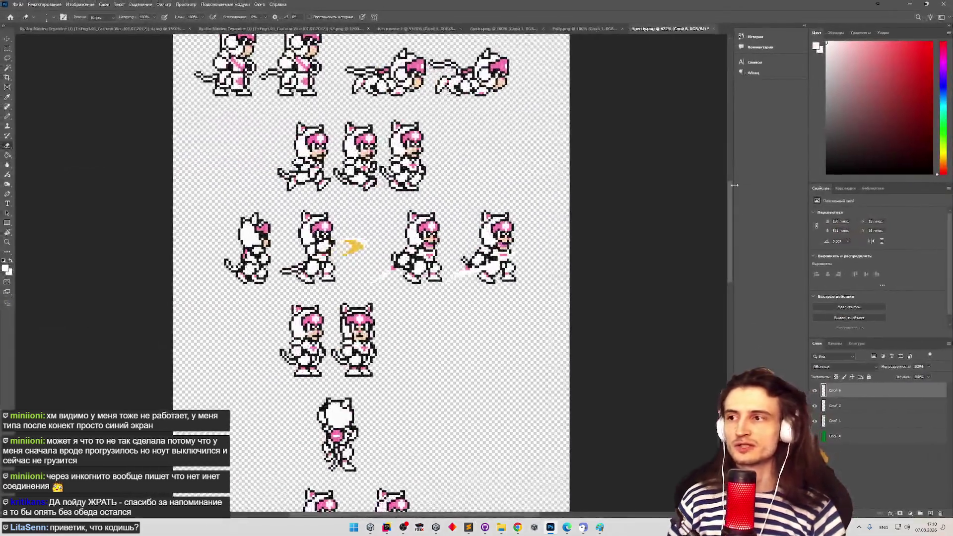
click(833, 408)
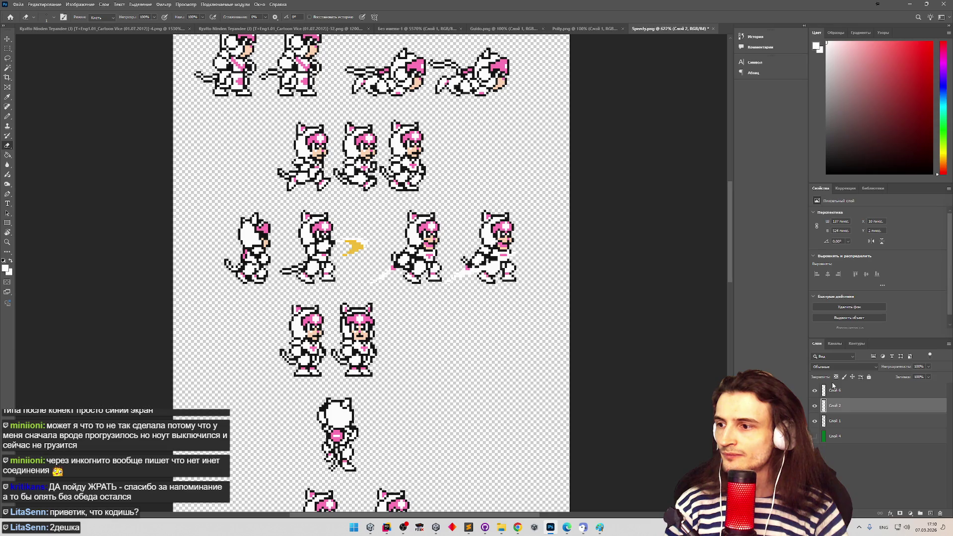
click(814, 390)
click(814, 391)
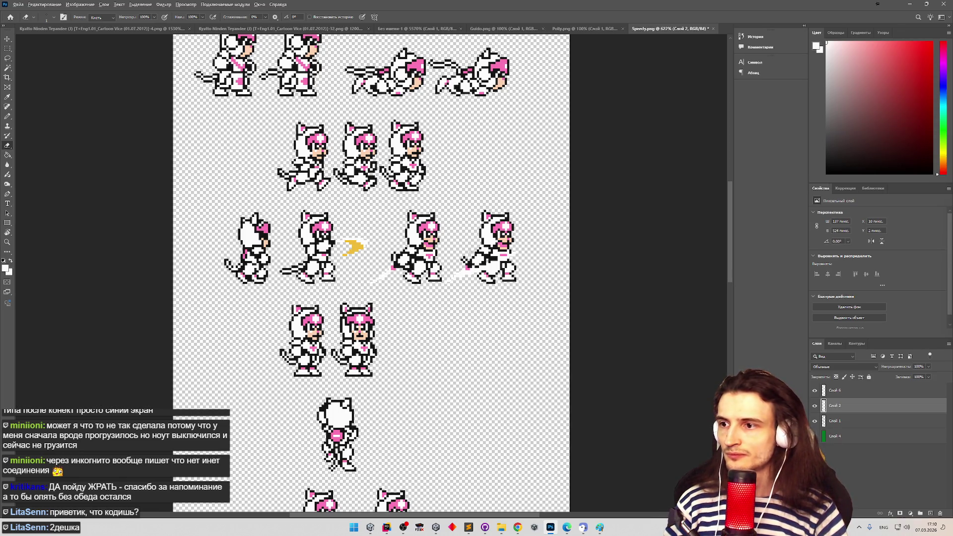
scroll(479, 263, up, 5)
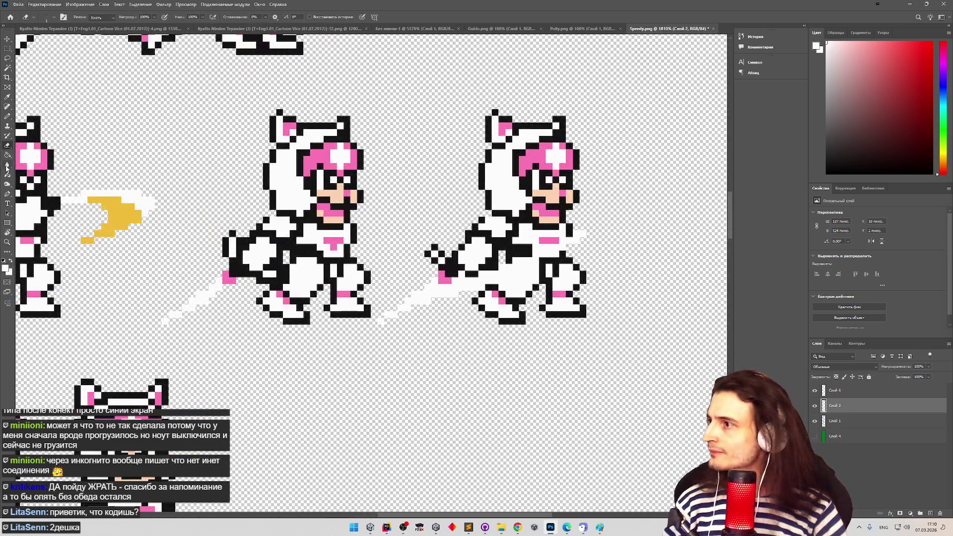
Try the Eyedropper and Paint Bucket and view the foreground colour without changing it
click(8, 96)
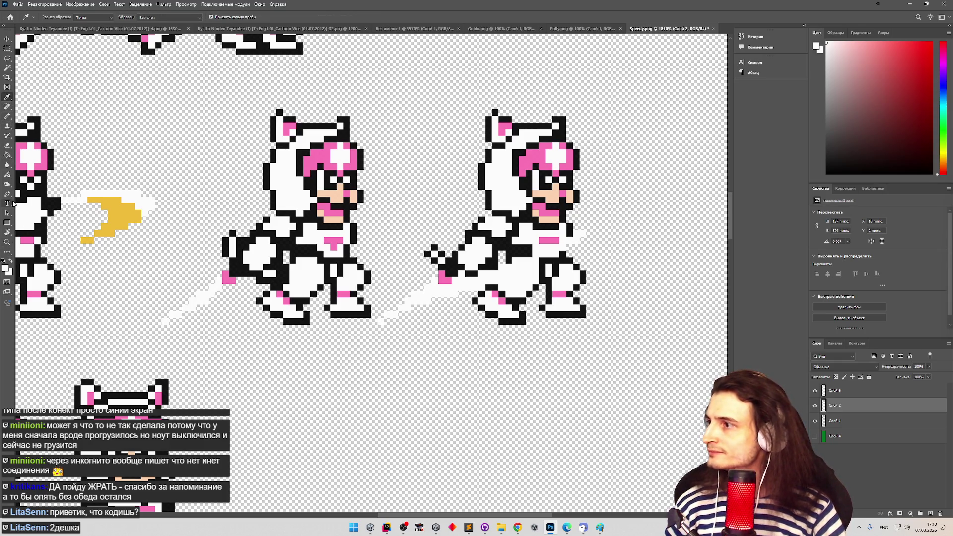
click(7, 157)
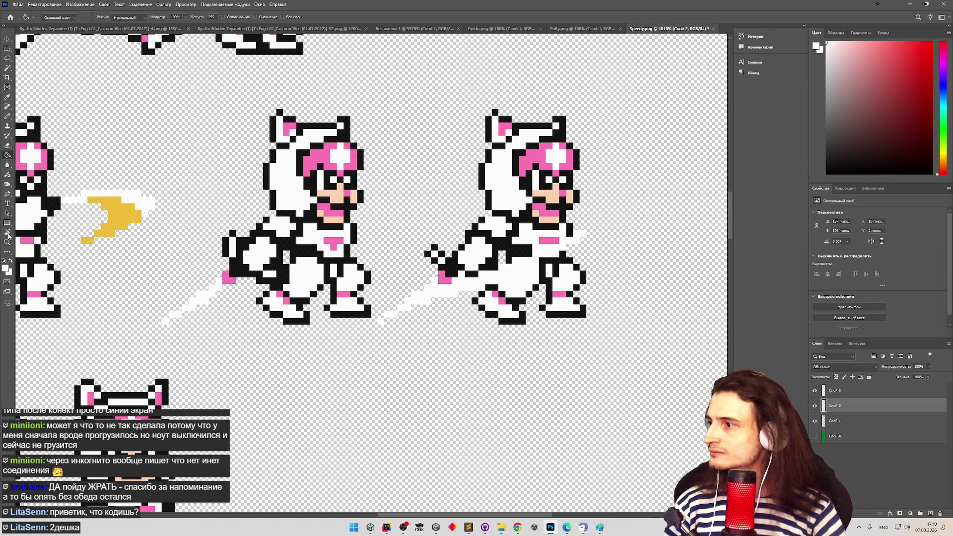
click(6, 268)
drag(146, 102, 228, 138)
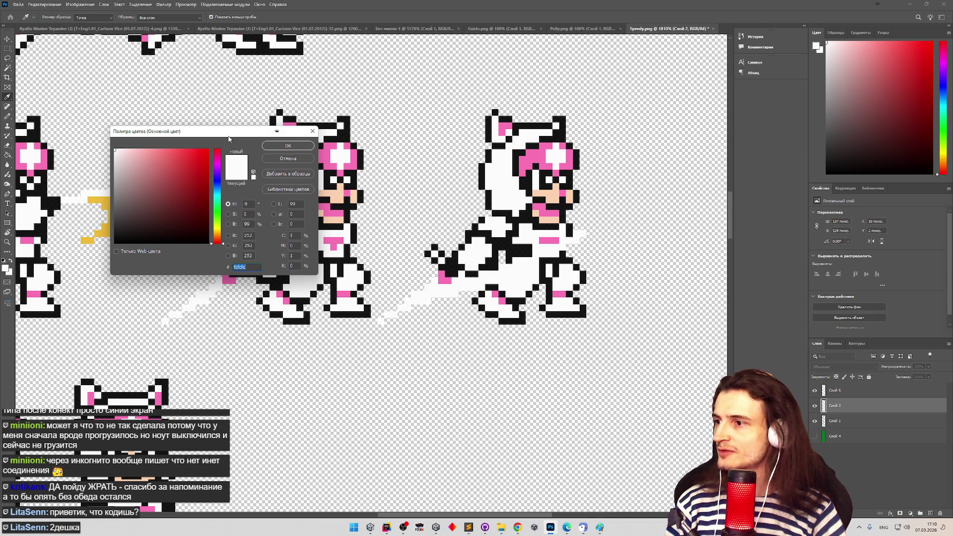
click(283, 158)
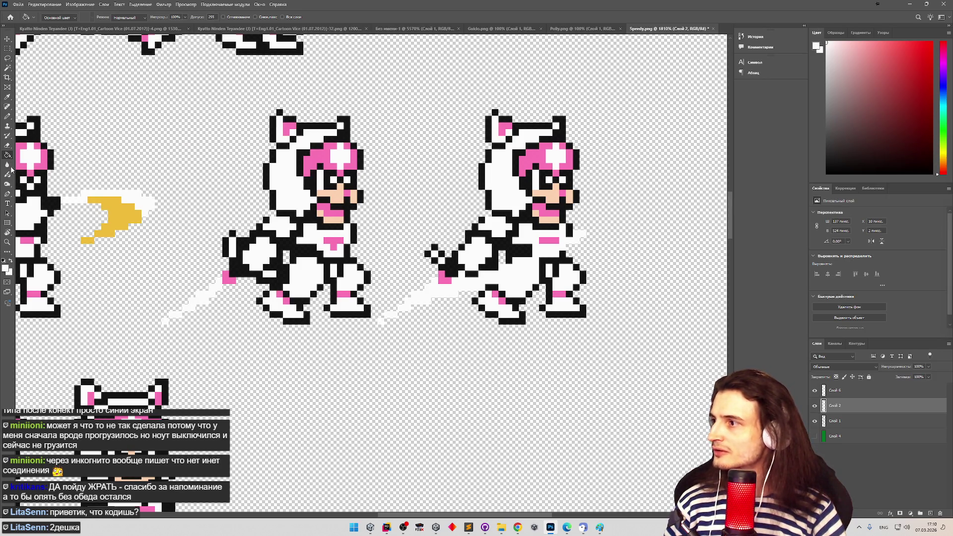
Recheck the foreground colour while toggling Слой 2 and Слой 6 visibility
click(8, 97)
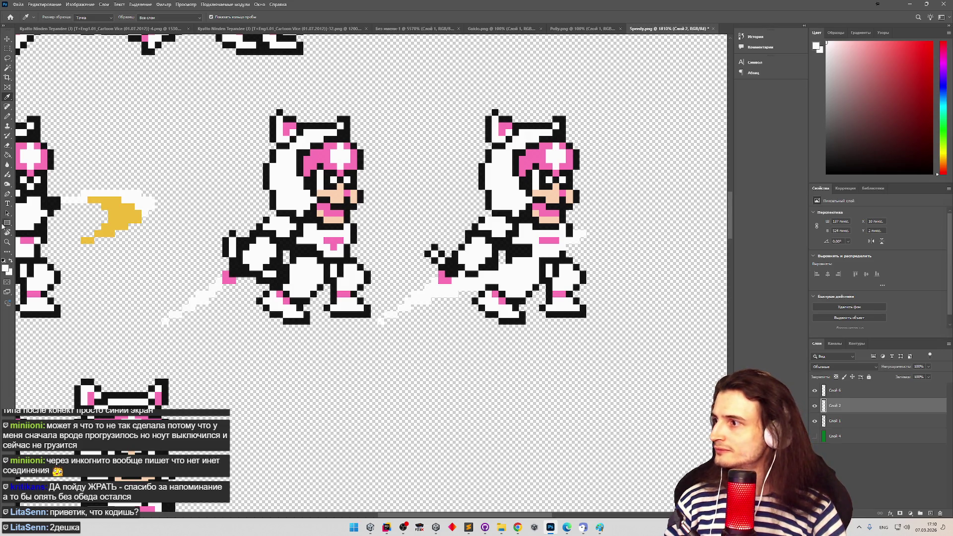
click(6, 268)
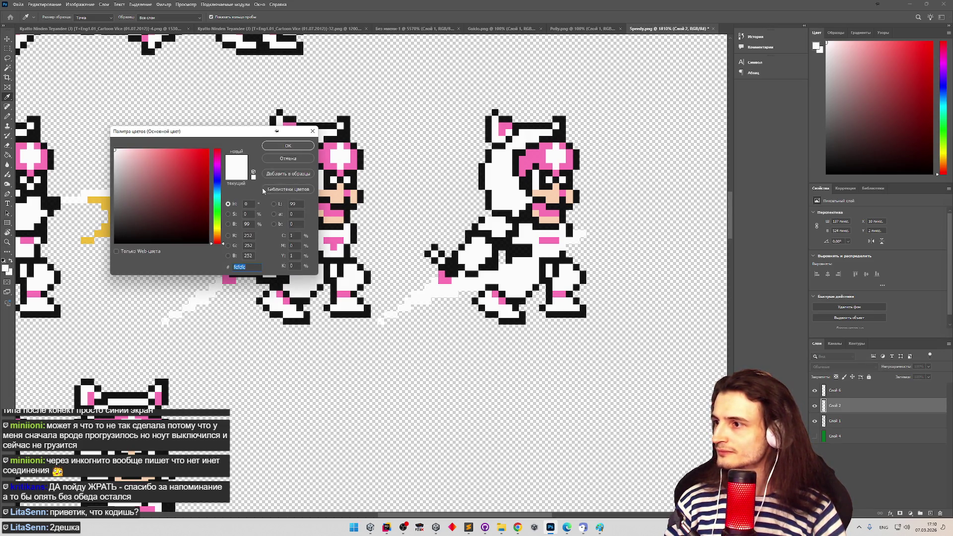
click(287, 158)
click(814, 406)
click(818, 390)
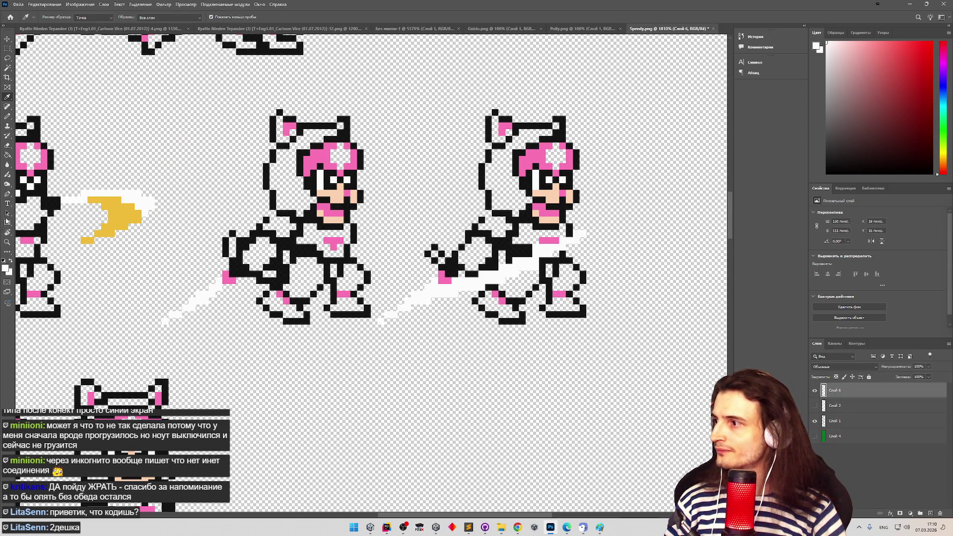
click(6, 268)
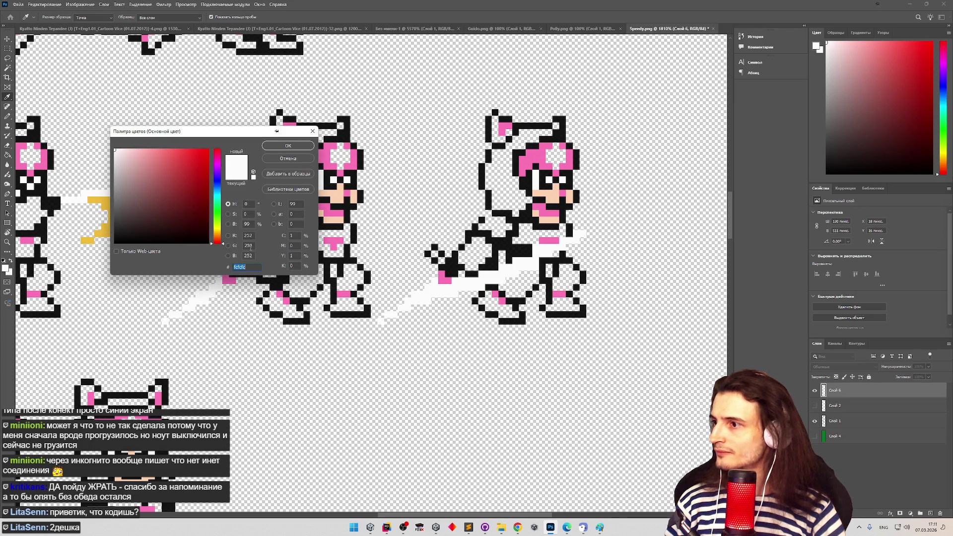
click(288, 158)
Select Слой 6's white pixels and set the Paint Bucket colour to ffffff
ctrl+click(824, 390)
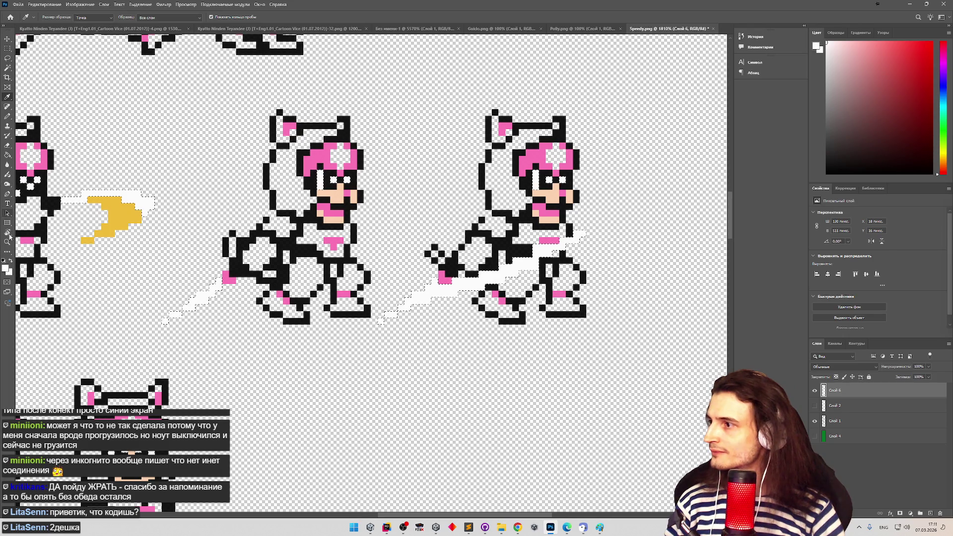
key(g)
click(6, 269)
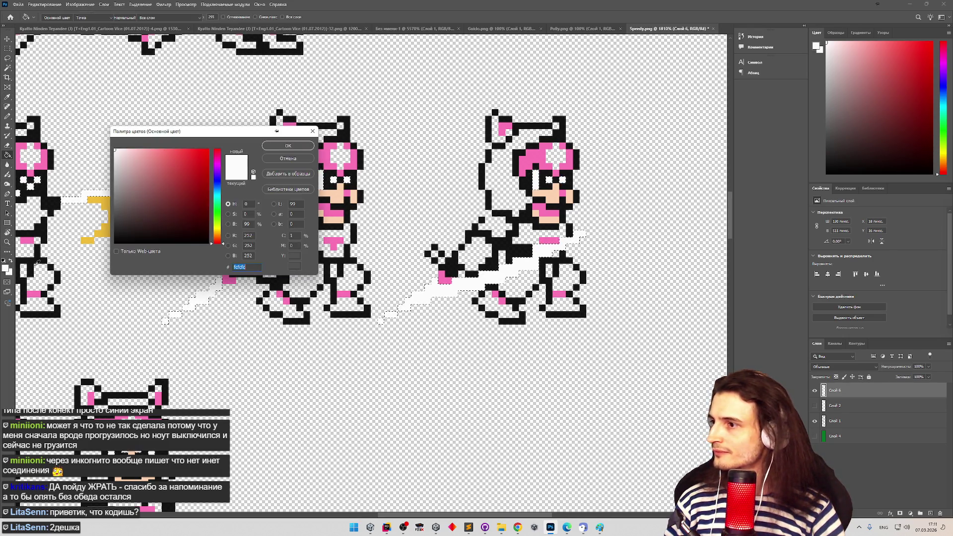
click(376, 190)
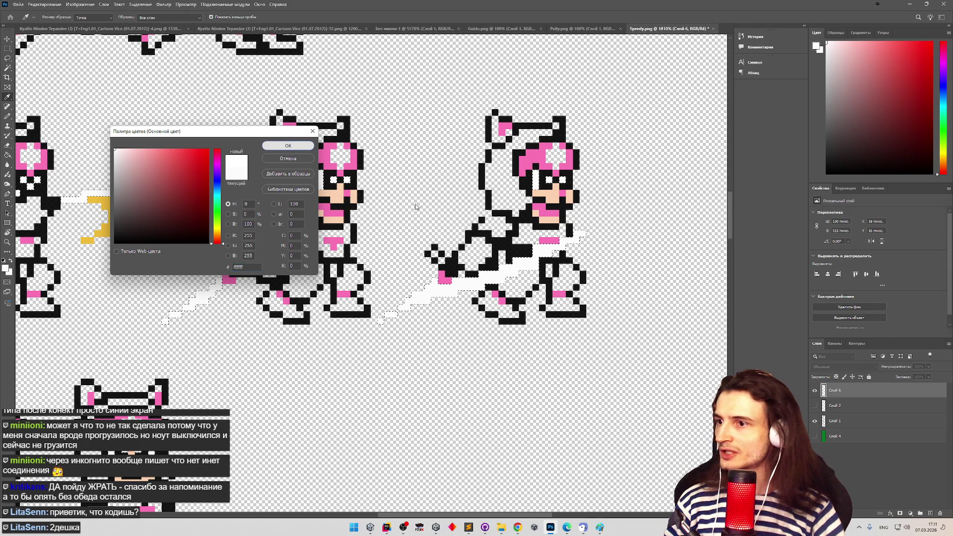
key(Return)
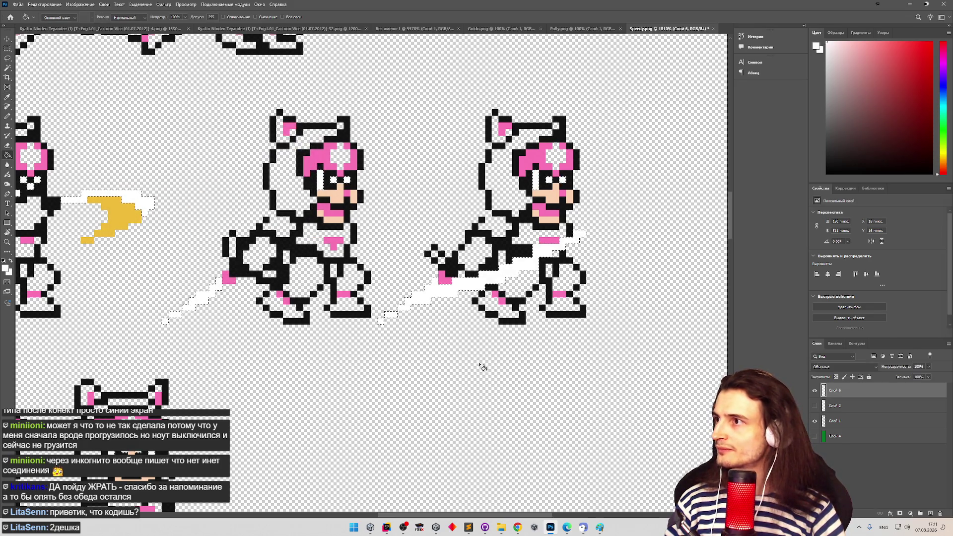
Export the sprite sheet as PNG over Speedy.png, then return to Unity
alt+scroll(467, 372, down, 6)
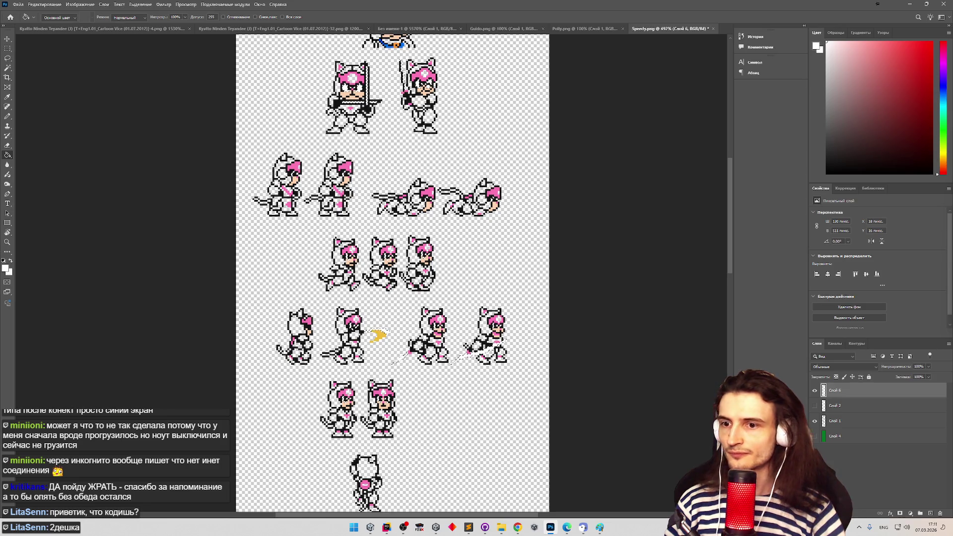
key(ctrl+s)
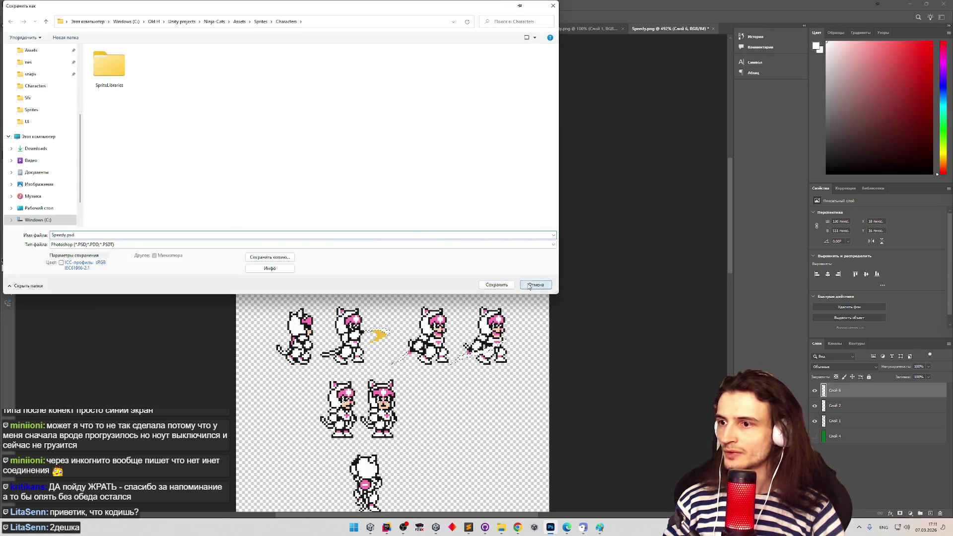
click(529, 286)
click(18, 4)
mouse_move(72, 121)
click(149, 120)
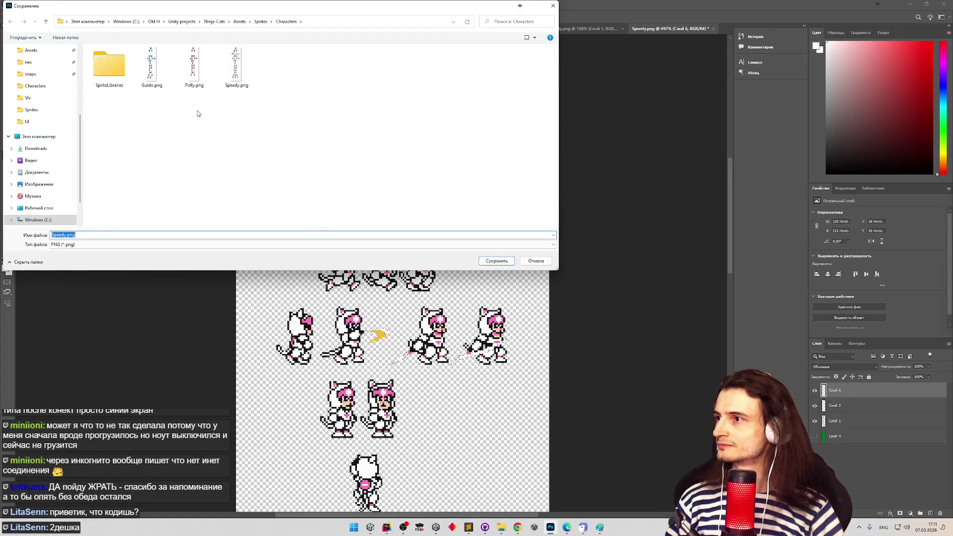
double_click(236, 65)
click(487, 265)
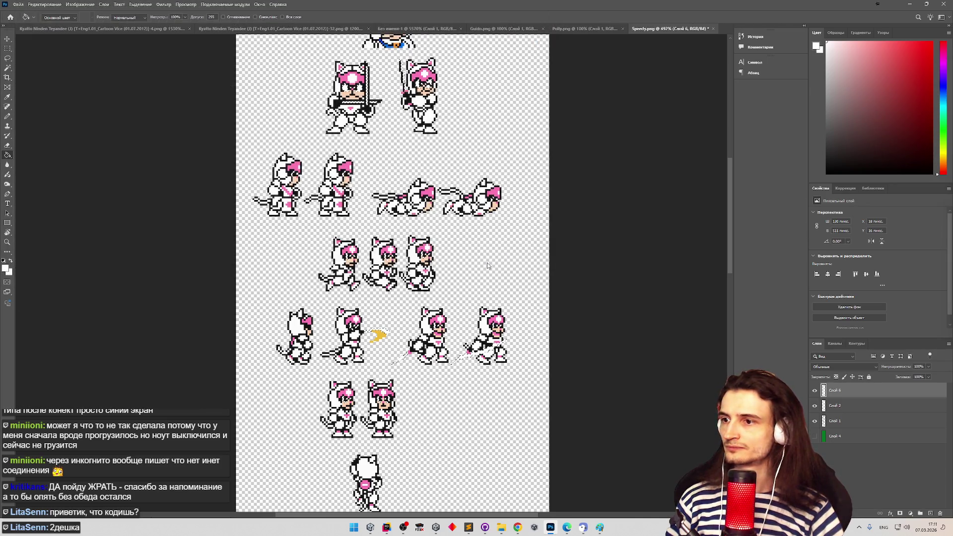
key(alt+Tab)
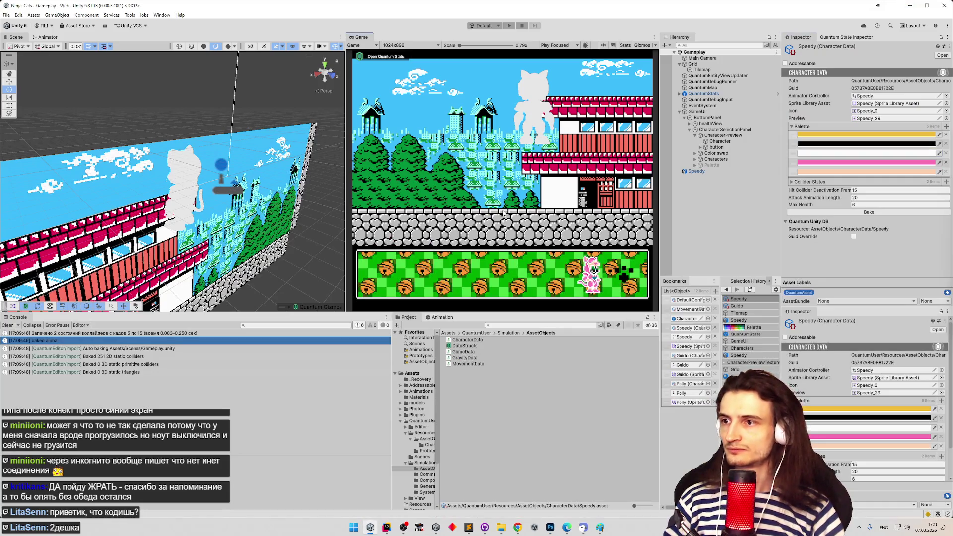
Bake the updated palette and select the Speedy cat in the scene
click(830, 212)
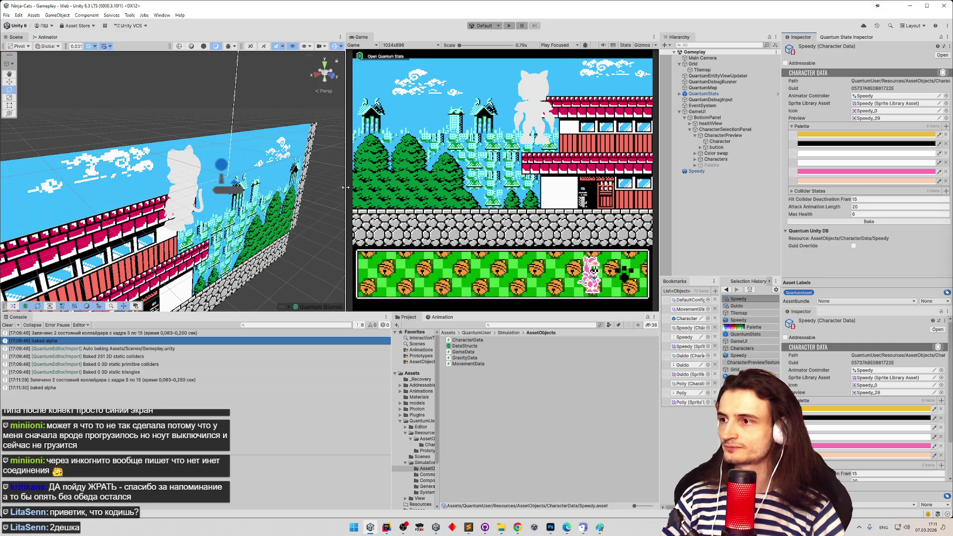
drag(345, 187, 296, 187)
click(151, 170)
click(151, 170)
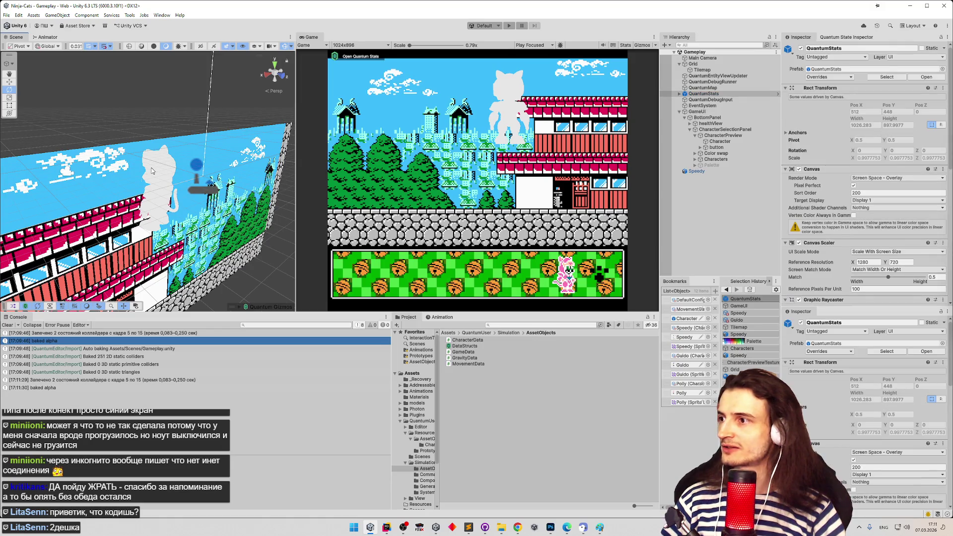
click(154, 174)
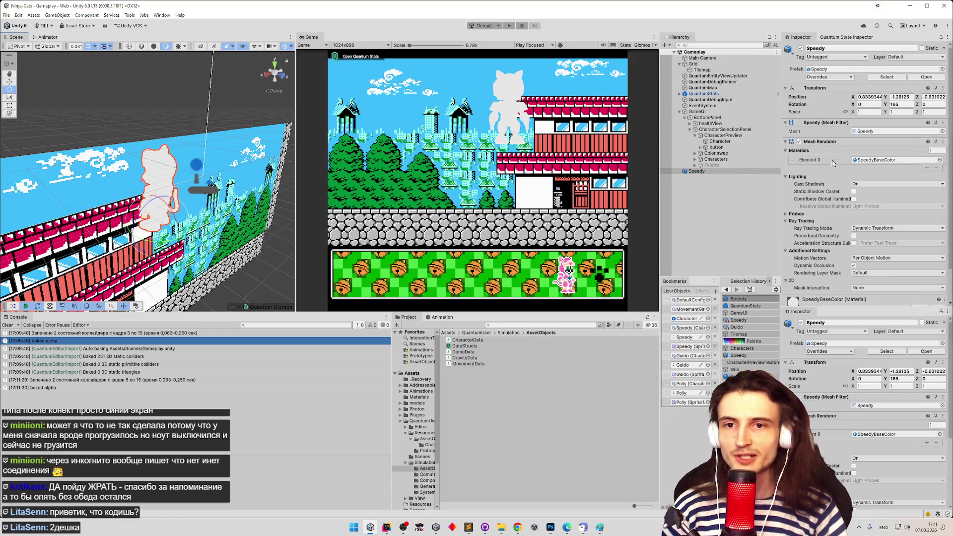
scroll(844, 124, down, 3)
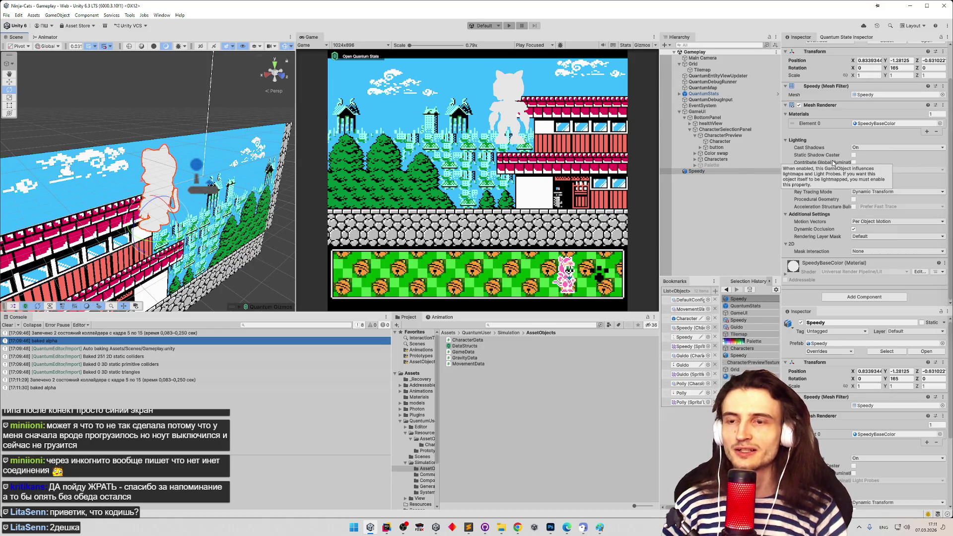
click(877, 126)
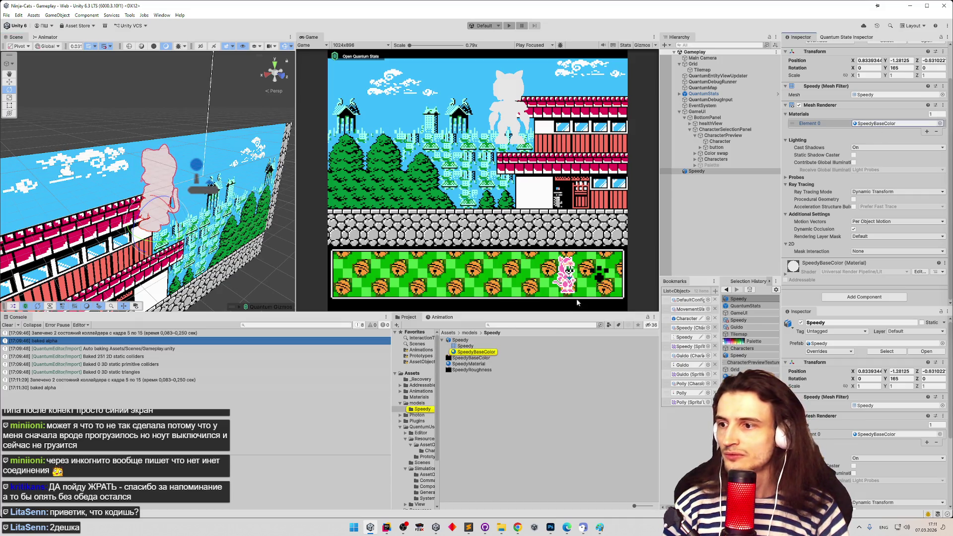
Remap SpeedyBaseColor to SpeedyMaterial in the model's import settings and apply
click(513, 341)
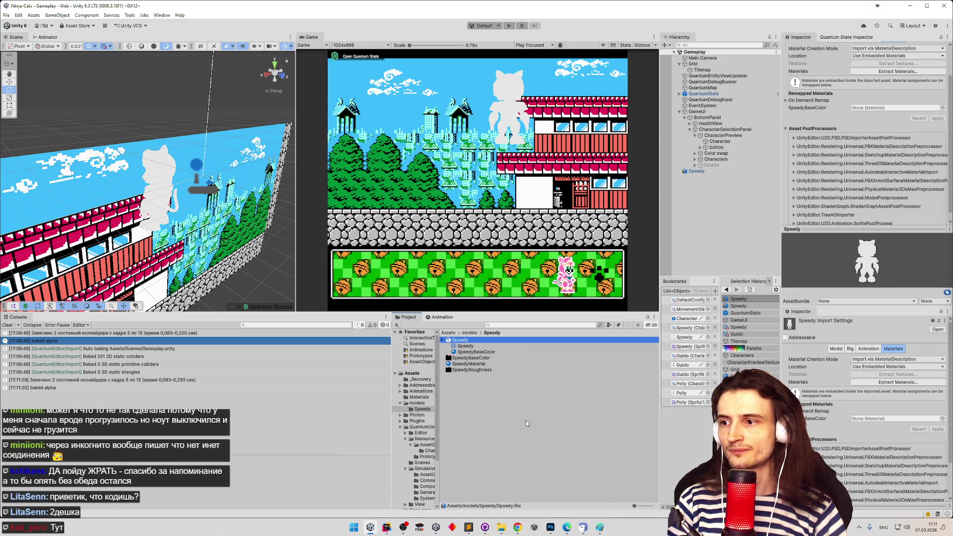
scroll(857, 190, down, 1)
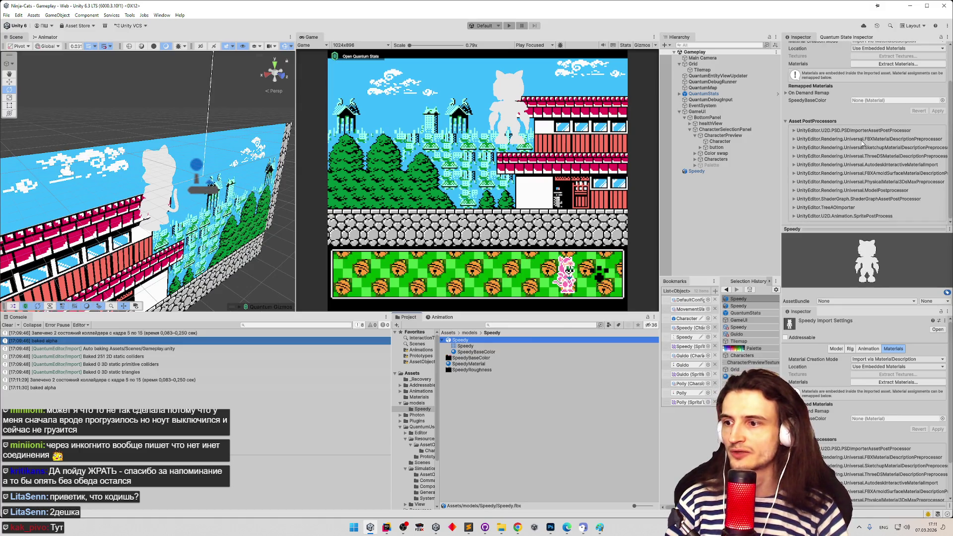
scroll(866, 79, up, 3)
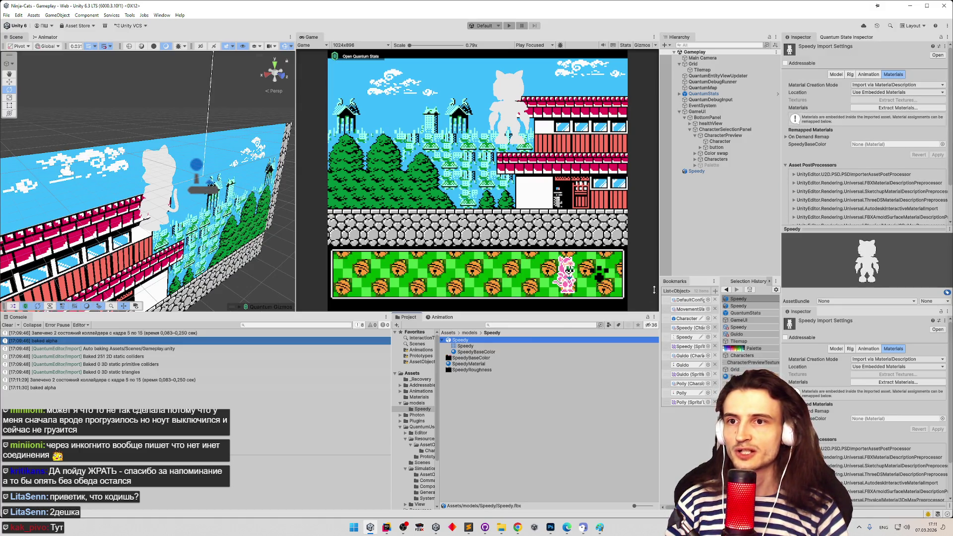
mouse_move(481, 363)
mouse_down()
mouse_move(596, 273)
mouse_move(893, 145)
mouse_up()
click(937, 155)
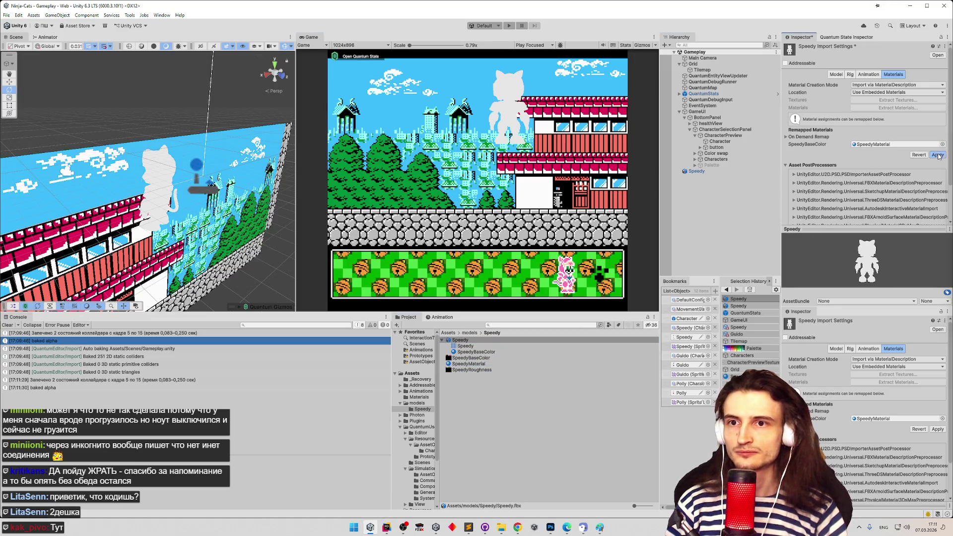
click(571, 164)
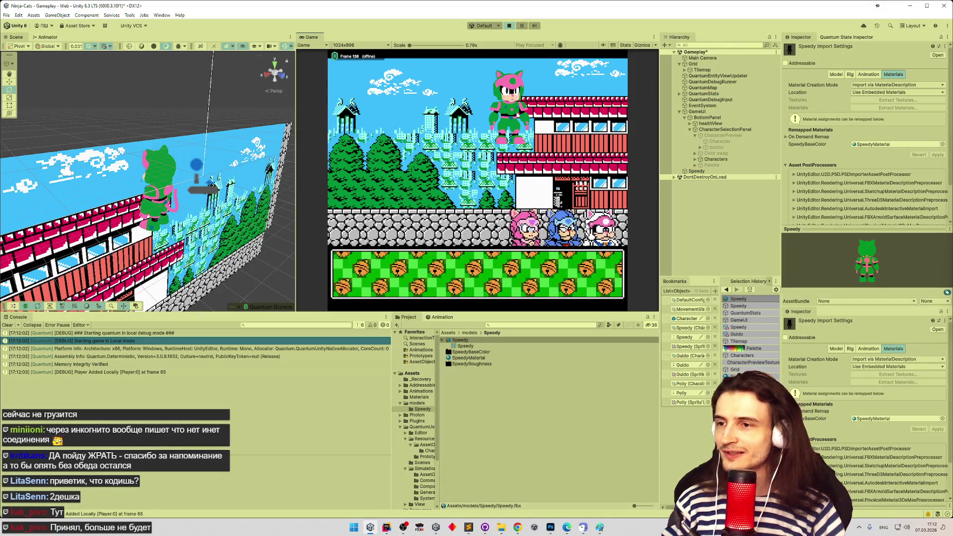
Pick the Speedy skin, make the eye swatch crimson and pink swatch pale yellow, confirm
click(602, 227)
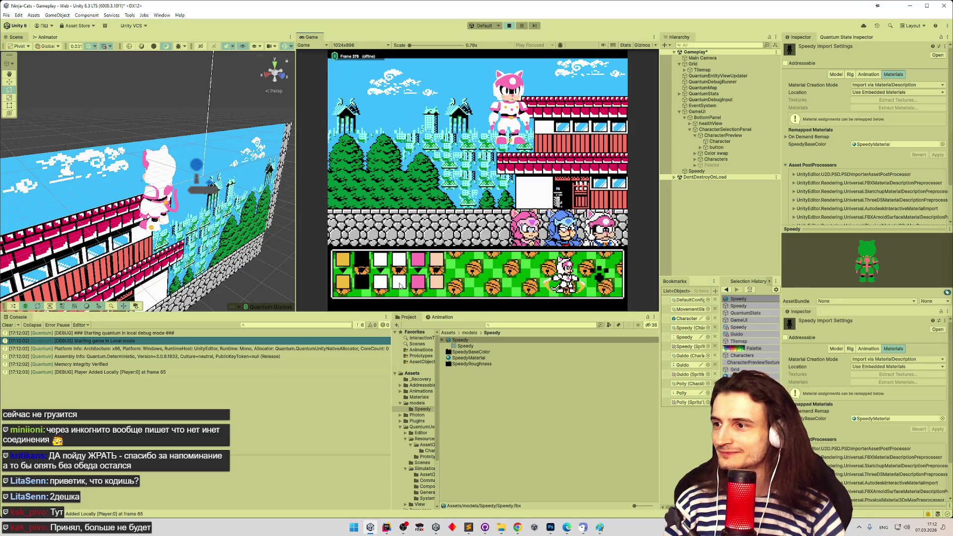
click(382, 285)
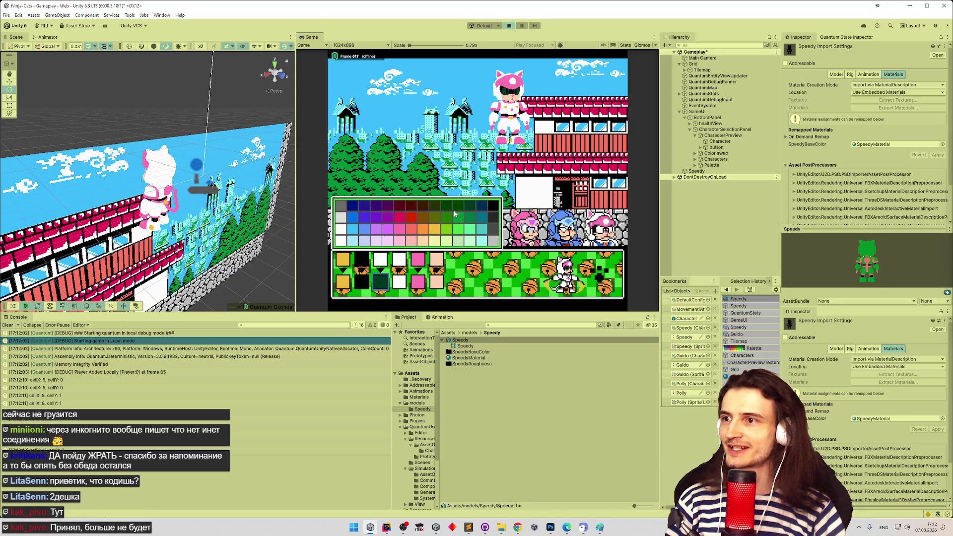
click(396, 216)
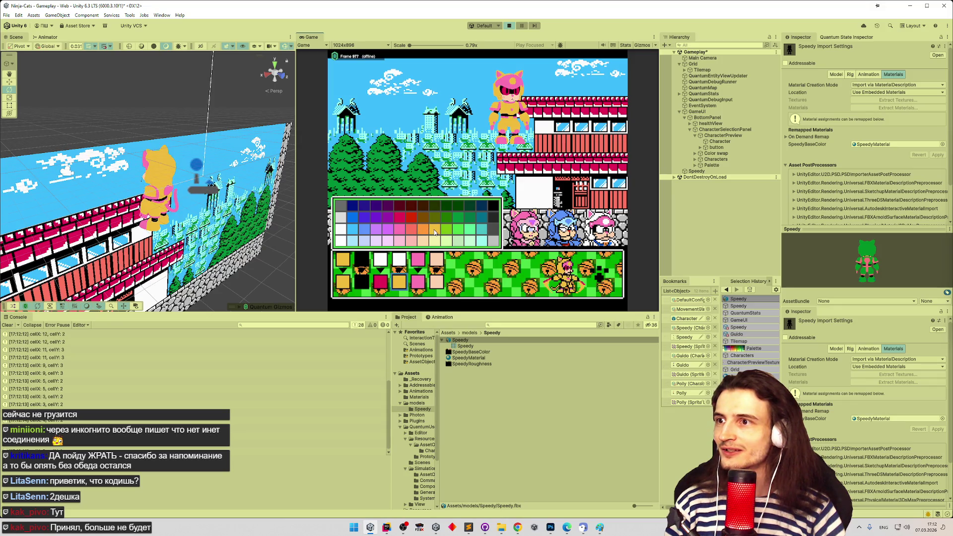
click(417, 281)
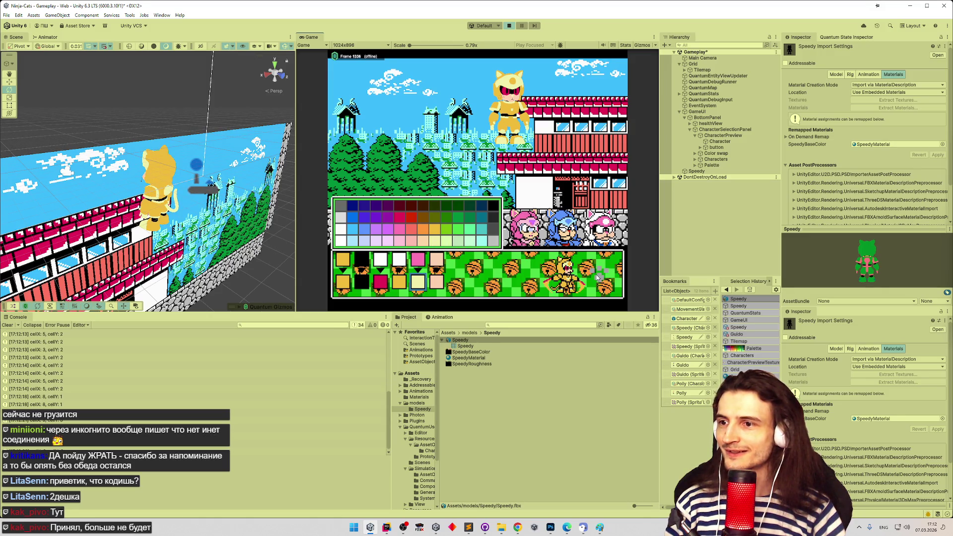
click(599, 276)
Maximise the Game view and walk the cat right, jump onto the roof, walk left and right
key(shift+space)
key(Right)
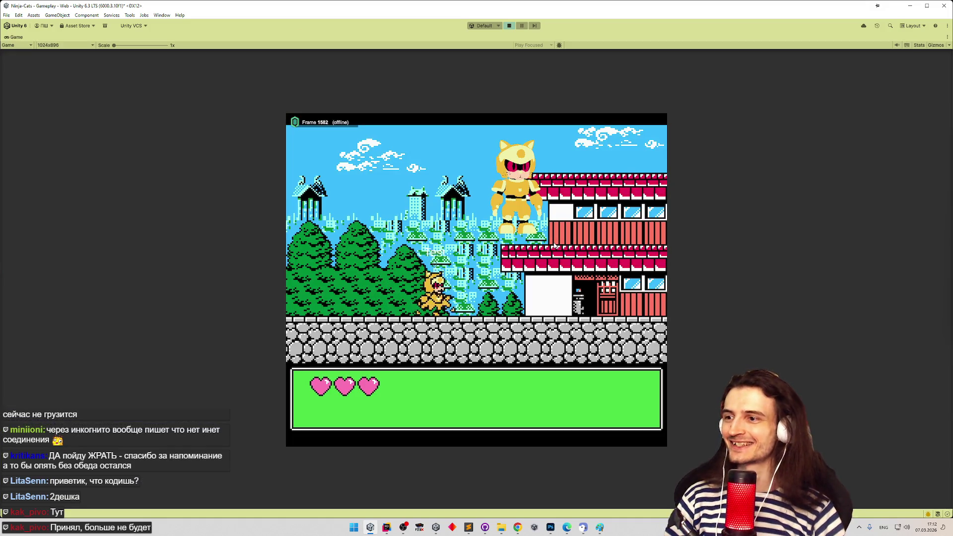
key(Right)
key(space)
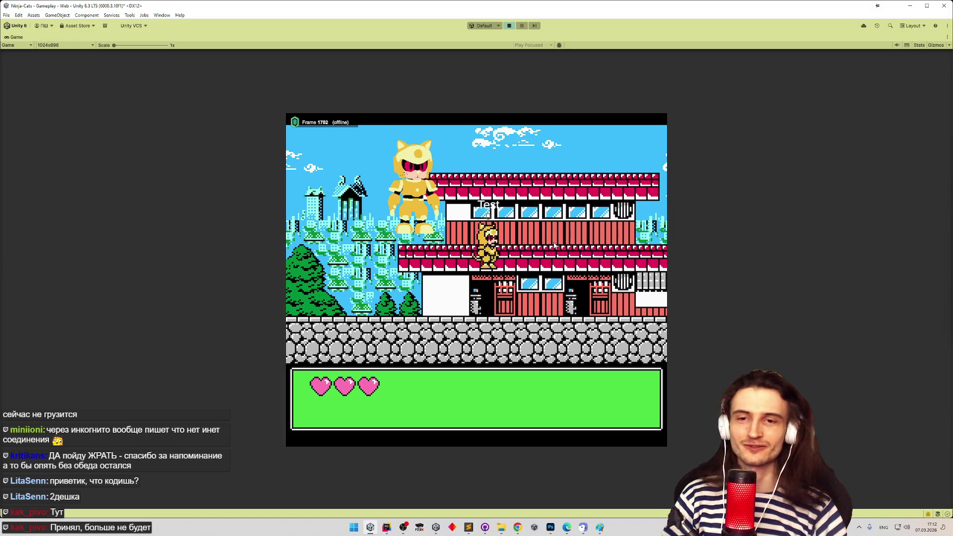
key(Left)
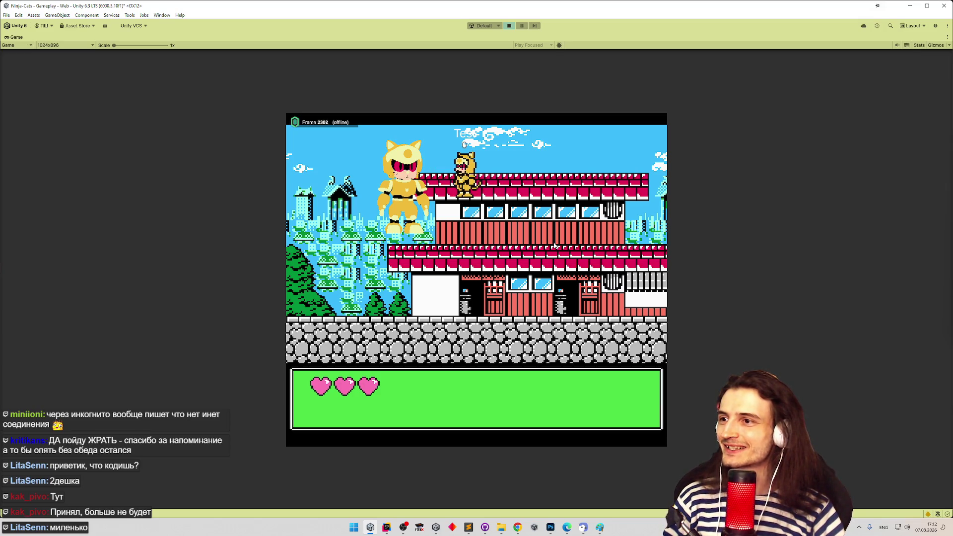
key(Right)
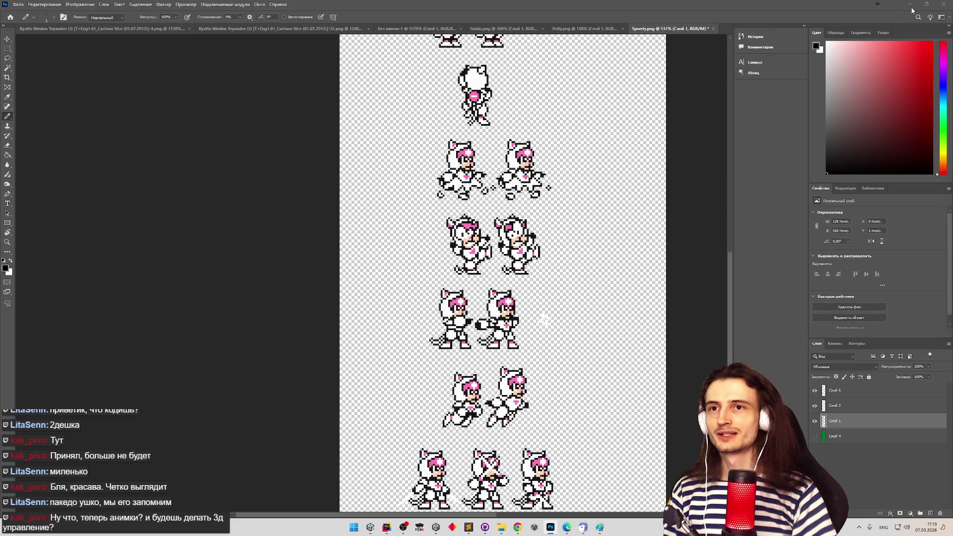
Export the sprite sheet as PNG, overwriting Speedy.png
key(ctrl+shift+s)
click(535, 285)
click(18, 4)
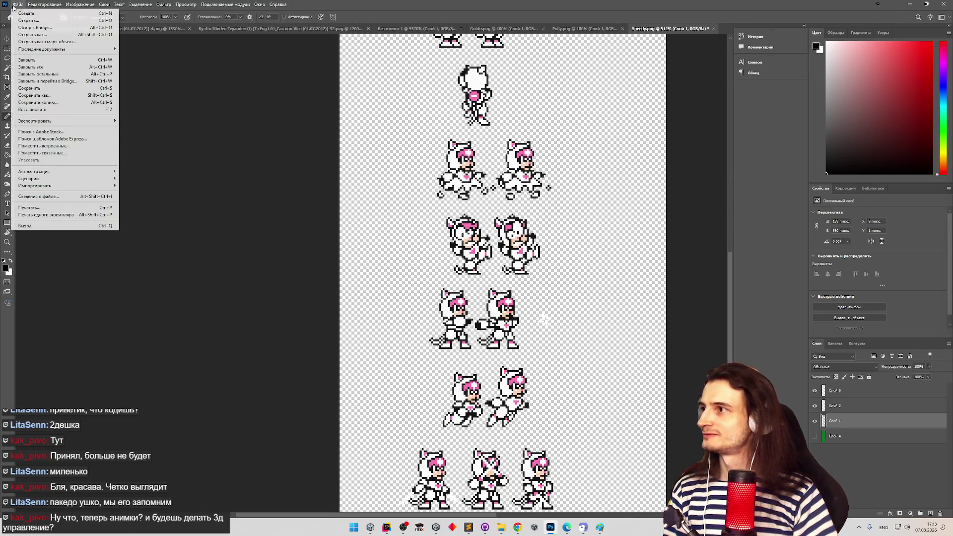
mouse_move(99, 121)
click(134, 121)
double_click(236, 67)
click(494, 263)
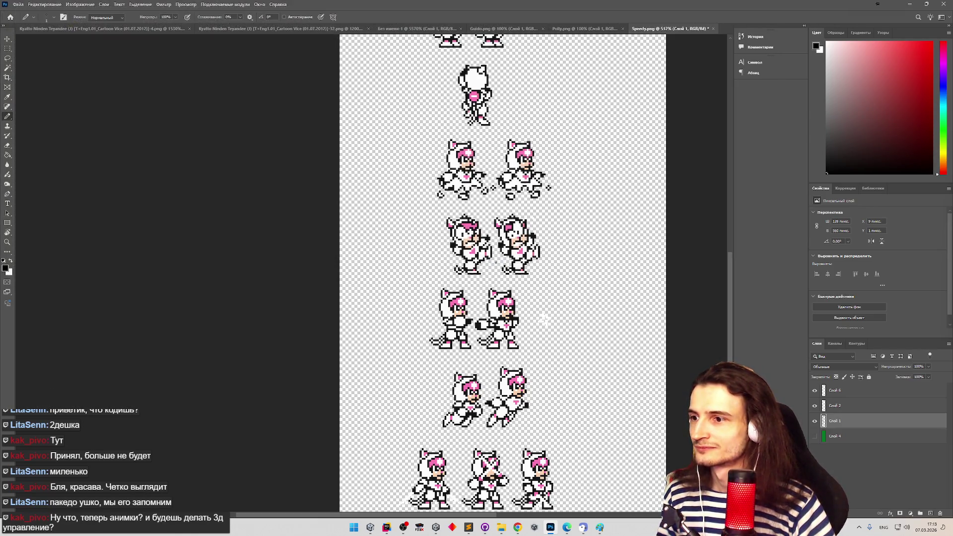
Minimize Photoshop to bring the Unity Editor back
scroll(544, 319, up, 3)
scroll(544, 319, up, 2)
scroll(595, 347, down, 3)
scroll(630, 370, up, 2)
click(911, 5)
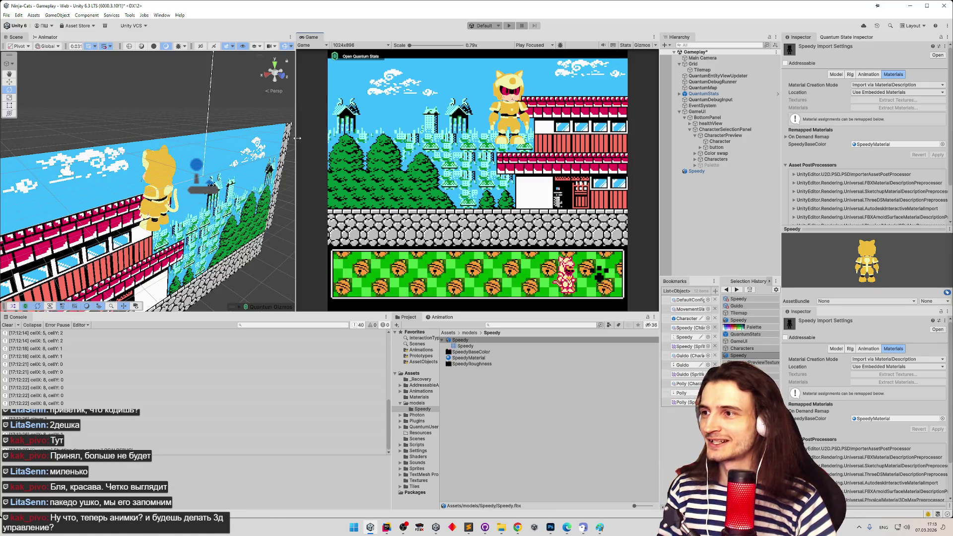
Widen the Game view, enter Play mode, and select CharacterData/Speedy through its Project bookmark
drag(297, 138, 286, 137)
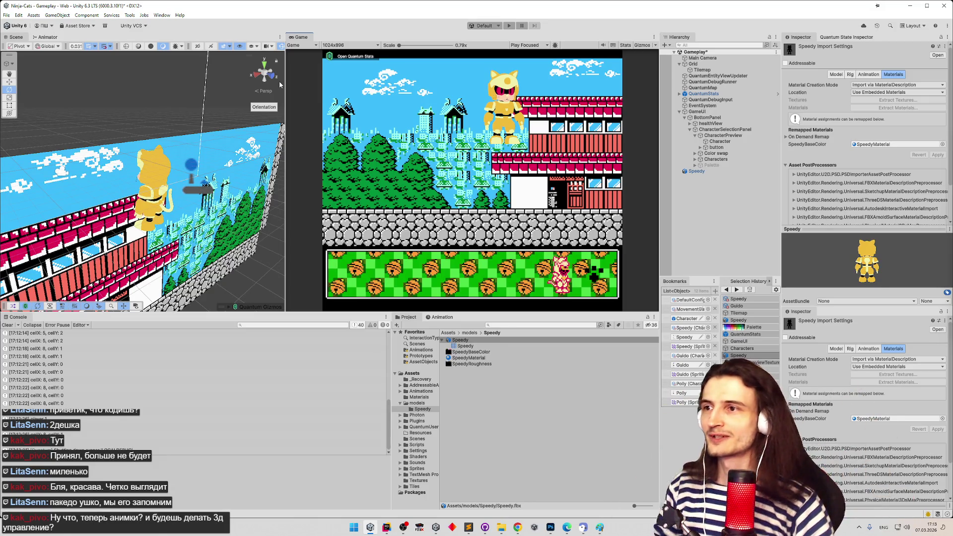
click(491, 24)
click(498, 342)
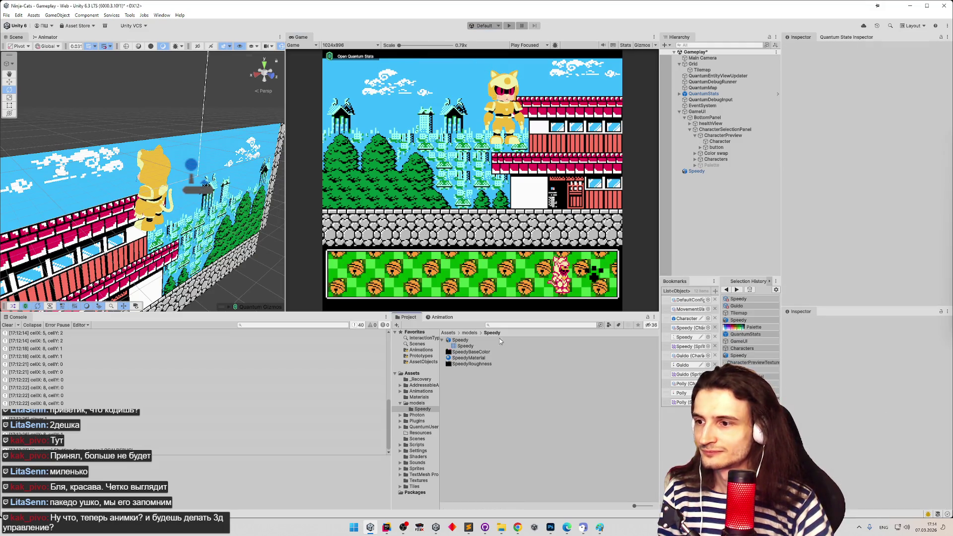
click(448, 333)
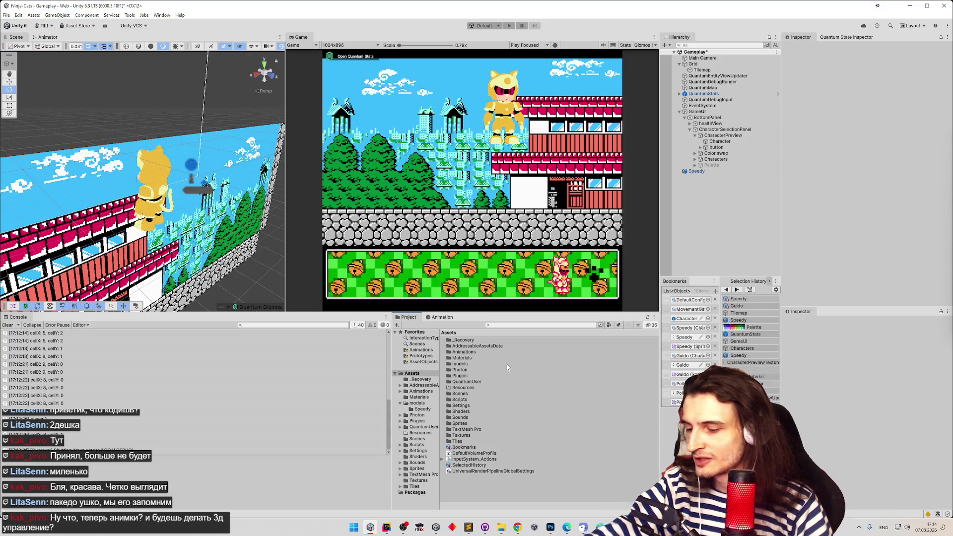
click(687, 337)
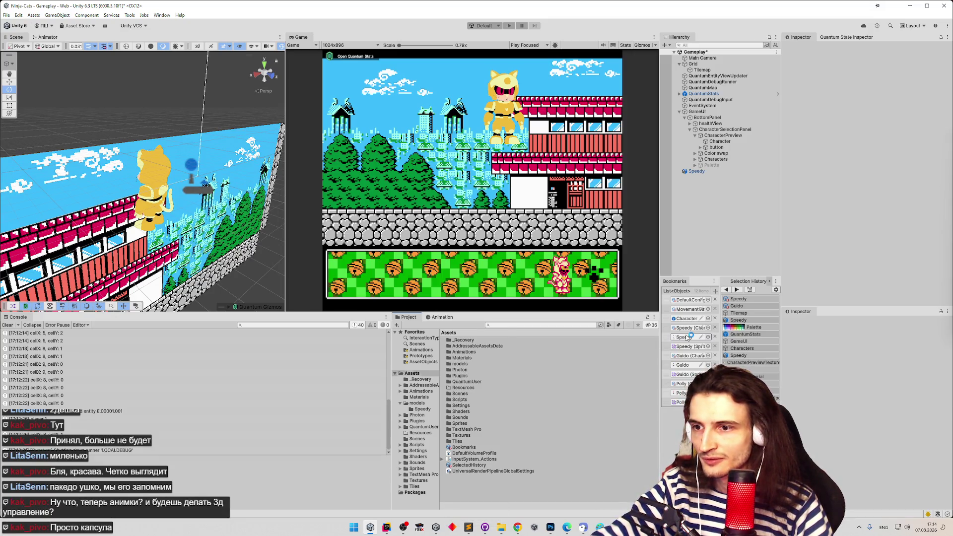
click(486, 351)
click(844, 221)
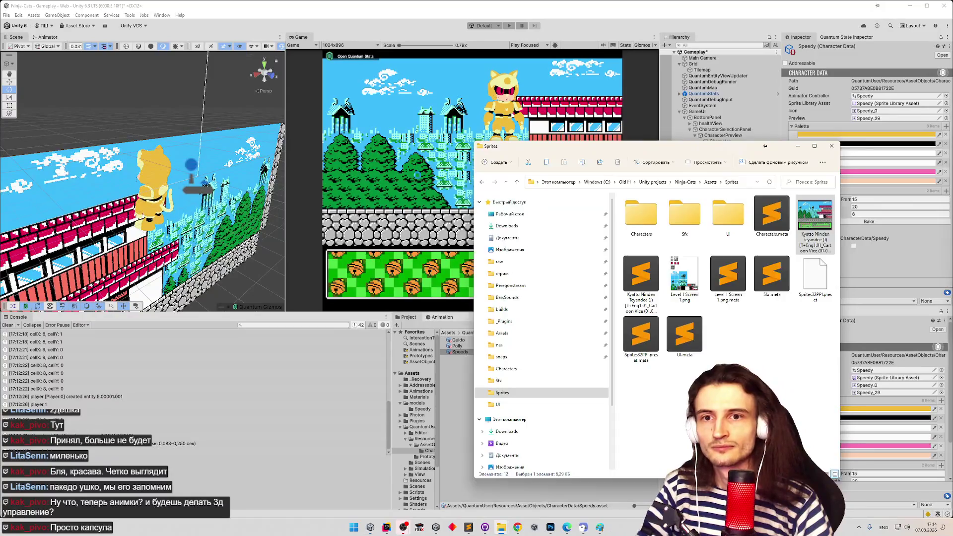
click(417, 176)
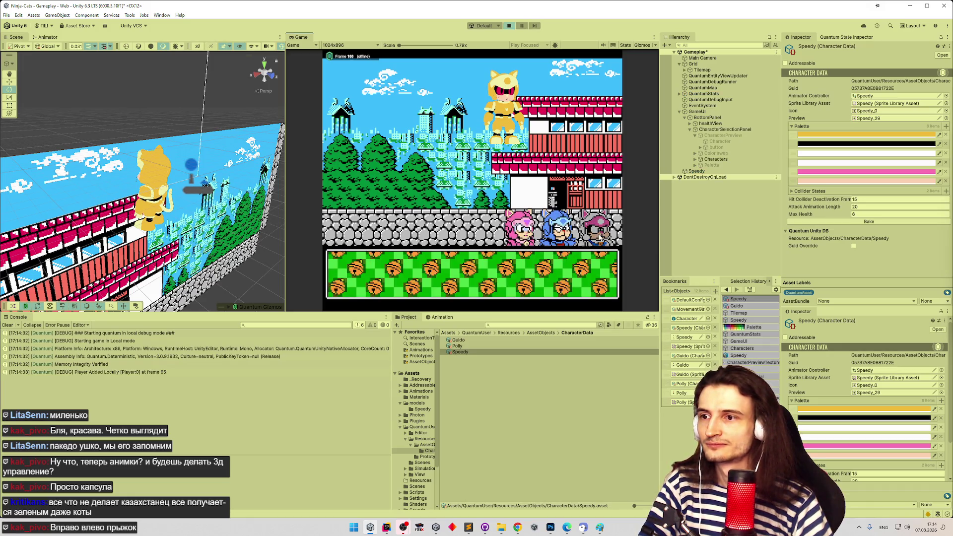
Pick the pink-white Speedy character, spawn in, and run and jump onto the building roof
click(599, 237)
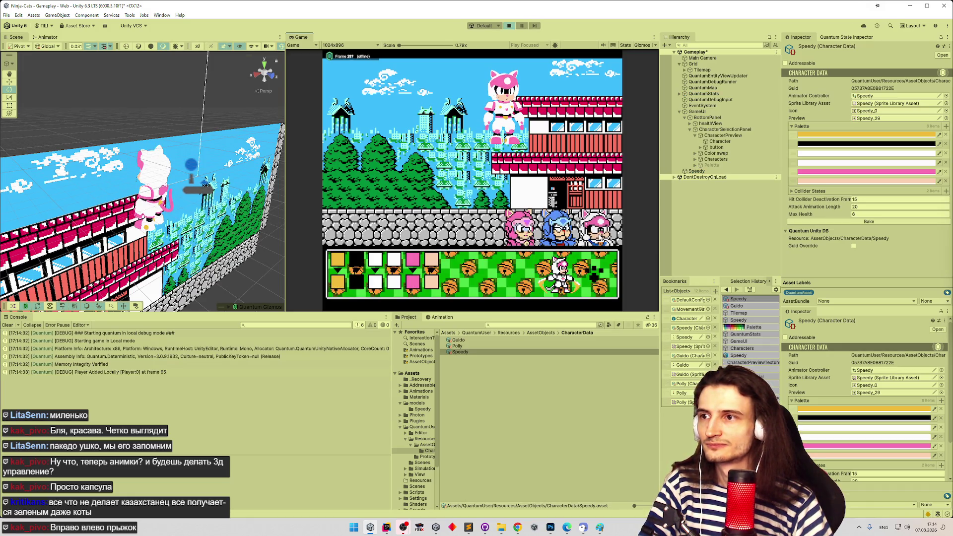
click(567, 261)
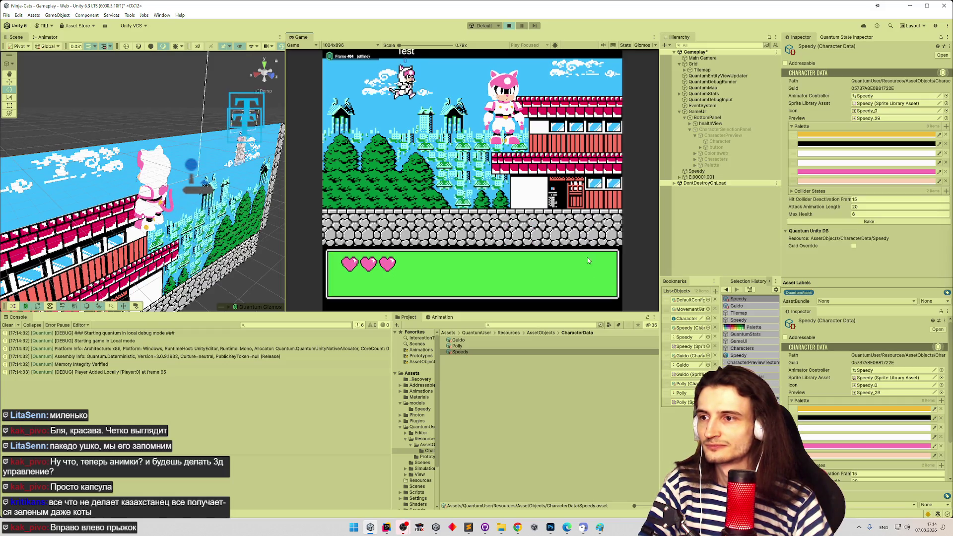
key(Right)
key(space)
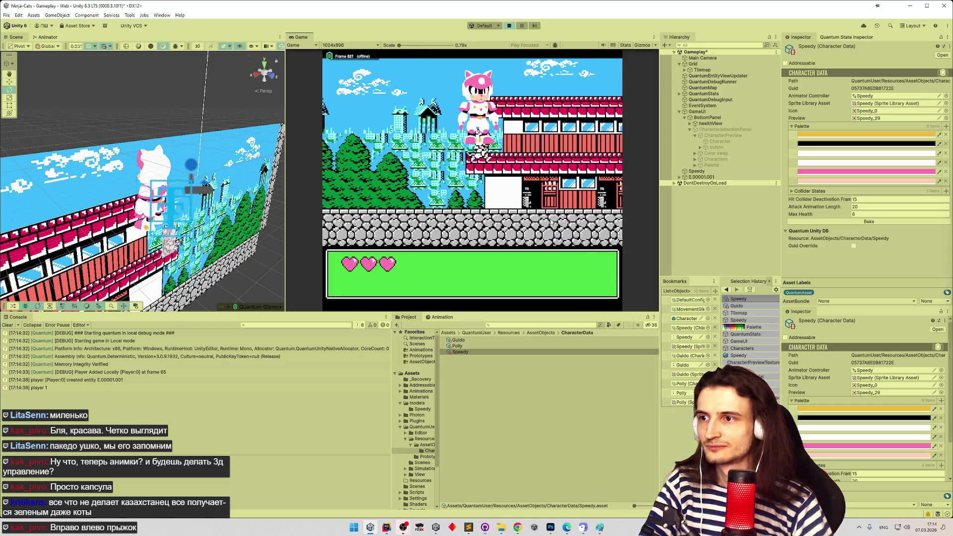
key(Right)
key(space)
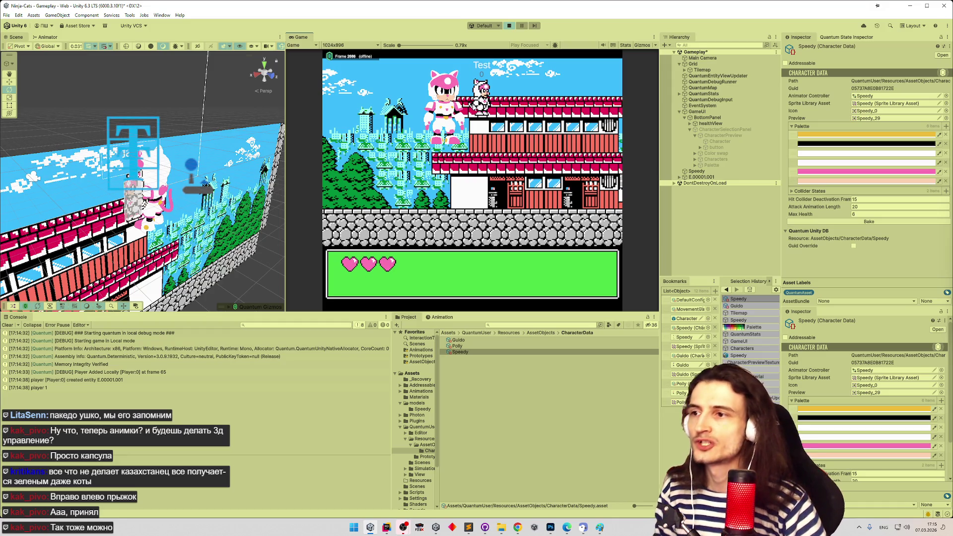
key(Left)
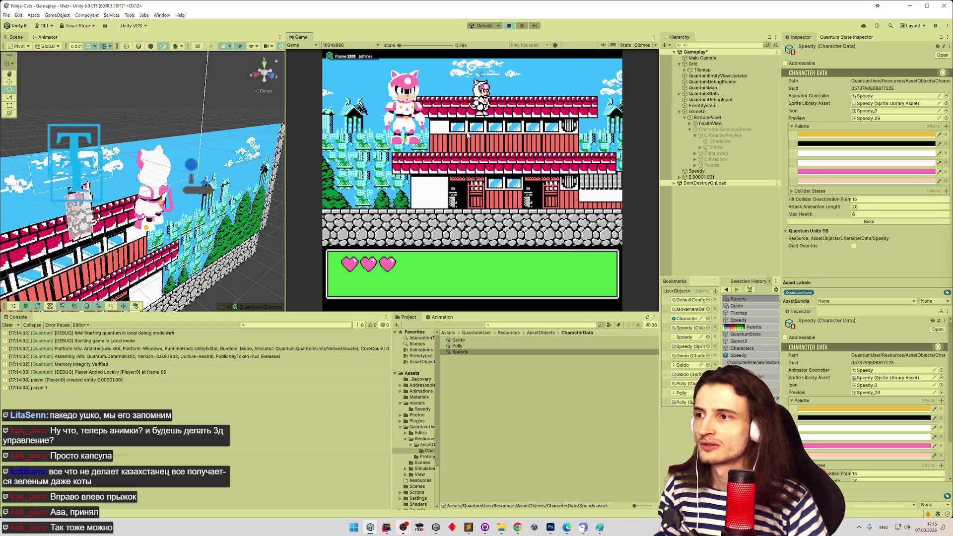
key(Left)
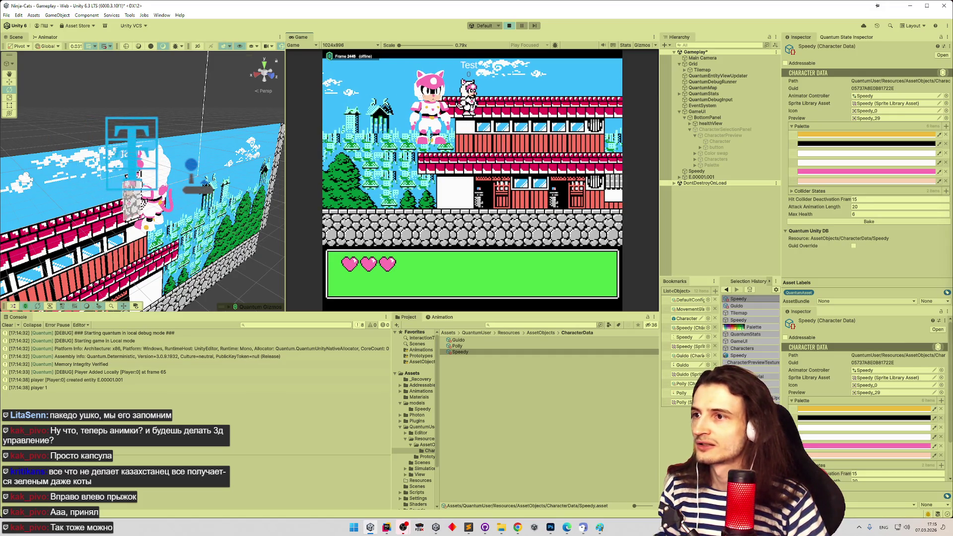
Maximize the Game view and run the small cat back and forth, jumping between the roofs
key(shift+space)
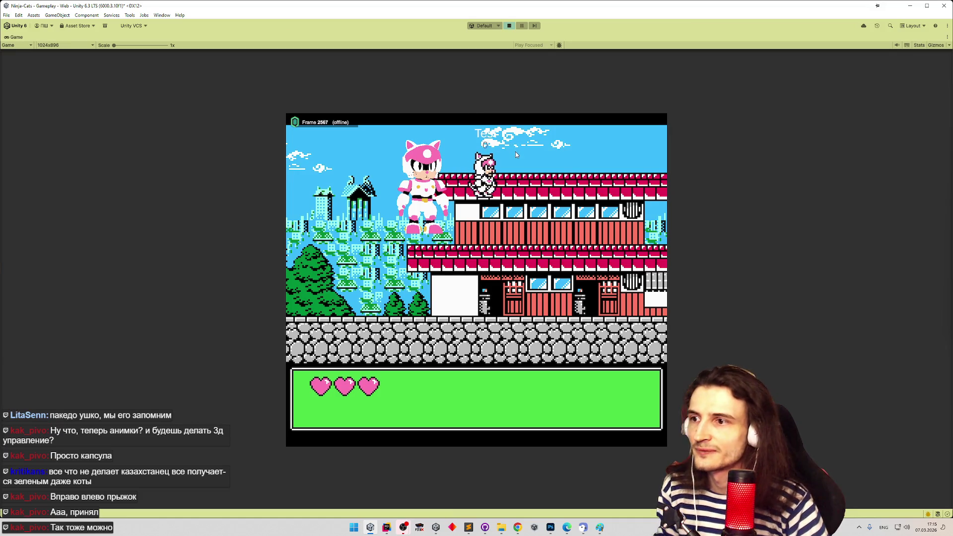
key(Right)
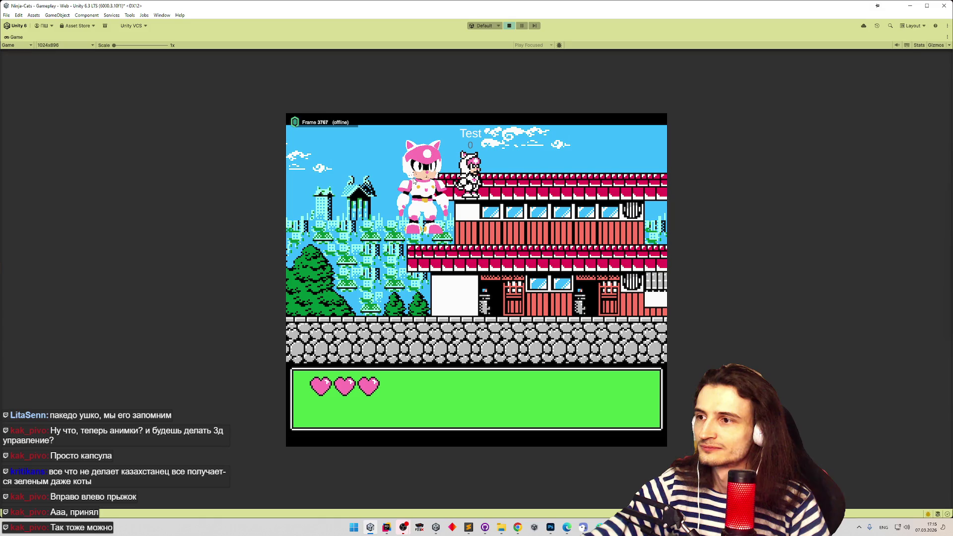
key(space)
key(Right)
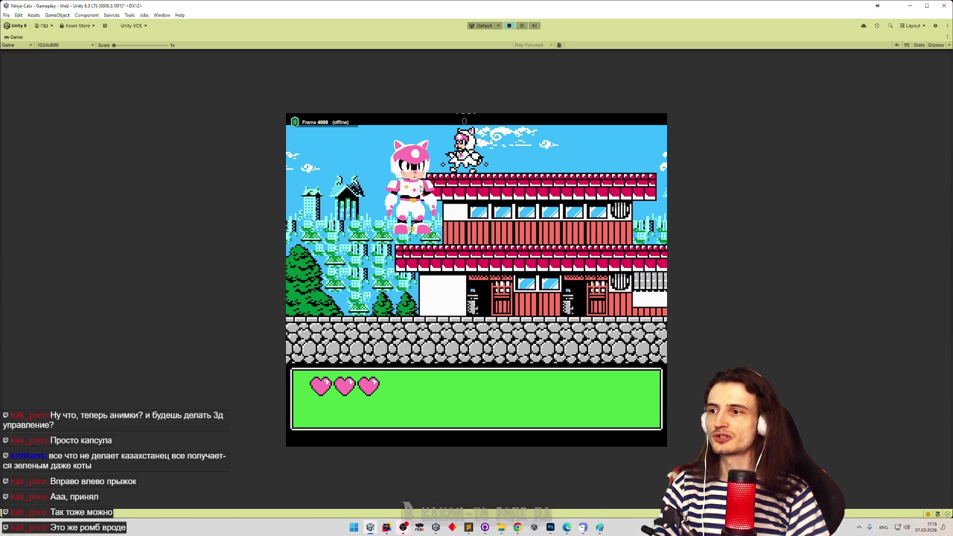
key(Left)
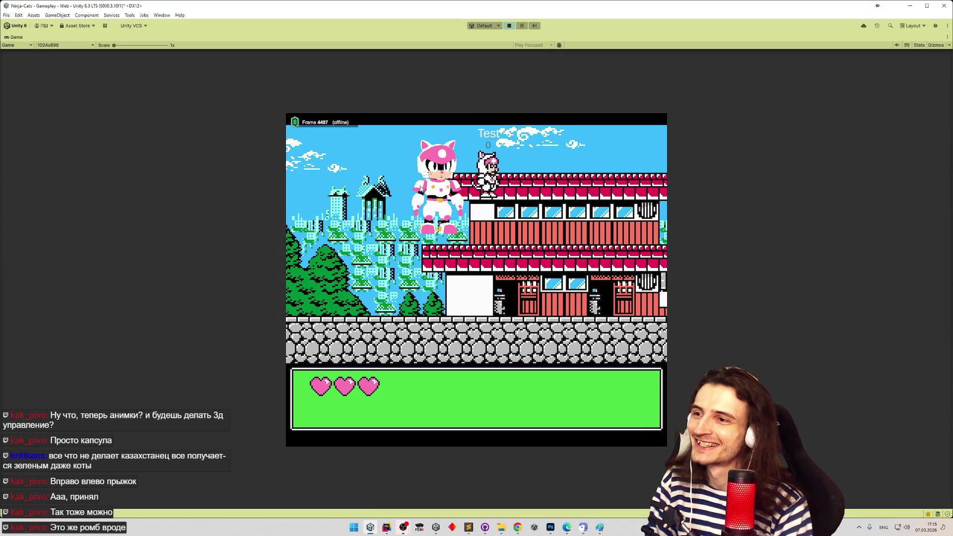
key(Right)
key(Right)
key(Left)
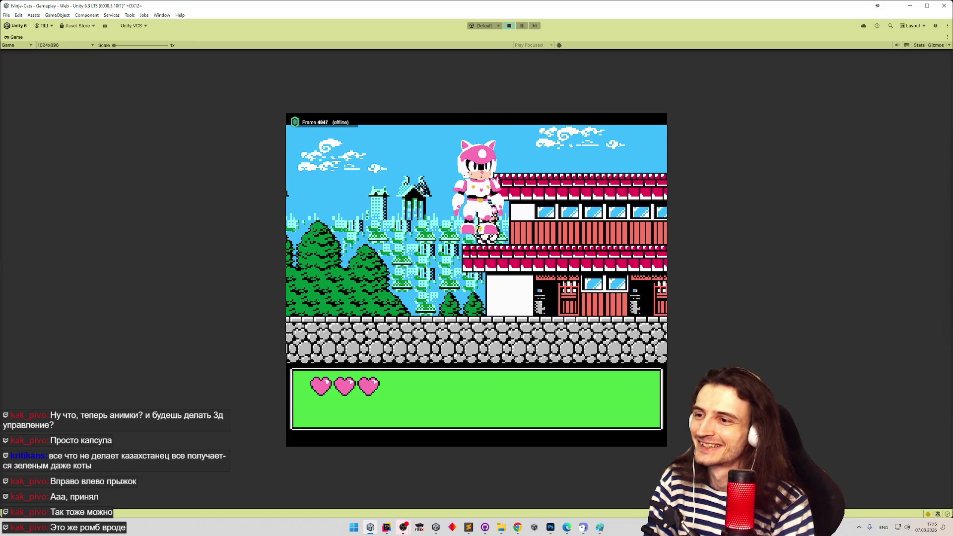
key(space)
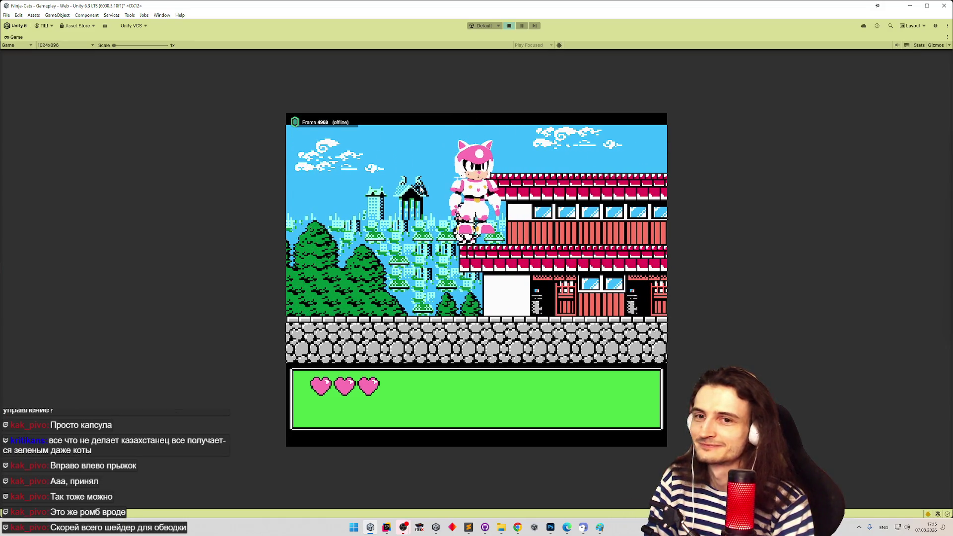
key(Right)
key(space)
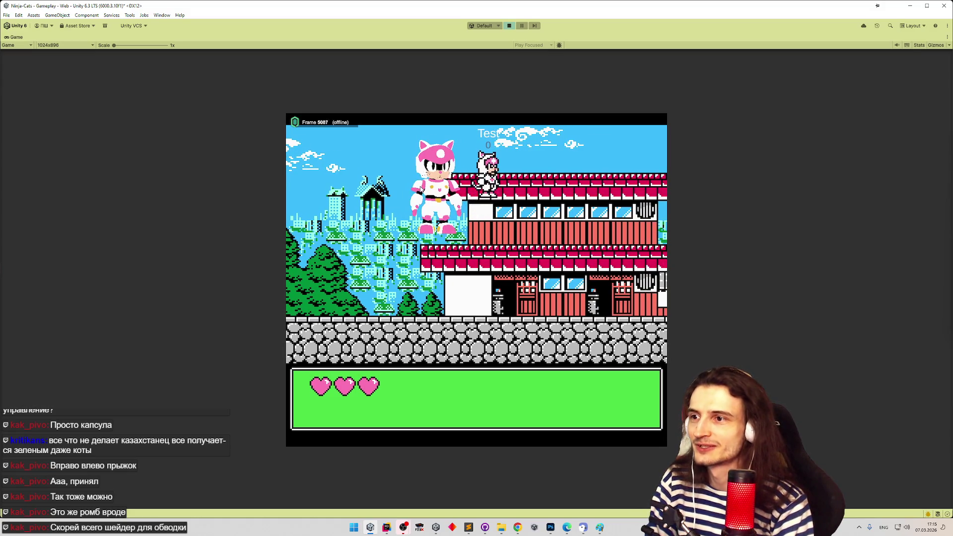
key(Right)
key(Left)
key(Right)
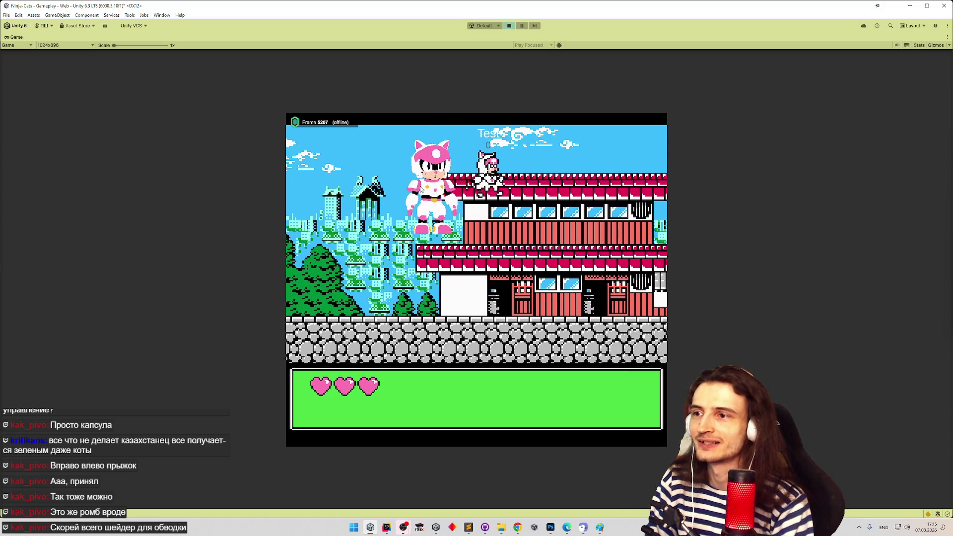
key(Right)
key(Left)
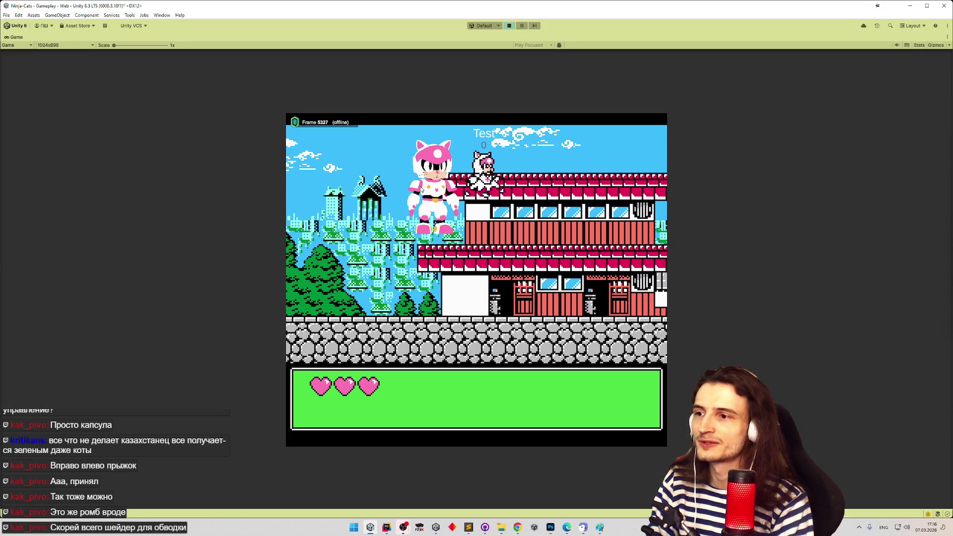
key(Right)
key(Left)
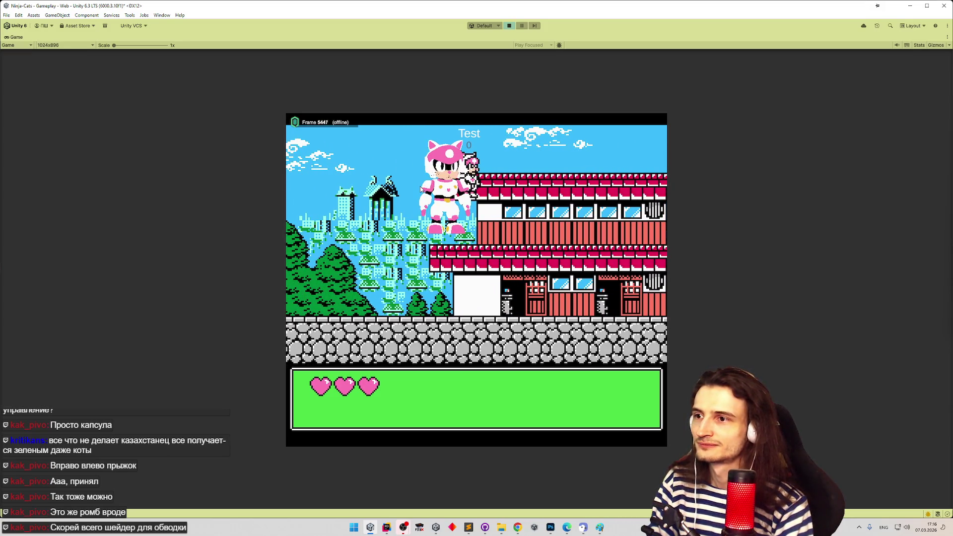
key(Right)
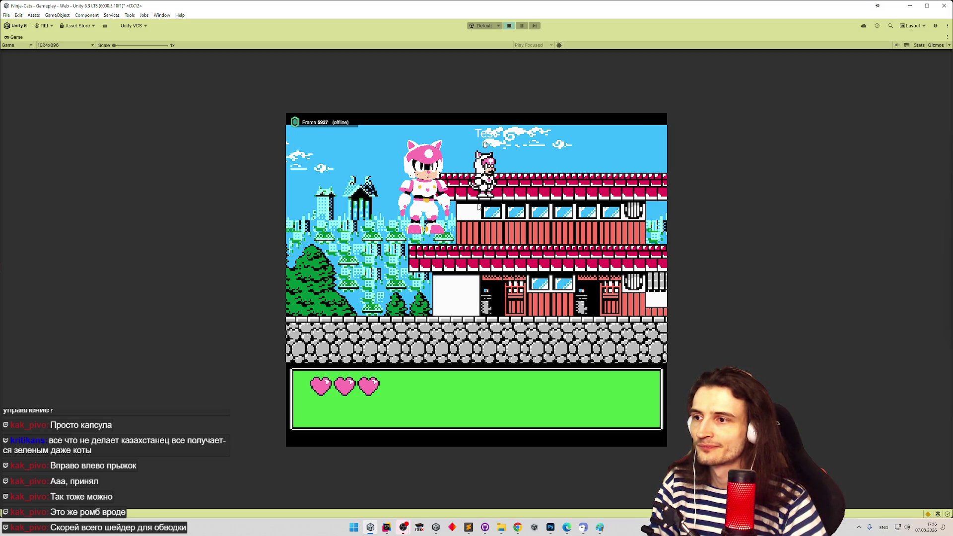
Keep running and jumping the cat along the roof, then stop Play mode with Ctrl+P
key(Right)
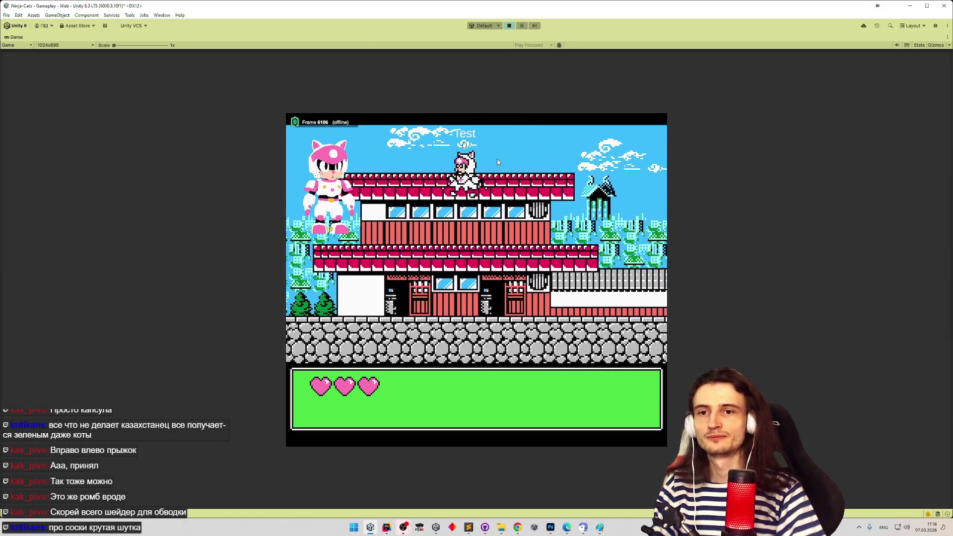
key(Right)
key(space)
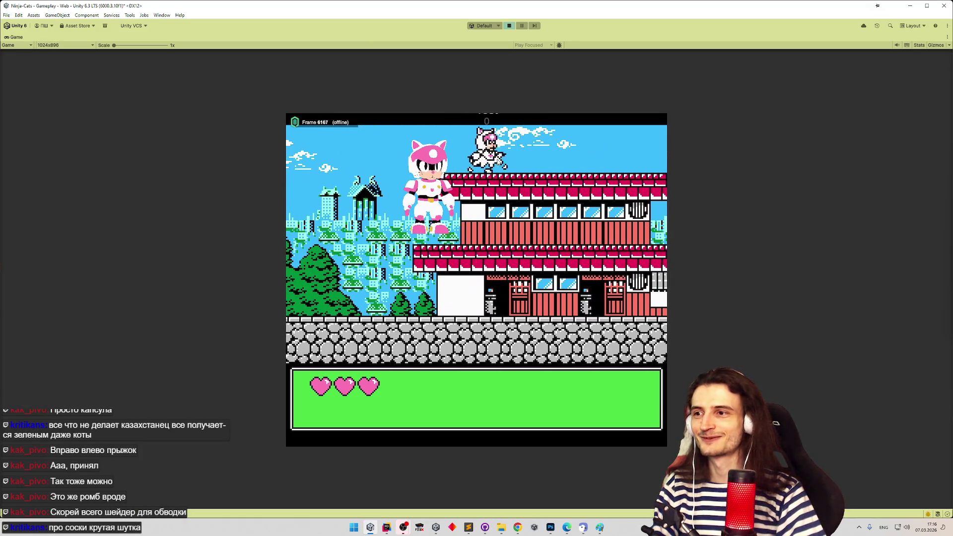
key(Left)
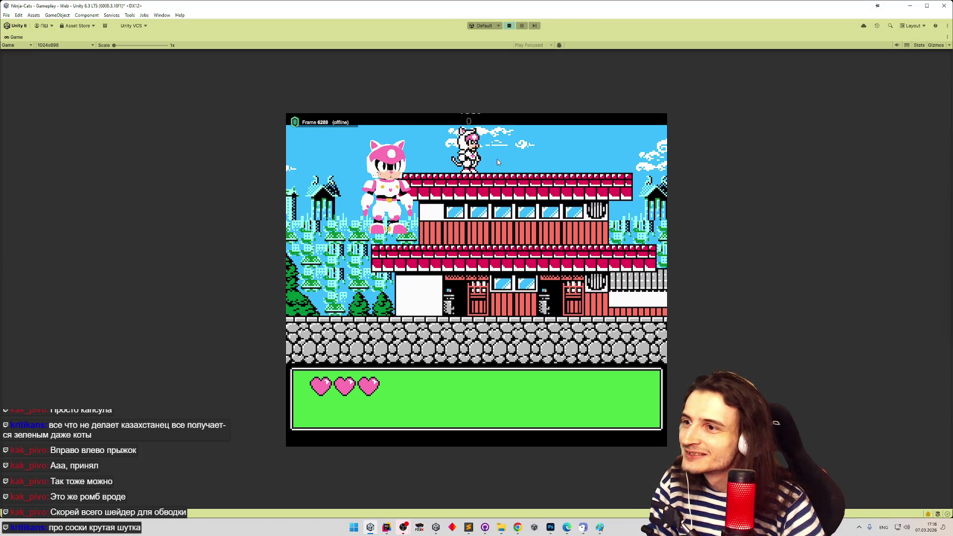
key(Left)
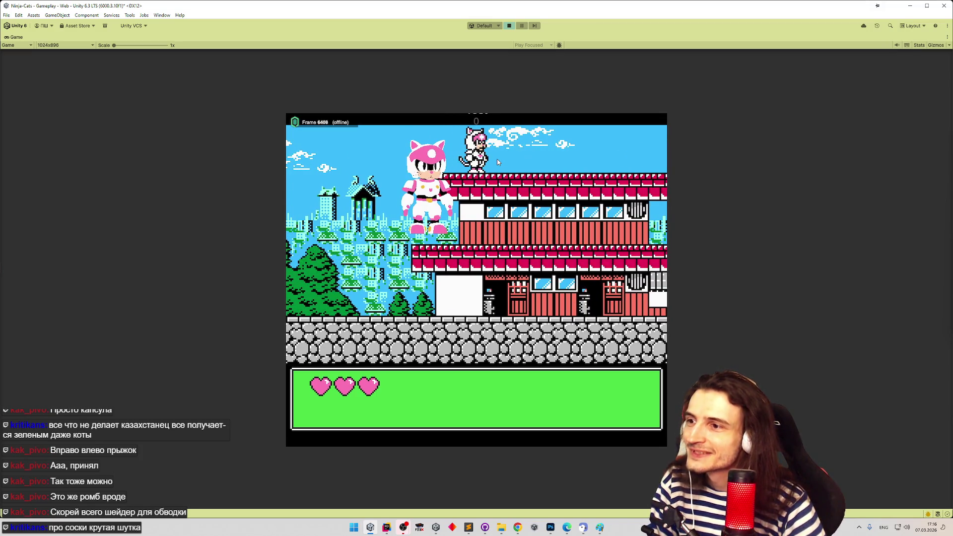
key(Left)
key(Right)
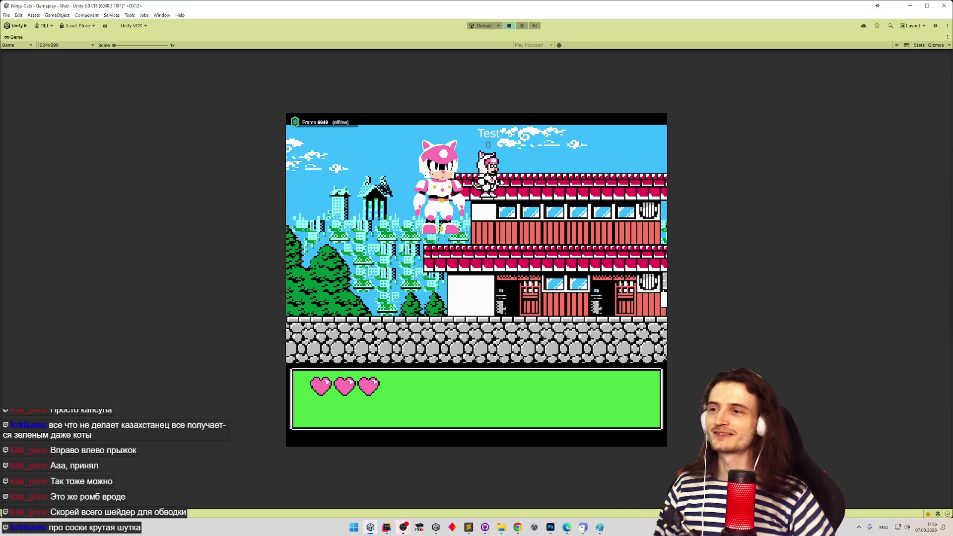
key(Right)
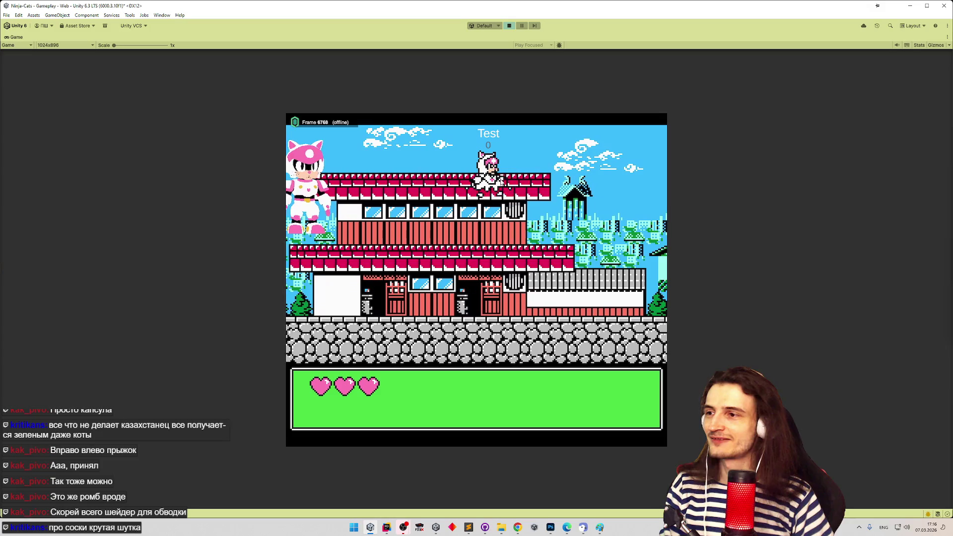
key(Left)
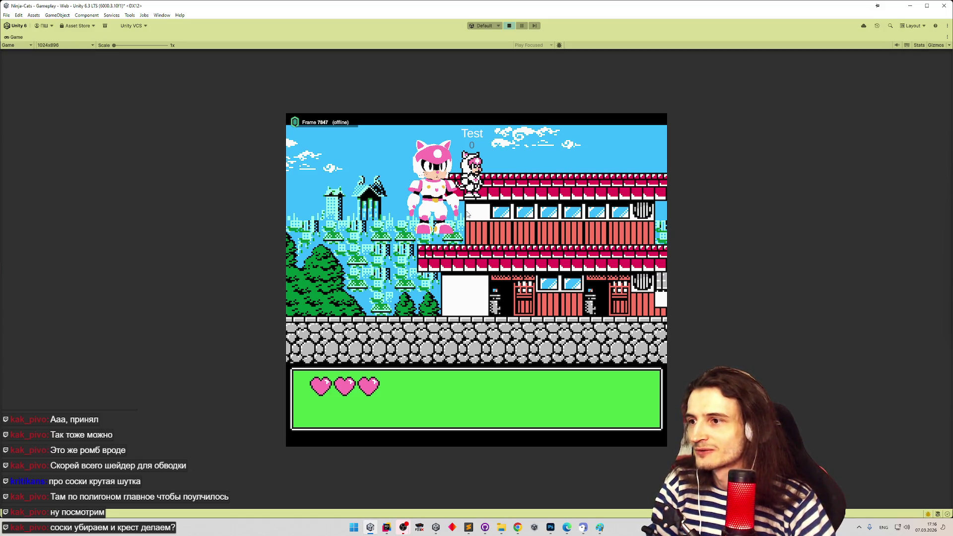
key(Right)
key(Left)
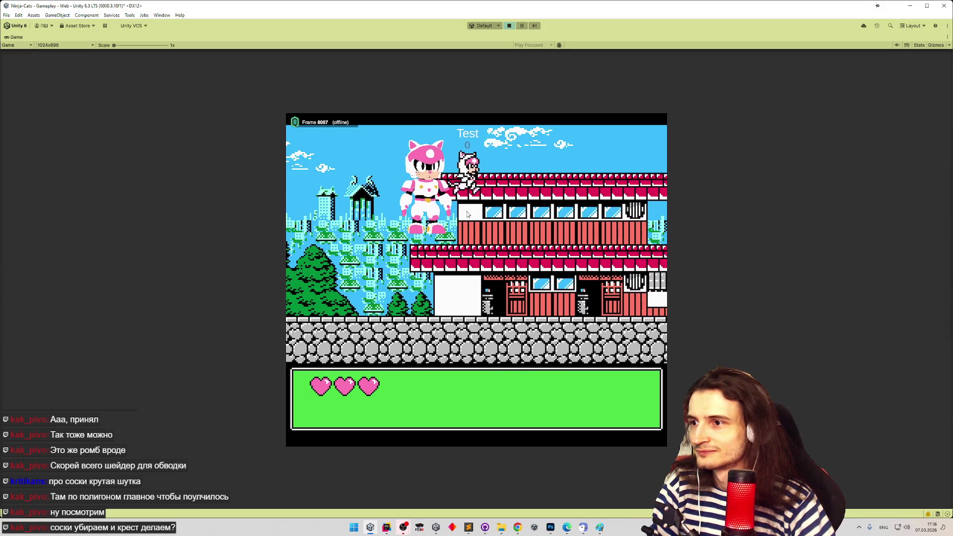
key(Left)
key(Left)
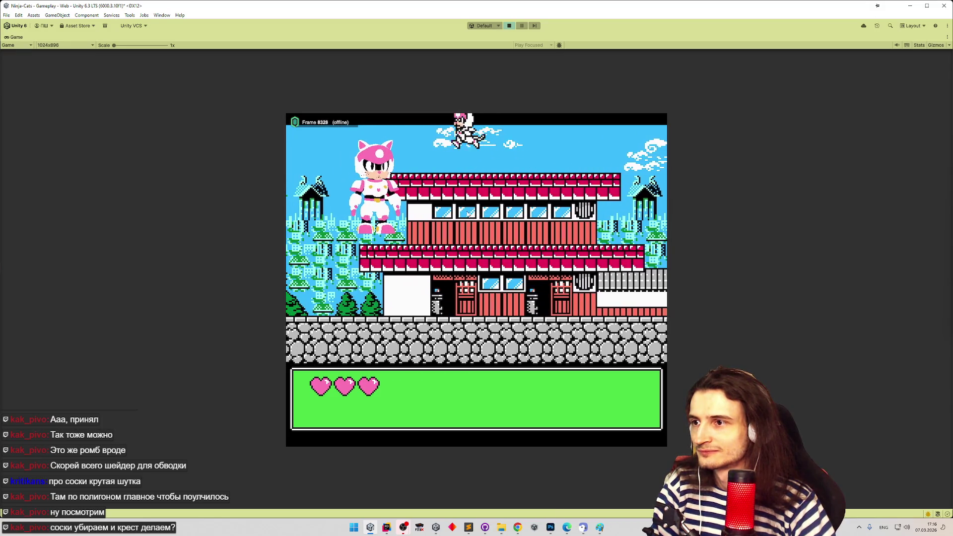
key(Left)
key(Right)
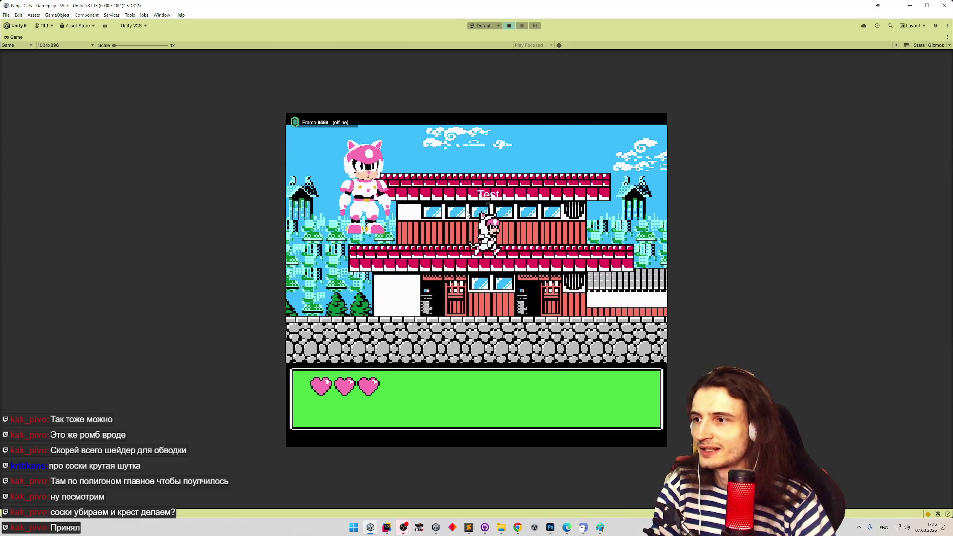
key(ctrl+p)
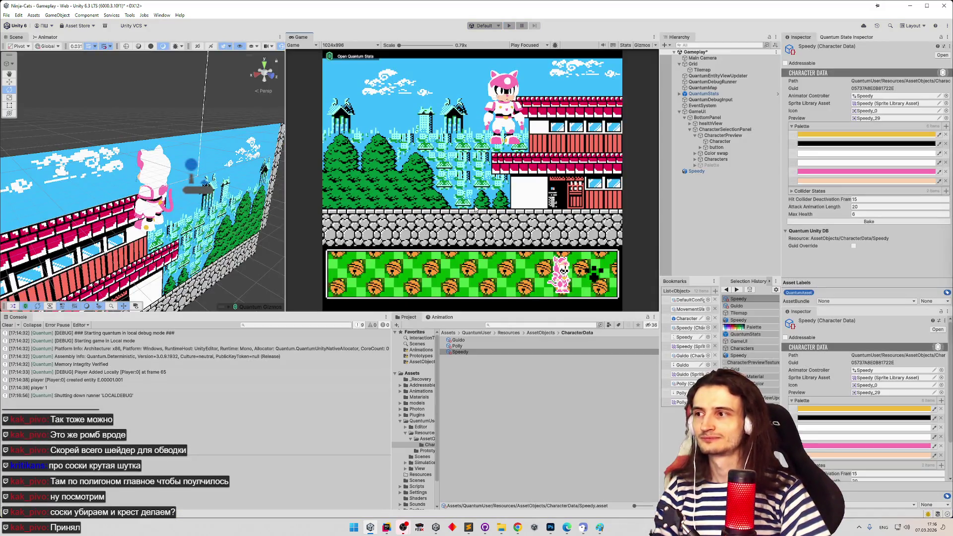
Delete the Speedy object from the Gameplay scene, save the scene, and switch to Chrome
click(695, 171)
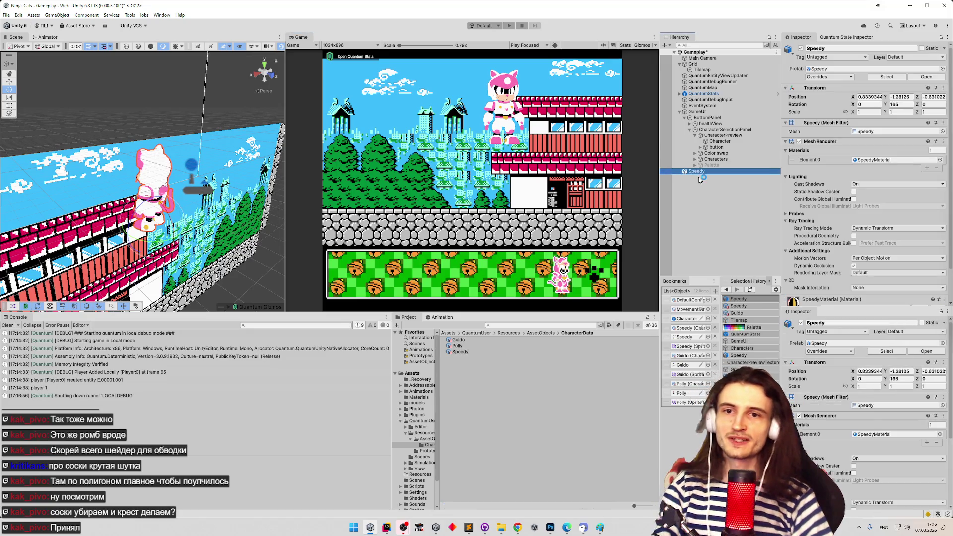
key(Delete)
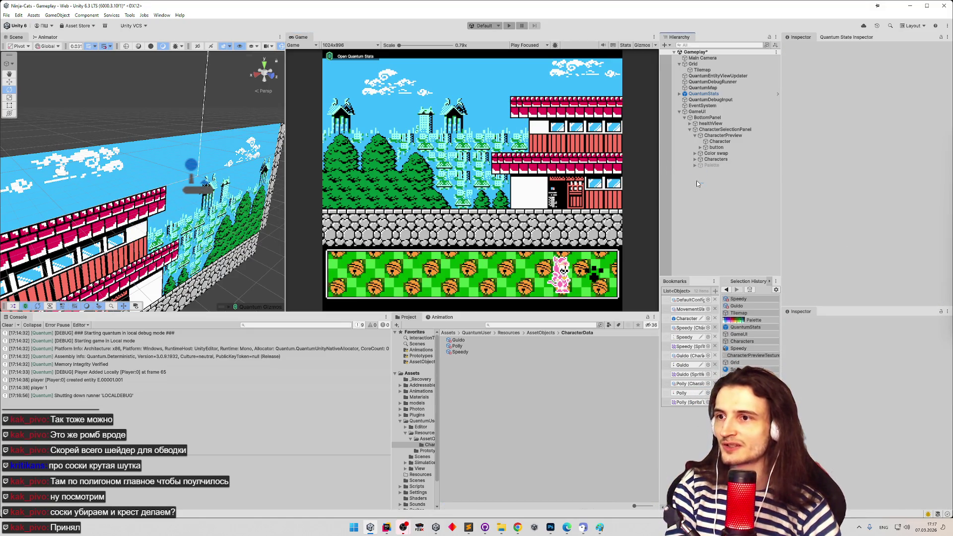
key(ctrl+s)
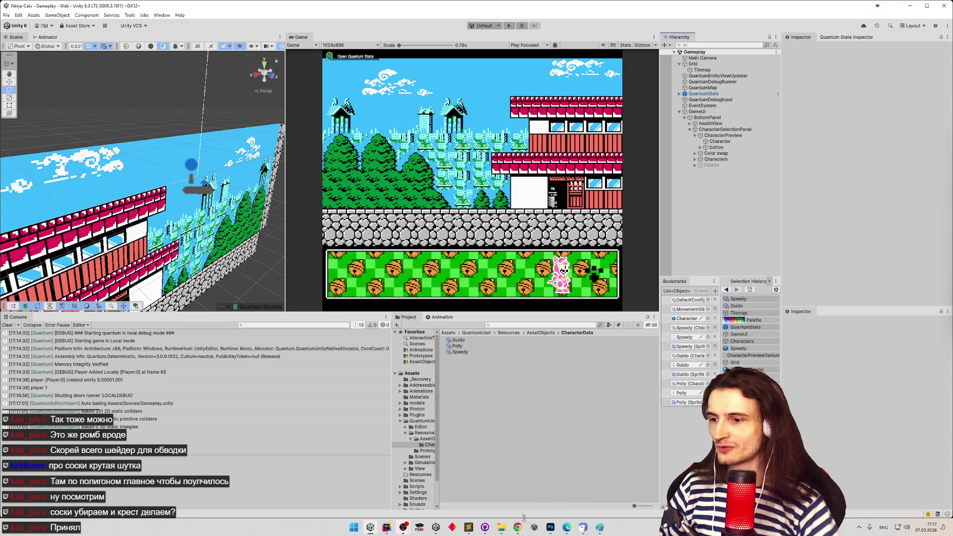
click(518, 526)
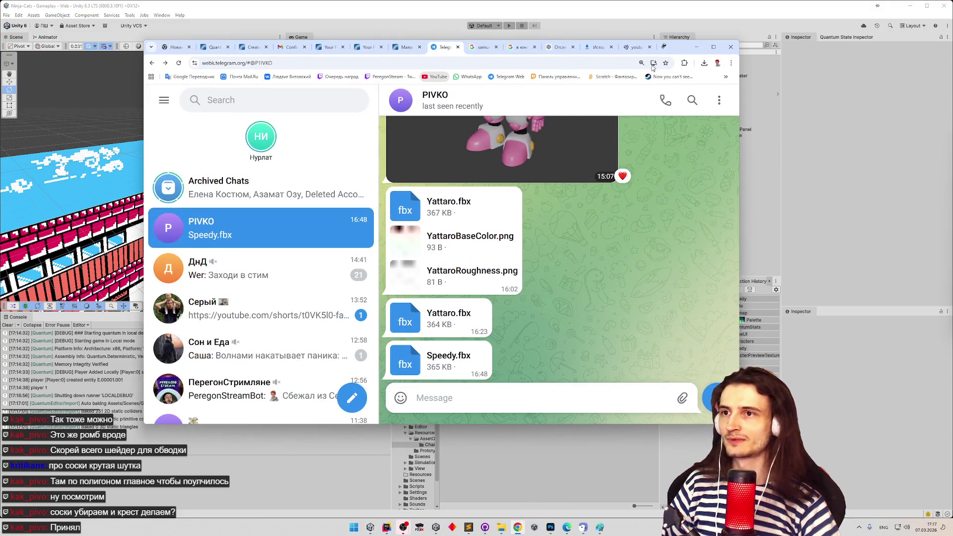
Play the YouTube video 'Великая французская революция' fullscreen
click(635, 46)
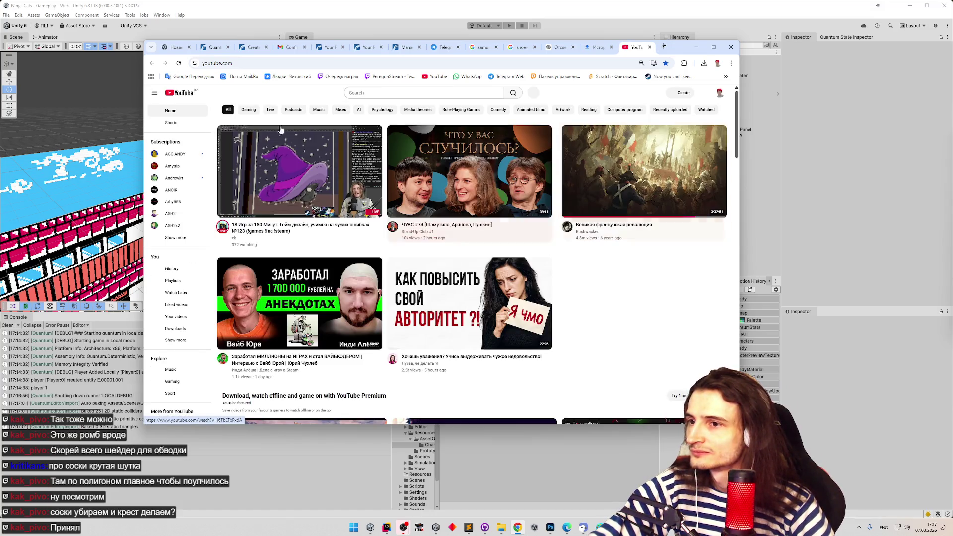
click(625, 189)
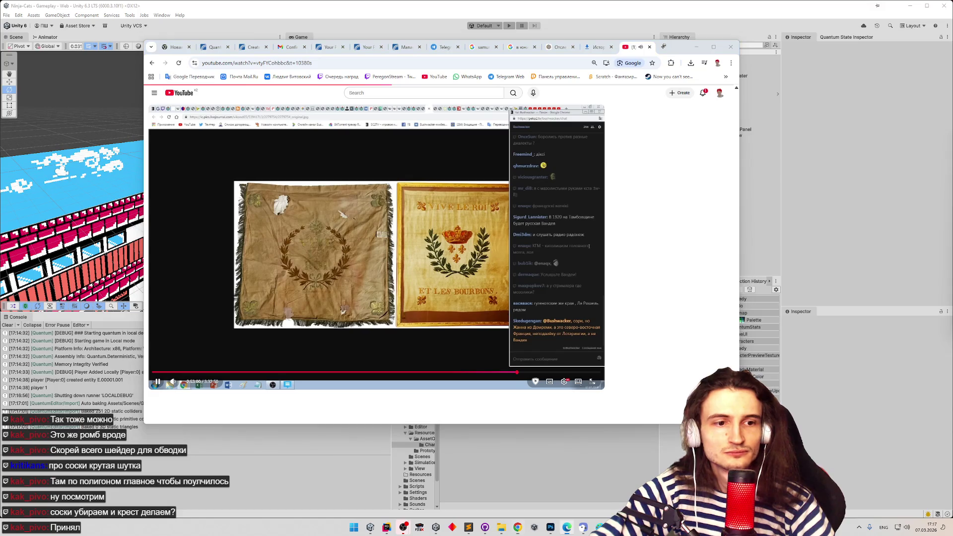
double_click(423, 219)
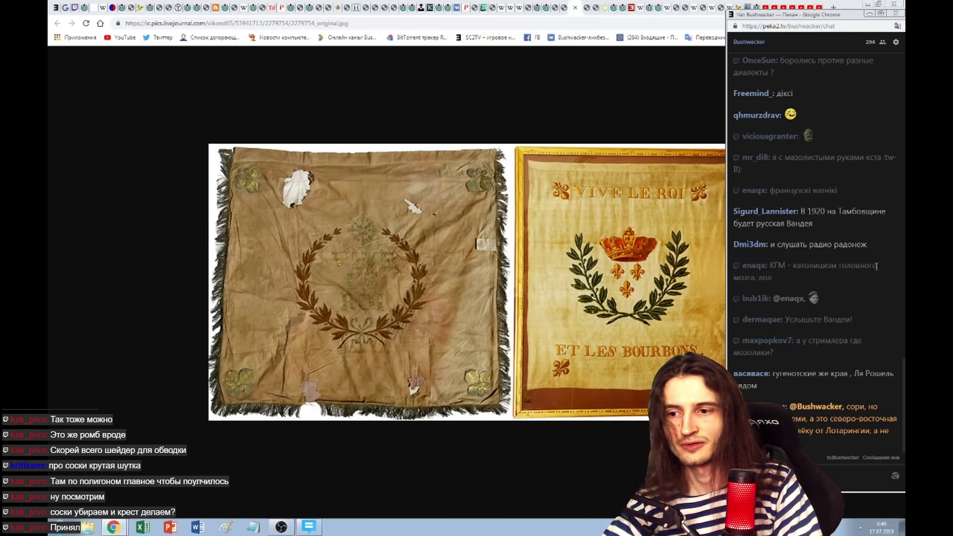
Resume the fullscreen French Revolution video and let it run to the Бокаж slide
click(424, 220)
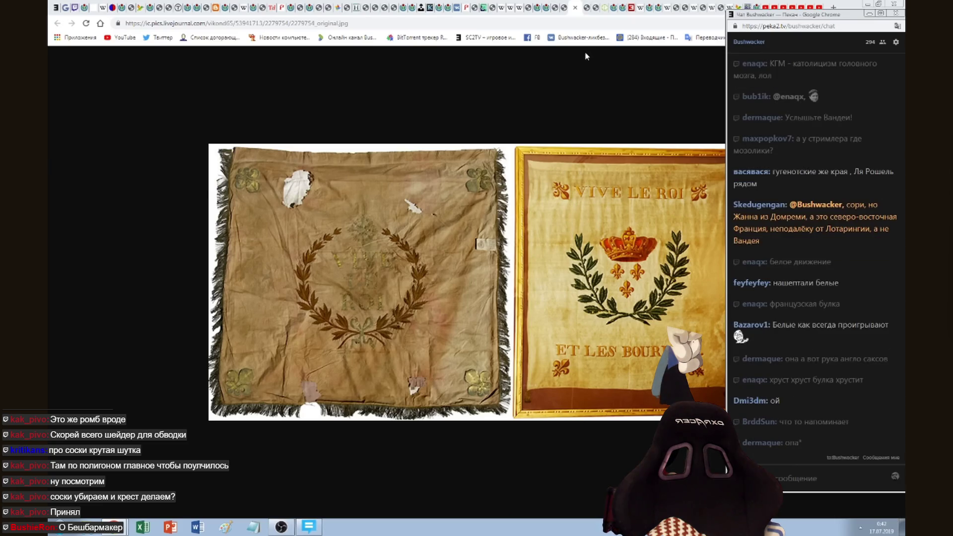
click(586, 8)
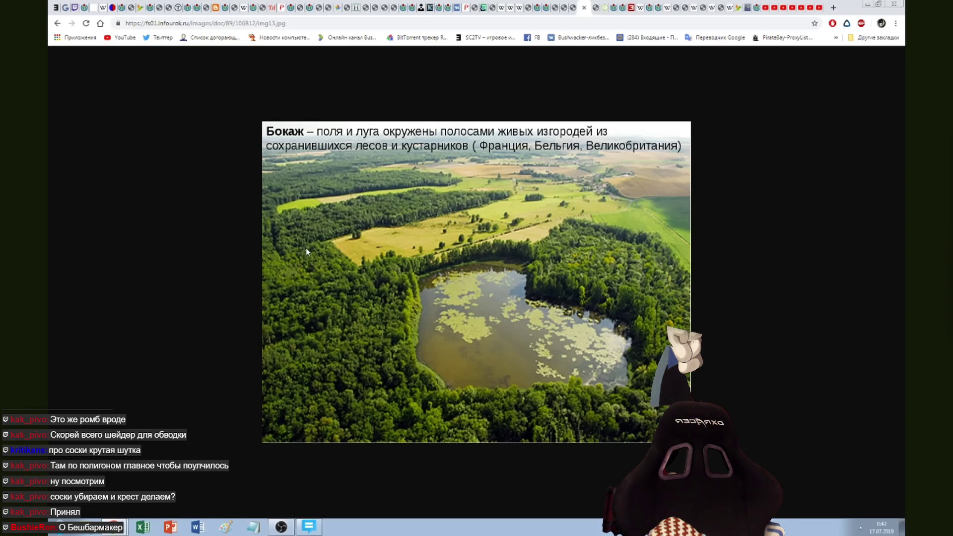
Keep watching the video up to the village street battle painting, then switch browser tabs
click(309, 527)
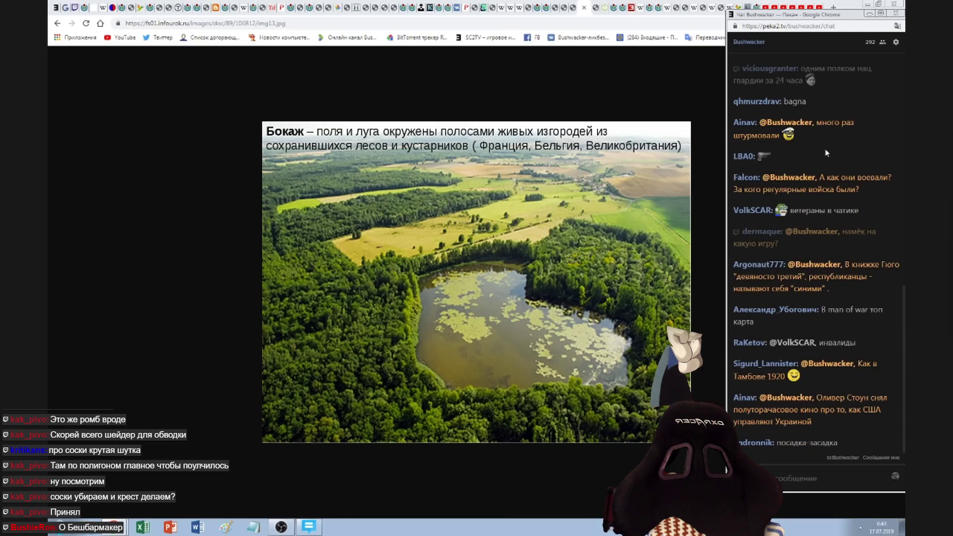
key(ctrl+Tab)
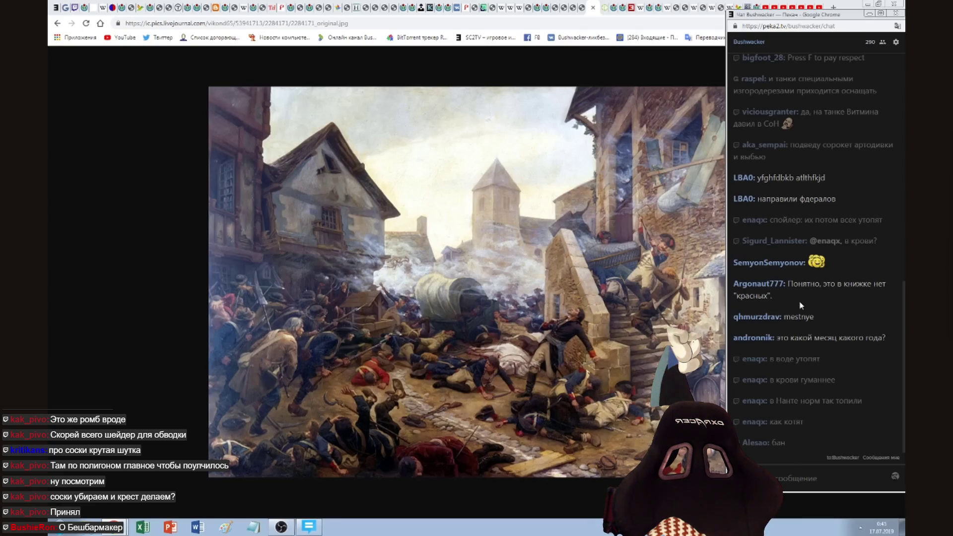
Switch windows and bring up the Chrome tab showing Georges Danton's portrait
key(alt+Tab)
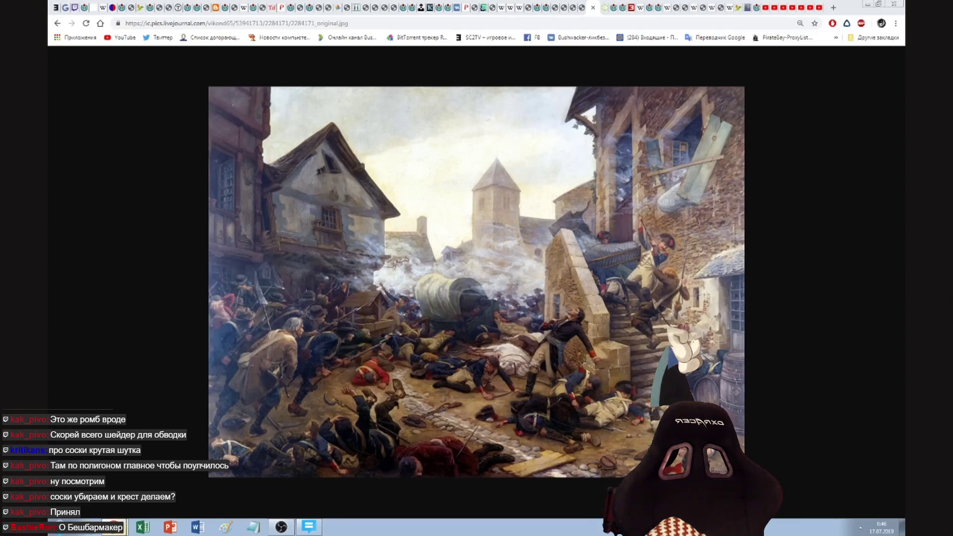
key(alt+Tab)
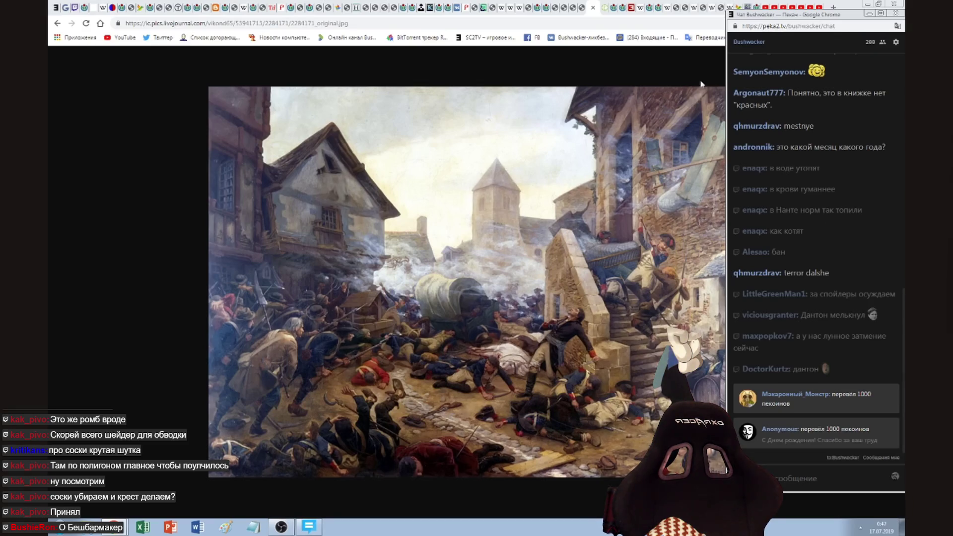
click(605, 11)
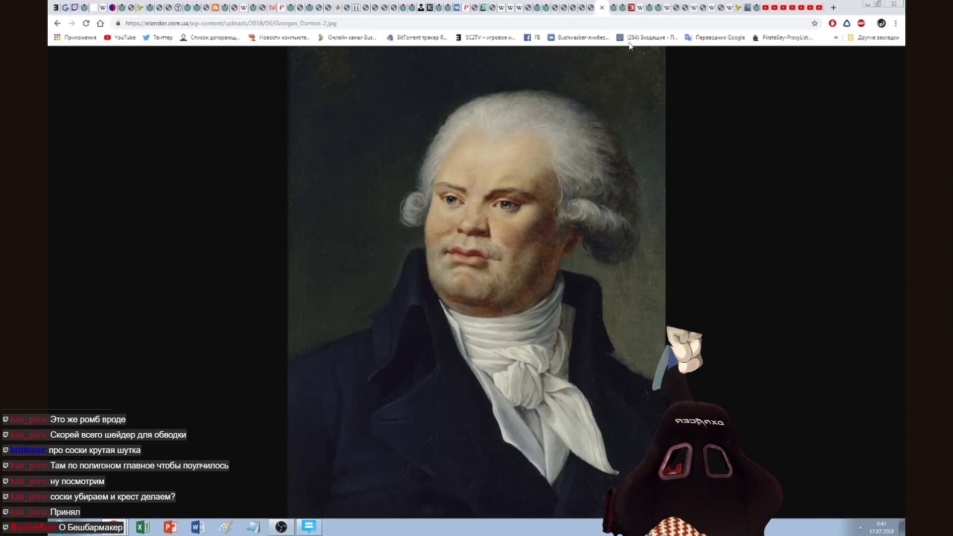
View the Robespierre.jpg Wikimedia Commons image in its own tab, then close that tab
click(614, 13)
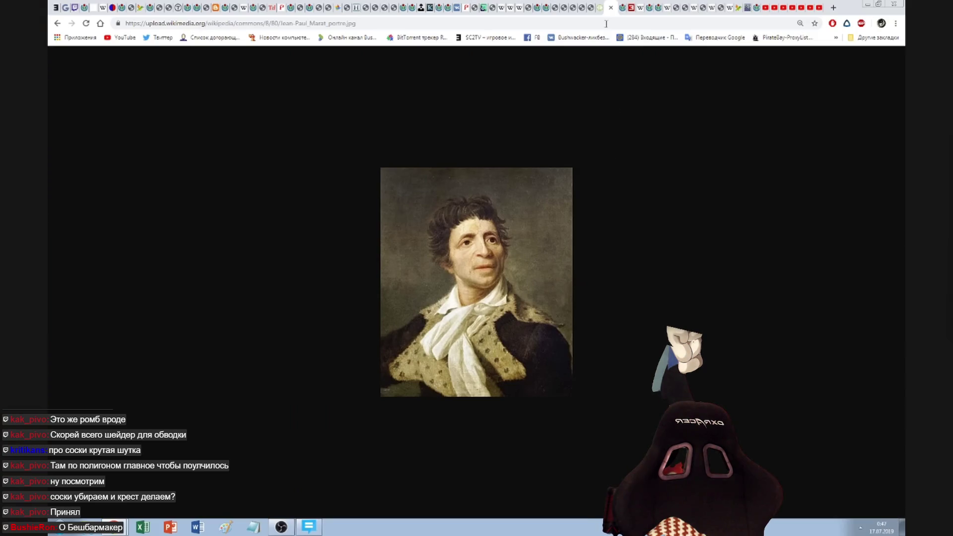
click(625, 14)
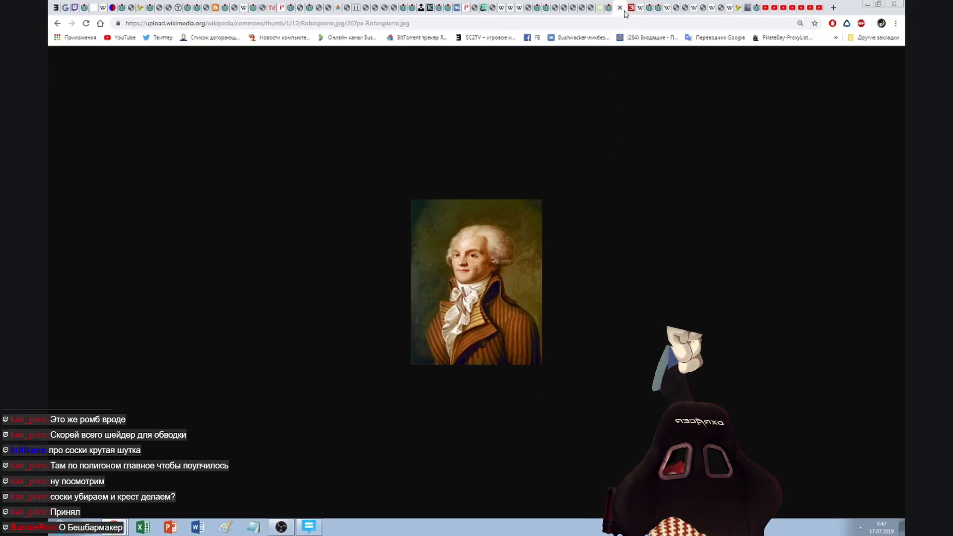
key(alt+Tab)
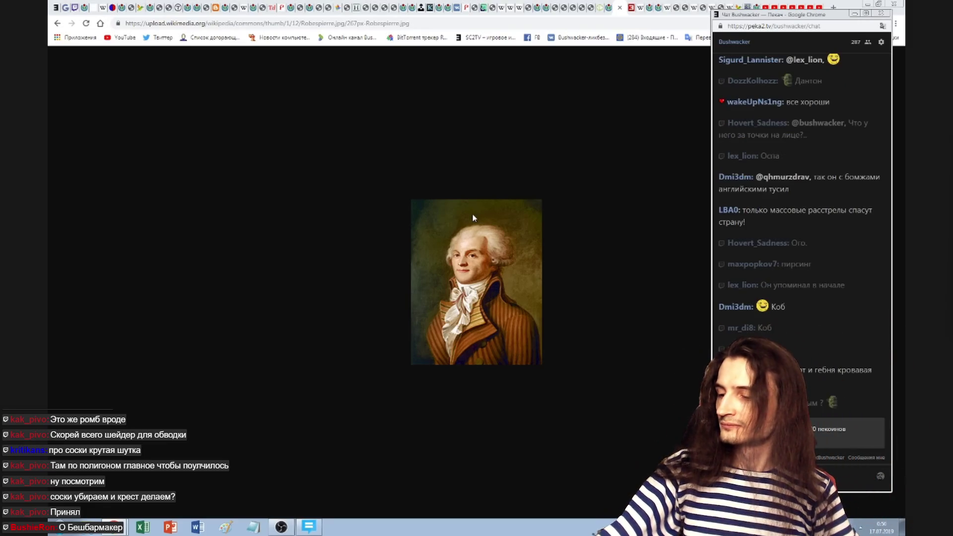
key(ctrl+w)
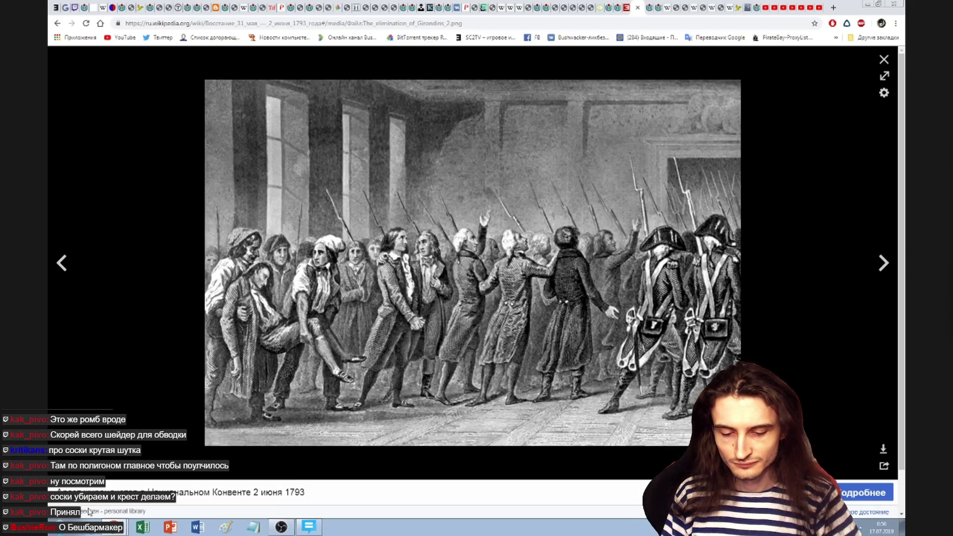
Bring the Peka2.tv stream chat window back in front of Wikipedia
click(115, 527)
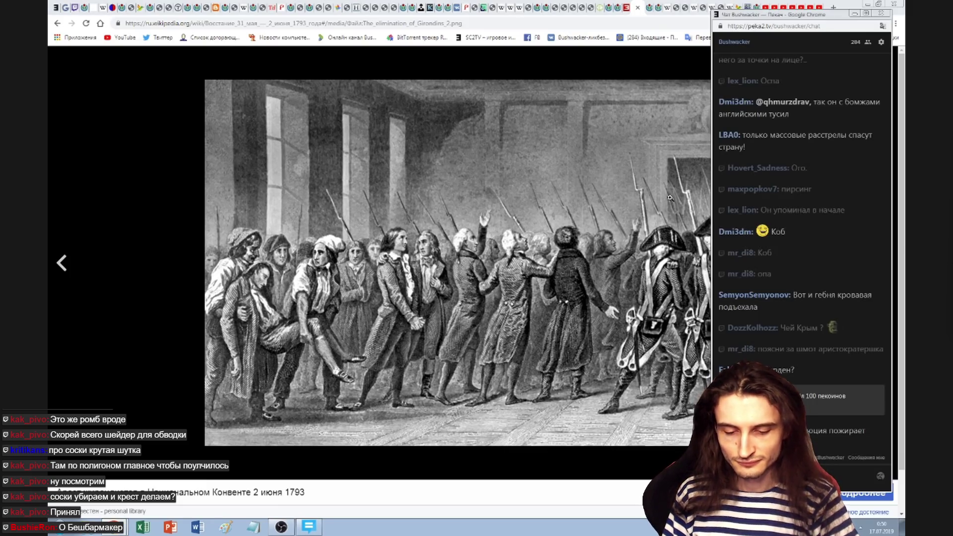